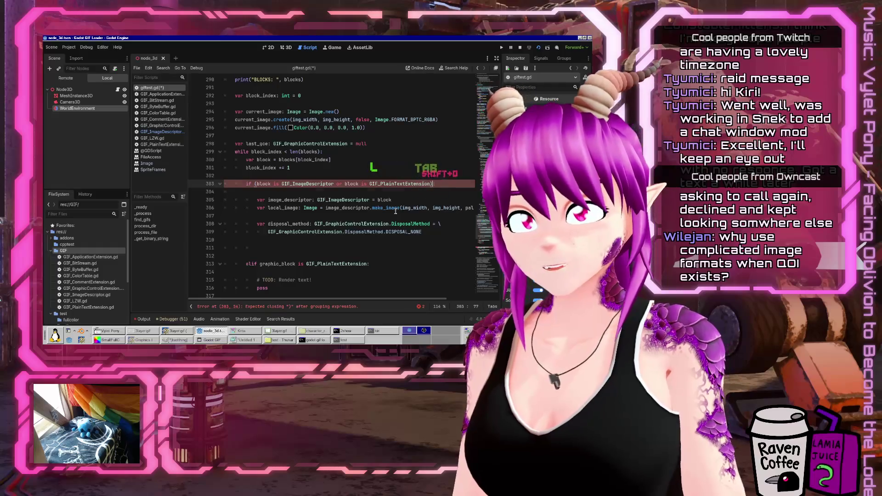
Move the two disposal_method lines above the image_descriptor code
{"action": "key", "text": "Home"}
{"action": "key", "text": "shift+Down"}
{"action": "key", "text": "shift+Down"}
{"action": "key", "text": "ctrl+x"}
{"action": "key", "text": "Up"}
{"action": "key", "text": "Up"}
{"action": "key", "text": "Up"}
{"action": "key", "text": "Return"}
{"action": "key", "text": "Up"}
{"action": "key", "text": "ctrl+v"}
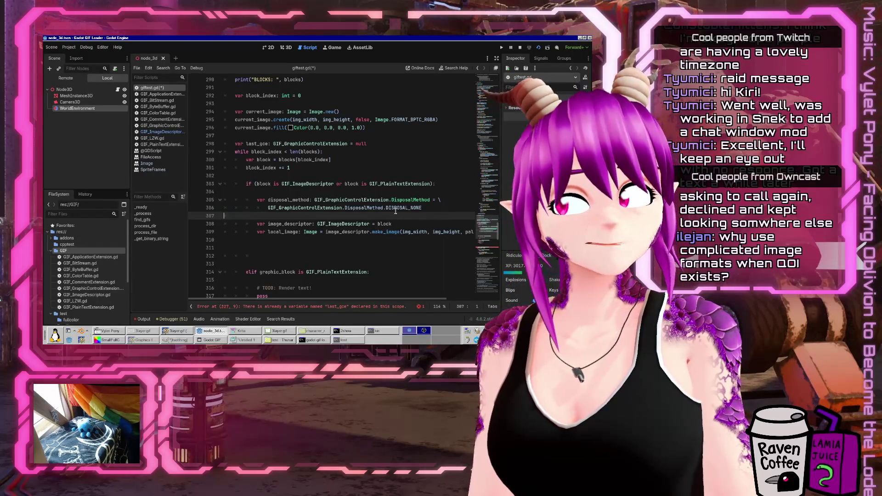
{"action": "key", "text": "Up"}
{"action": "key", "text": "Up"}
{"action": "key", "text": "Up"}
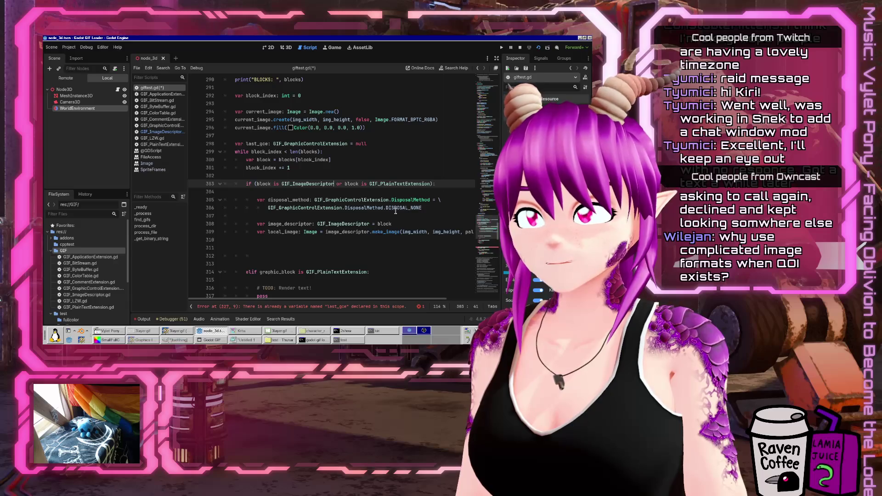
Add 'if block is GIF_ImageDescriptor:' and indent the image descriptor lines beneath it
{"action": "key", "text": "Down"}
{"action": "key", "text": "Down"}
{"action": "key", "text": "Down"}
{"action": "key", "text": "Return"}
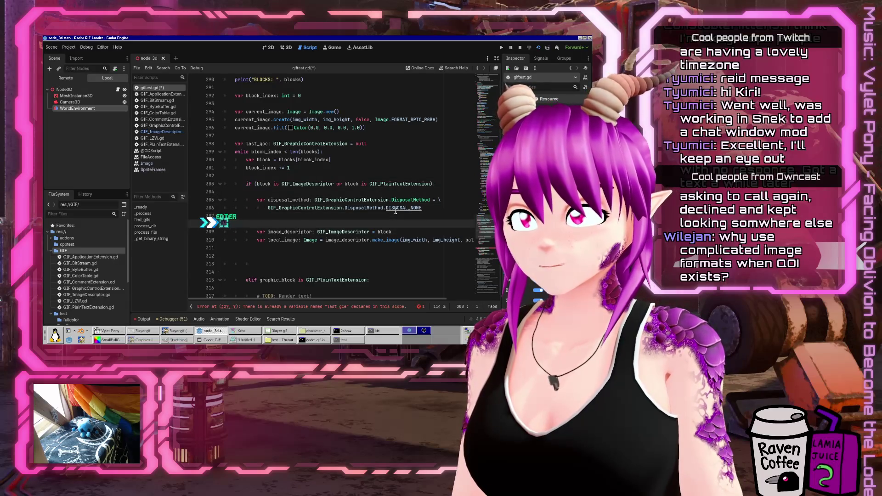
{"action": "key", "text": "ctrl+v"}
{"action": "key", "text": "Tab"}
{"action": "key", "text": "BackSpace"}
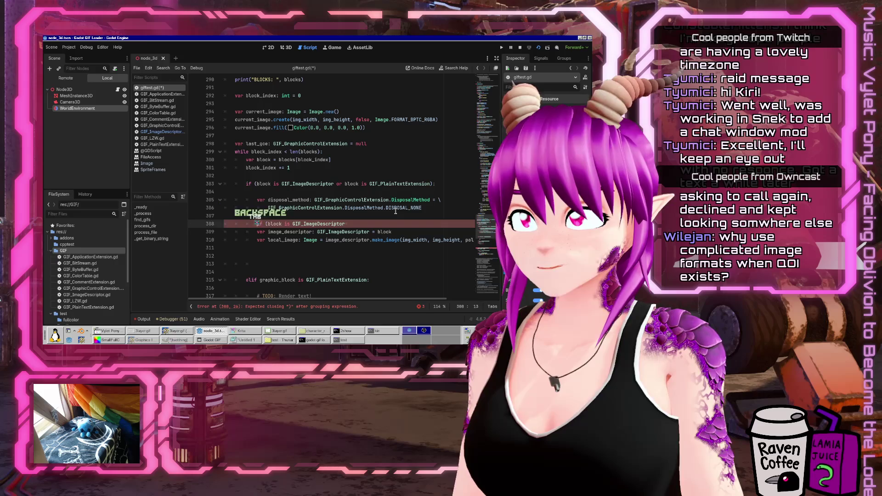
{"action": "key", "text": "Down"}
{"action": "key", "text": "shift+Down"}
{"action": "key", "text": "shift+Down"}
{"action": "key", "text": "shift+Down"}
{"action": "key", "text": "Tab"}
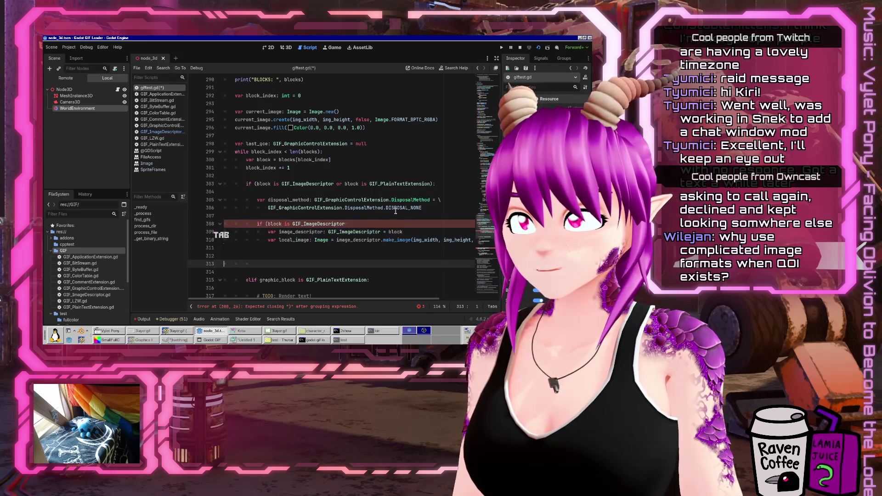
{"action": "key", "text": "Up"}
{"action": "key", "text": "Up"}
{"action": "key", "text": "Up"}
{"action": "key", "text": "Down"}
{"action": "key", "text": "ctrl+Right"}
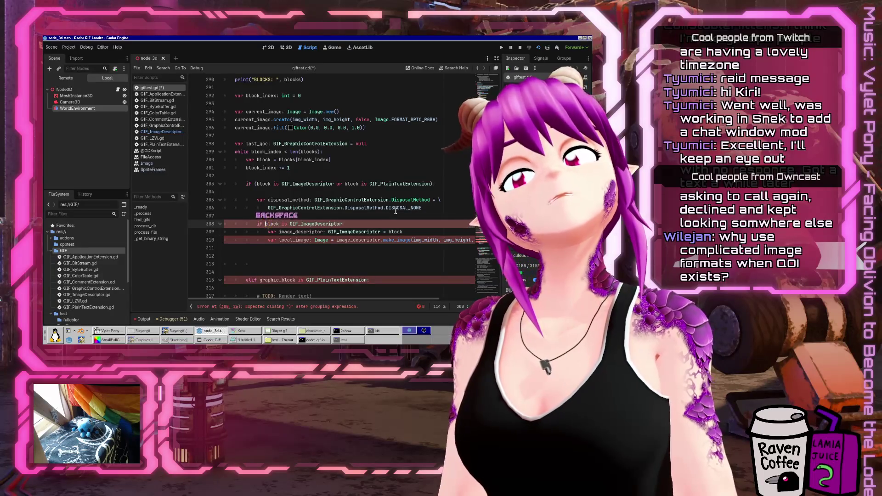
{"action": "key", "text": "End"}
{"action": "type", "text": ":"}
Delete the extra blank lines and align the elif line, correcting its variable to block
{"action": "key", "text": "Down"}
{"action": "key", "text": "Down"}
{"action": "key", "text": "Down"}
{"action": "key", "text": "Delete"}
{"action": "key", "text": "Delete"}
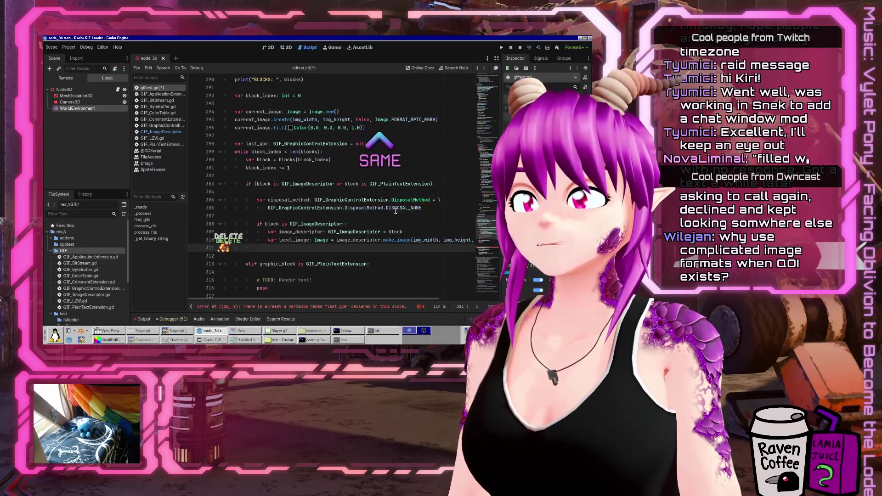
{"action": "key", "text": "Delete"}
{"action": "key", "text": "Down"}
{"action": "key", "text": "Tab"}
{"action": "key", "text": "ctrl+Right"}
{"action": "key", "text": "ctrl+Right"}
{"action": "type", "text": "lock"}
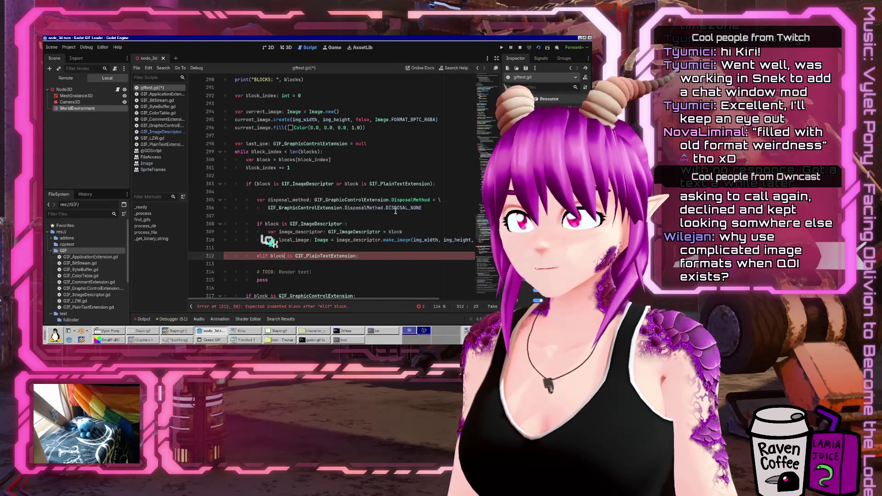
Indent the plain-text branch's TODO and pass lines, and add a blank line above var image_descriptor
{"action": "key", "text": "Down"}
{"action": "key", "text": "Down"}
{"action": "key", "text": "shift+Down"}
{"action": "key", "text": "shift+Down"}
{"action": "key", "text": "Tab"}
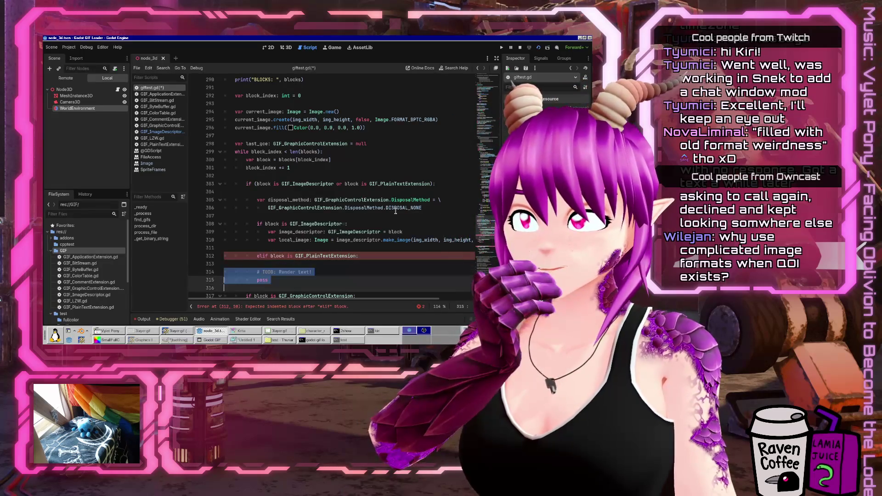
{"action": "key", "text": "Up"}
{"action": "key", "text": "Up"}
{"action": "key", "text": "Up"}
{"action": "key", "text": "Return"}
{"action": "left_click", "coordinate": [338, 200]}
Add an 'if last_gce != null:' check below the default disposal_method line
{"action": "scroll", "coordinate": [413, 200], "scroll_direction": "down", "scroll_amount": 1}
{"action": "key", "text": "Down"}
{"action": "key", "text": "End"}
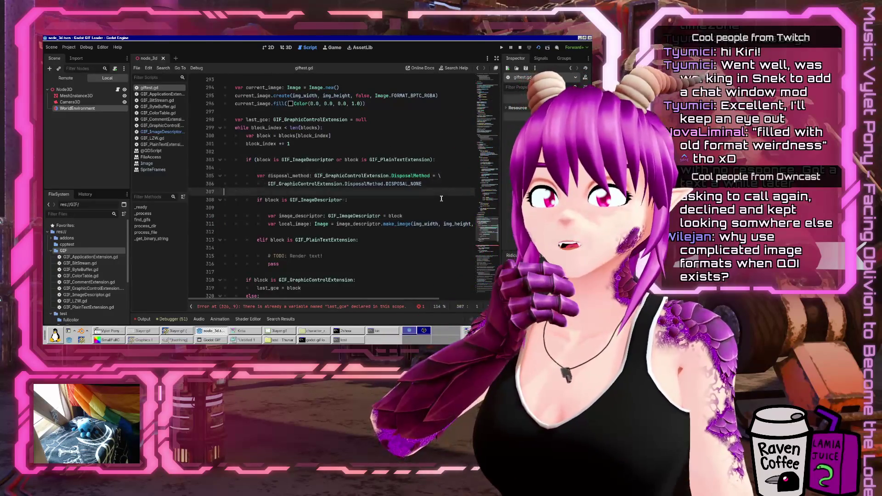
{"action": "key", "text": "Return"}
{"action": "key", "text": "Return"}
{"action": "type", "text": "if la"}
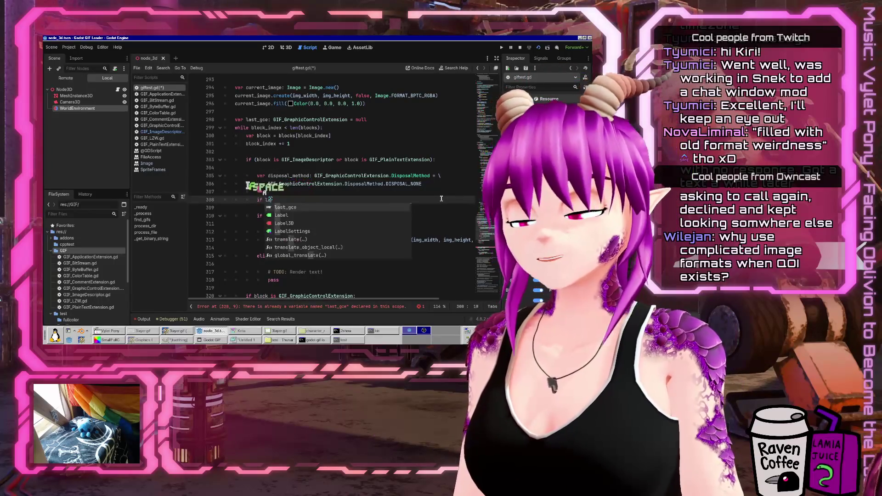
{"action": "type", "text": "st_gce != null:"}
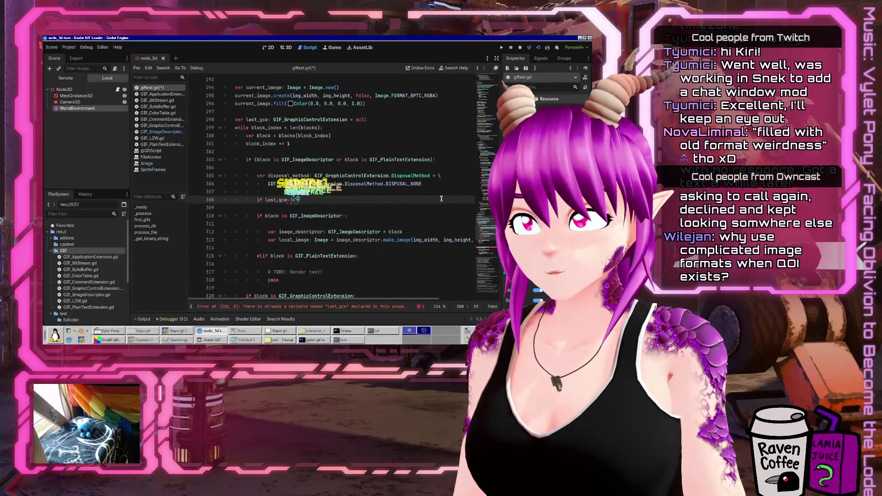
{"action": "key", "text": "Up"}
{"action": "key", "text": "Home"}
{"action": "key", "text": "Delete"}
{"action": "key", "text": "Down"}
{"action": "key", "text": "End"}
{"action": "key", "text": "Return"}
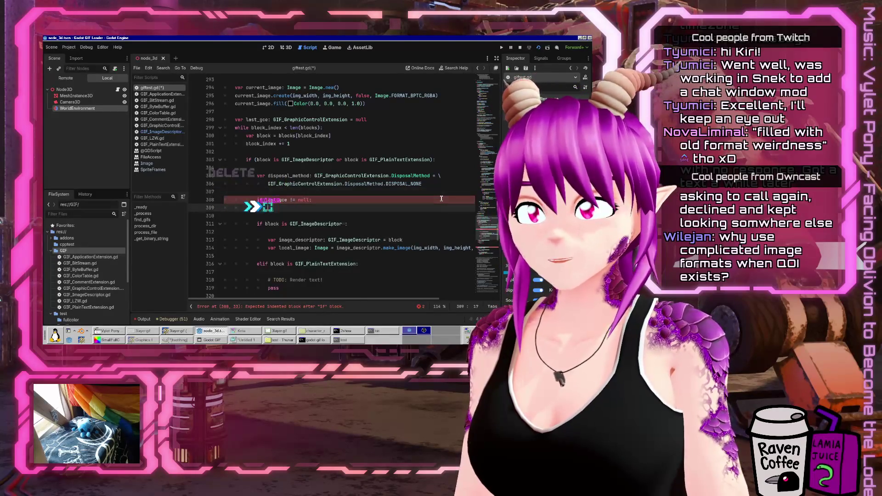
Inside the null check, assign disposal_method = last_gce.disposal_method and save the script
{"action": "type", "text": "disposal_method = "}
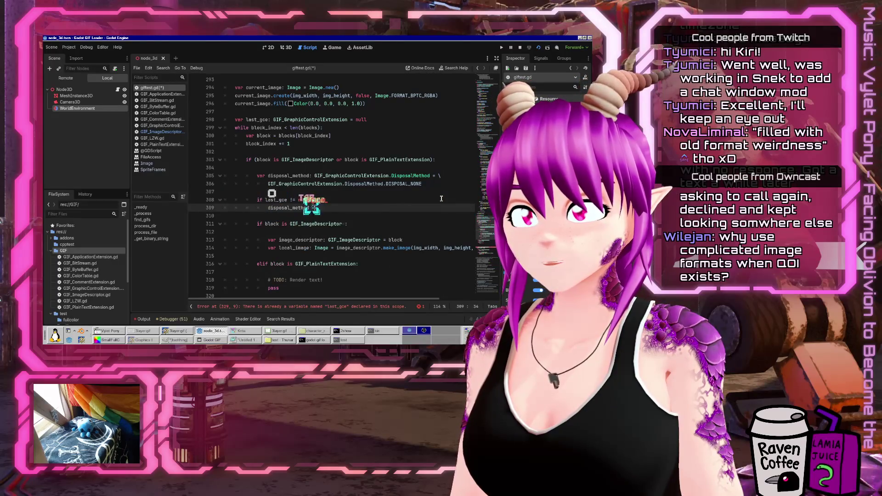
{"action": "type", "text": "lac_g"}
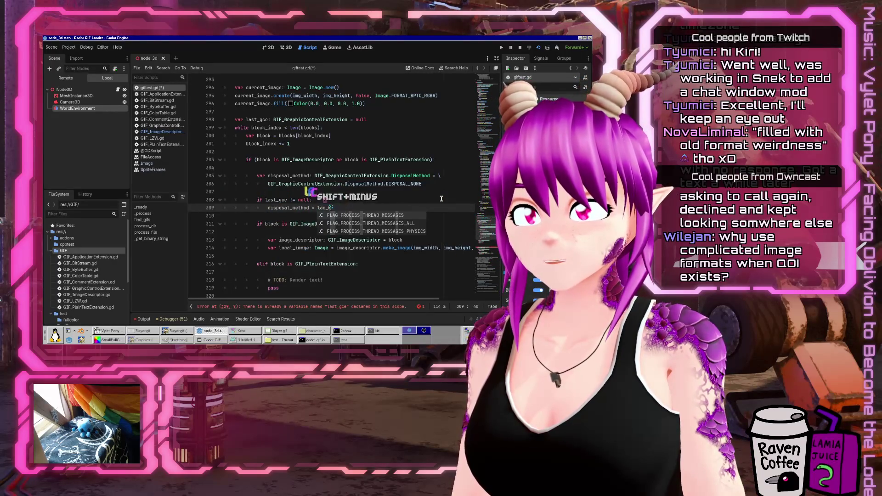
{"action": "key", "text": "BackSpace"}
{"action": "key", "text": "BackSpace"}
{"action": "key", "text": "BackSpace"}
{"action": "type", "text": "st"}
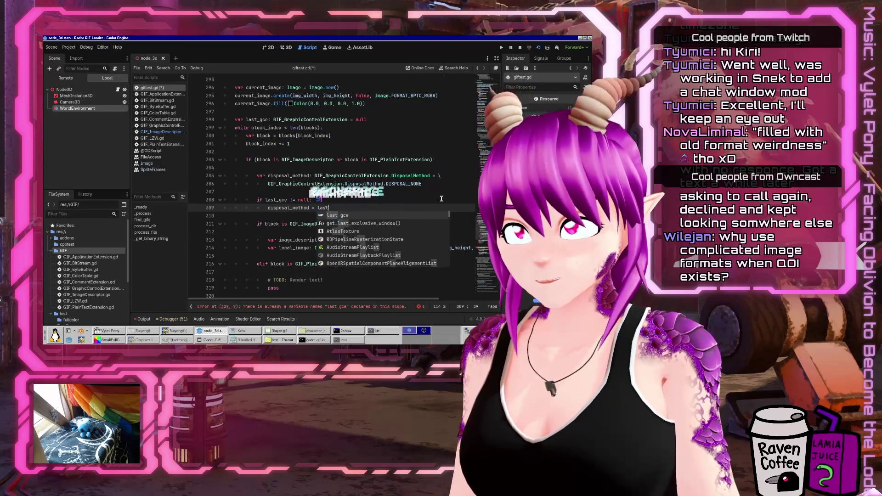
{"action": "key", "text": "Tab"}
{"action": "type", "text": ".dis"}
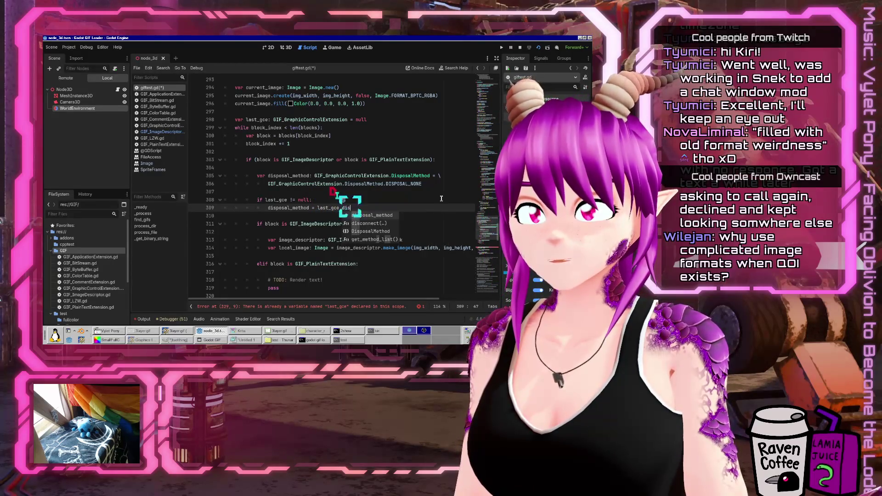
{"action": "key", "text": "Tab"}
{"action": "key", "text": "ctrl+s"}
{"action": "key", "text": "Down"}
{"action": "key", "text": "Down"}
{"action": "key", "text": "Down"}
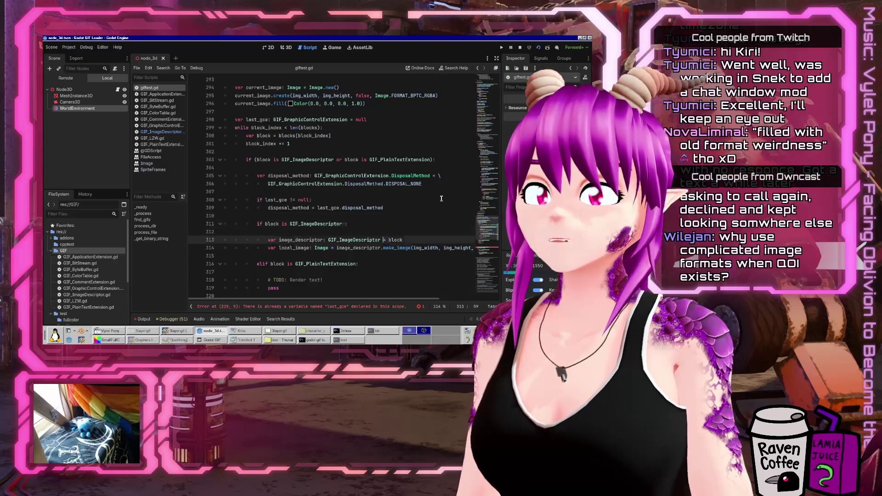
{"action": "key", "text": "End"}
{"action": "key", "text": "Return"}
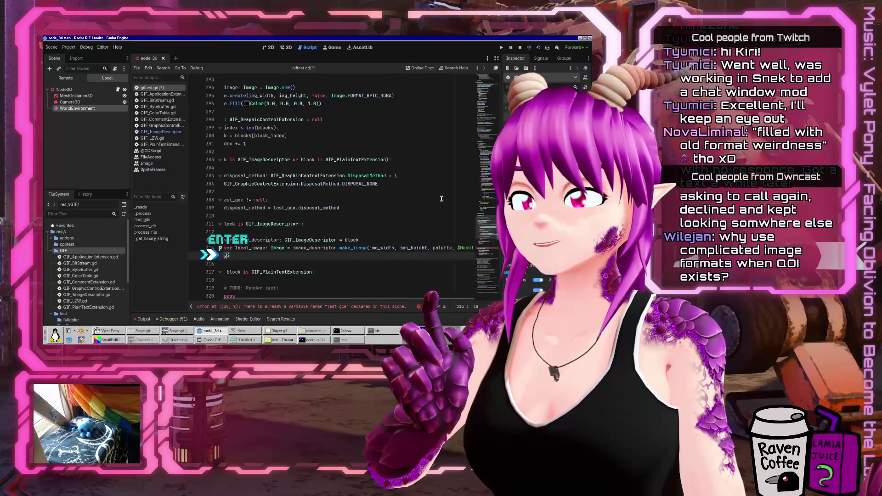
Add print("SUB_IMAGE: ", local_image, " disposal: ", disposal_method) after make_image, then run the scene
{"action": "type", "text": "print("}
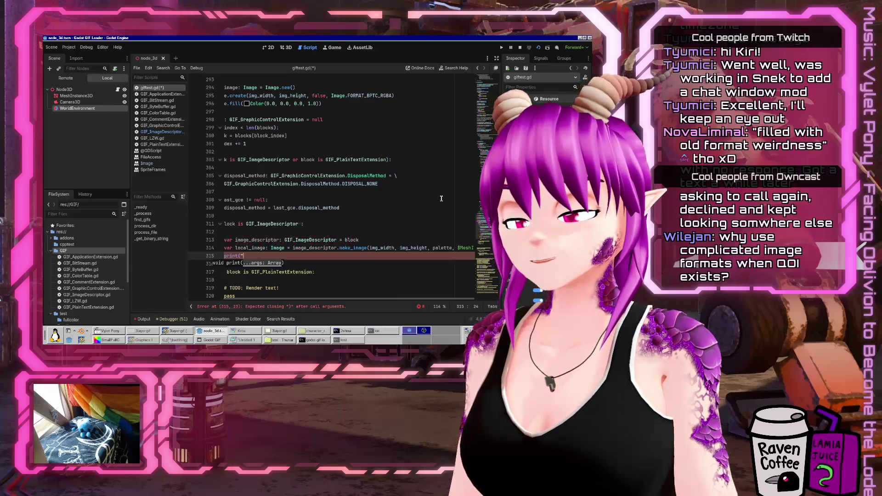
{"action": "type", "text": "_IMA"}
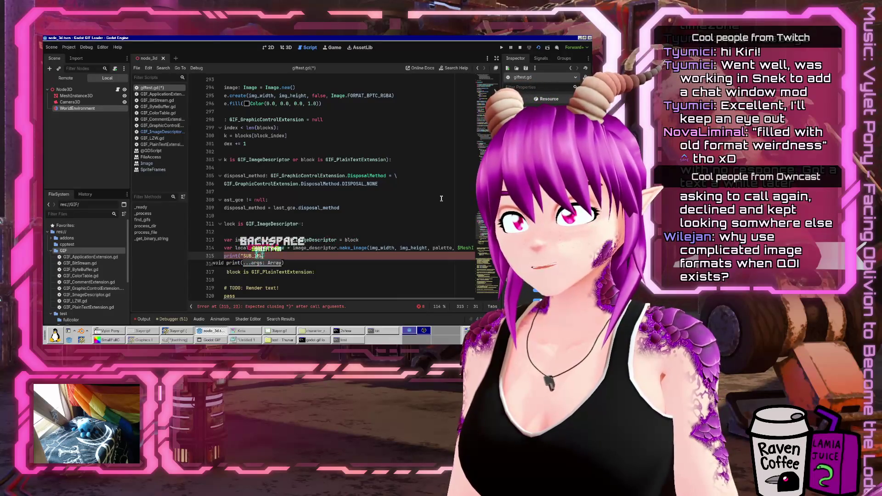
{"action": "type", "text": "GE: local_image, \" disposal_method:"}
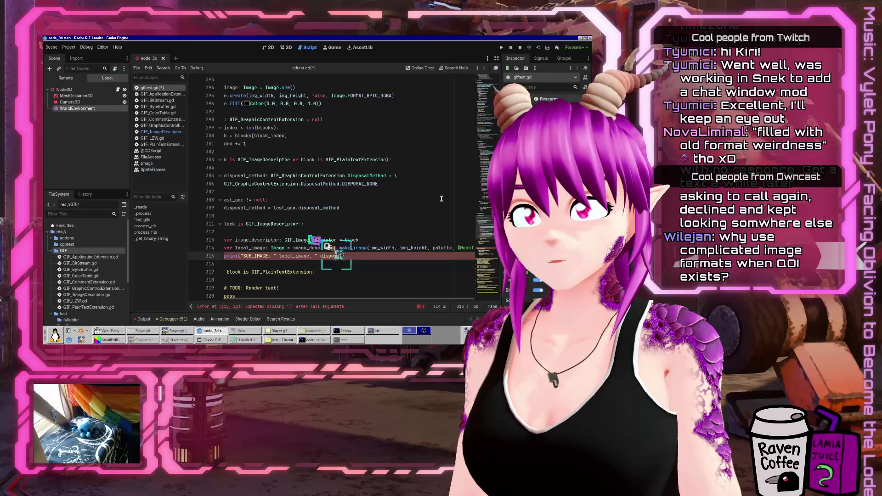
{"action": "key", "text": "BackSpace"}
{"action": "key", "text": "BackSpace"}
{"action": "key", "text": "BackSpace"}
{"action": "type", "text": ": \", dis"}
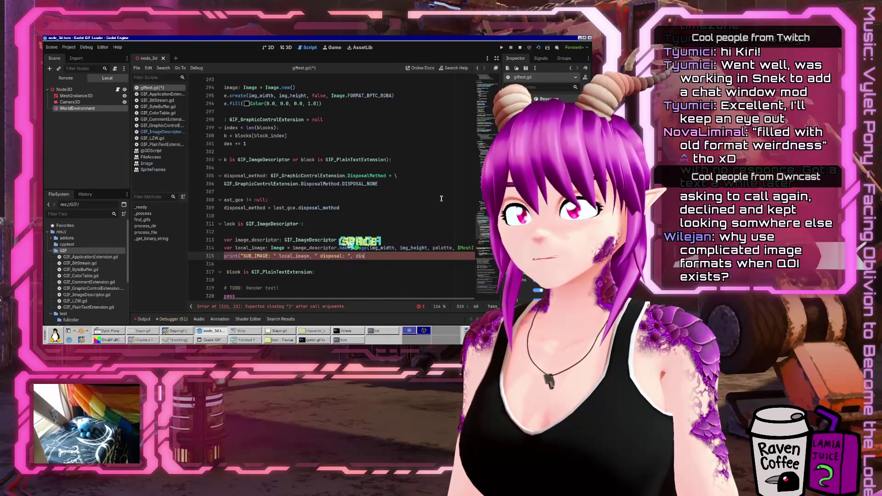
{"action": "key", "text": "Home"}
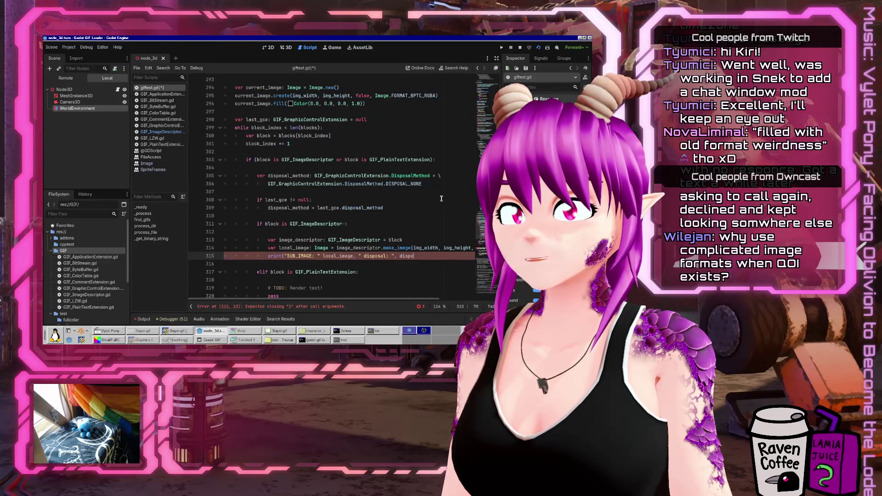
{"action": "type", "text": "sal_method)"}
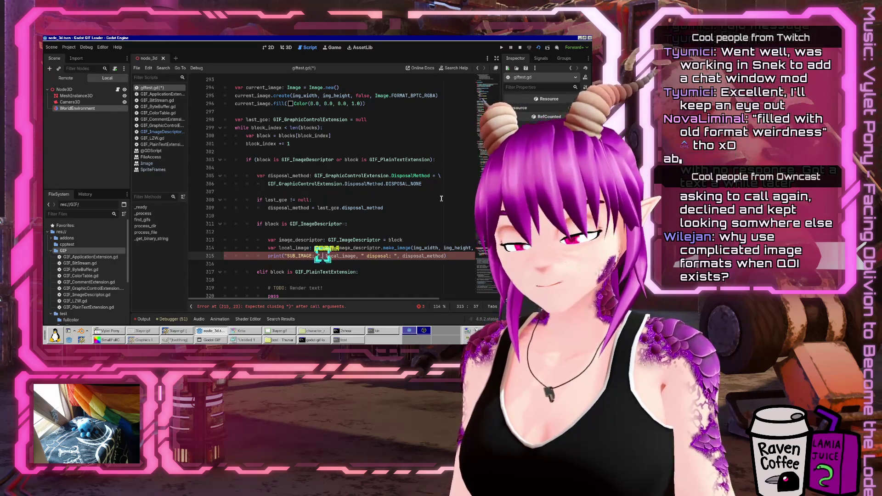
{"action": "type", "text": ","}
{"action": "left_click", "coordinate": [539, 48]}
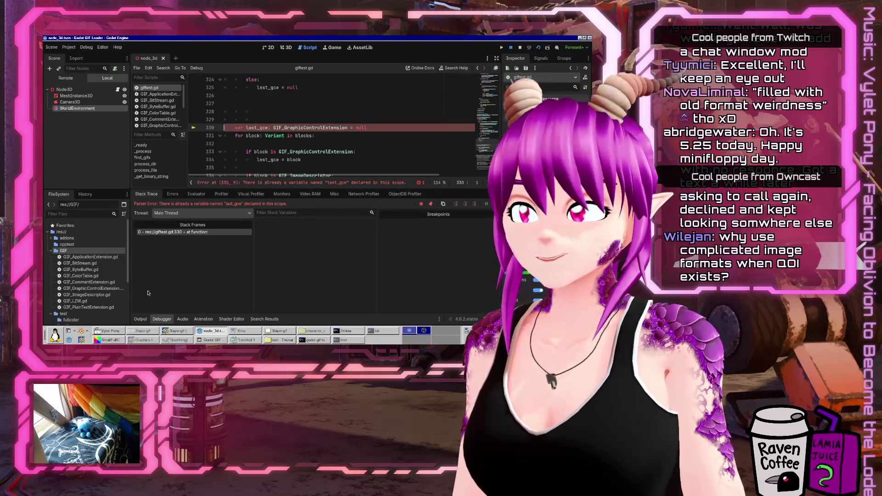
Comment out the duplicate last_gce loop on lines 329–338 and rerun the scene
{"action": "left_click", "coordinate": [140, 320]}
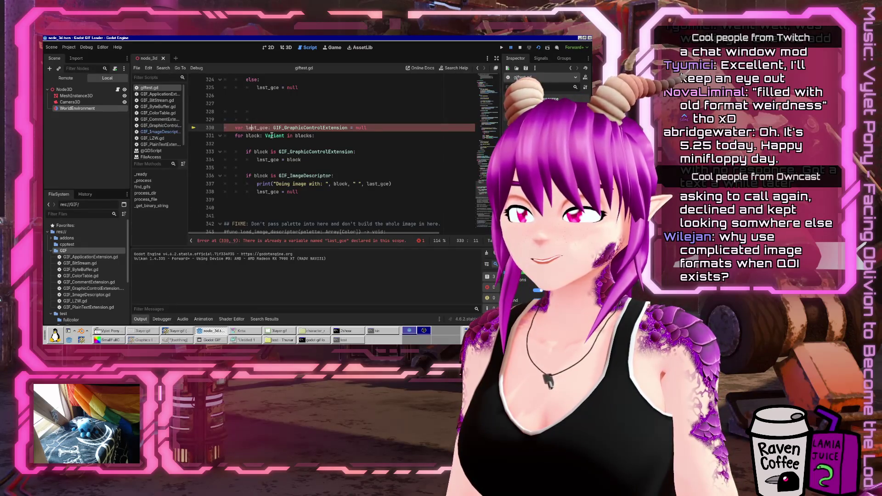
{"action": "scroll", "coordinate": [356, 159], "scroll_direction": "up", "scroll_amount": 1}
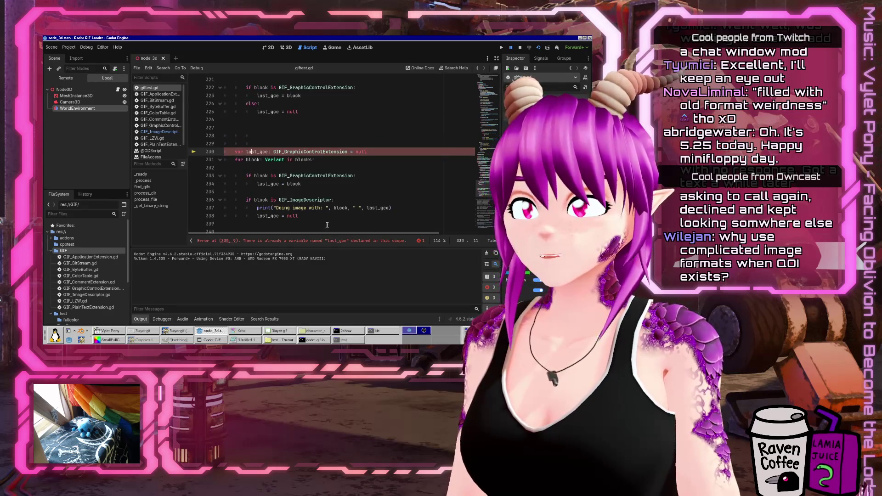
{"action": "left_click_drag", "start_coordinate": [327, 225], "coordinate": [193, 145]}
{"action": "key", "text": "ctrl+k"}
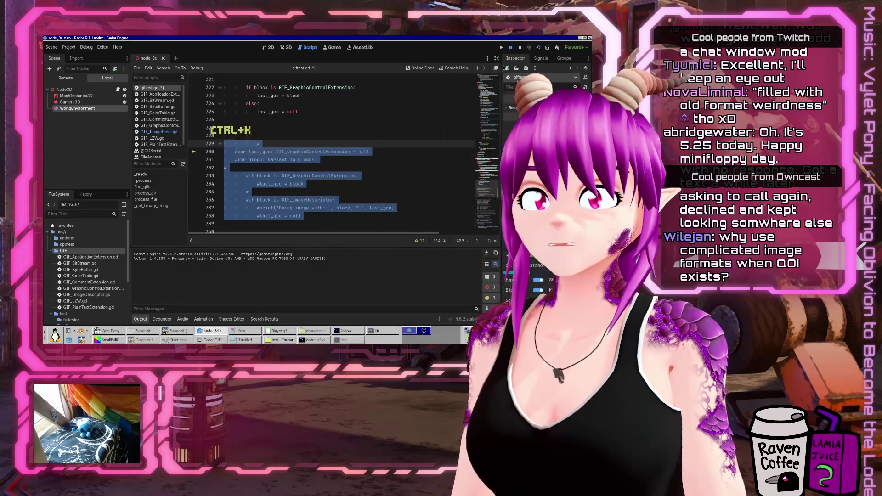
{"action": "key", "text": "F5"}
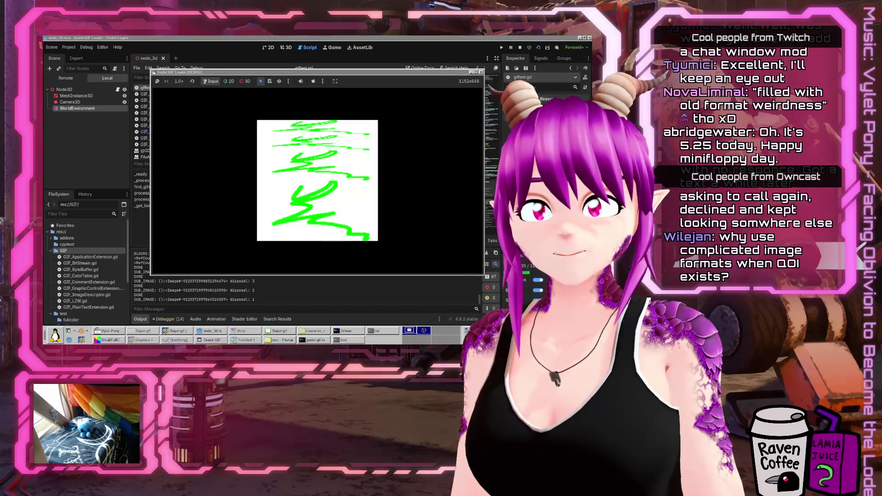
Stop the test scene and return to the blank line after the SUB_IMAGE print
{"action": "left_click", "coordinate": [239, 285]}
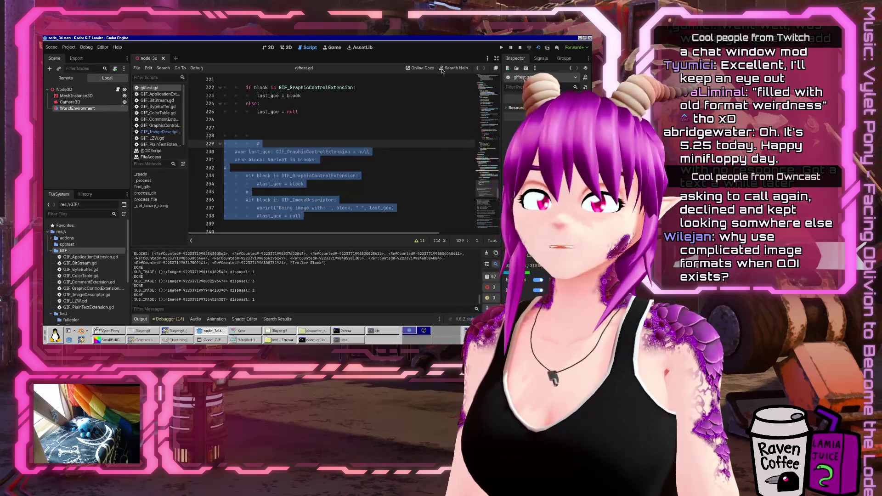
{"action": "left_click", "coordinate": [521, 48]}
{"action": "scroll", "coordinate": [322, 157], "scroll_direction": "down", "scroll_amount": 3}
{"action": "scroll", "coordinate": [321, 157], "scroll_direction": "up", "scroll_amount": 5}
{"action": "left_click", "coordinate": [322, 163]}
{"action": "scroll", "coordinate": [322, 155], "scroll_direction": "up", "scroll_amount": 5}
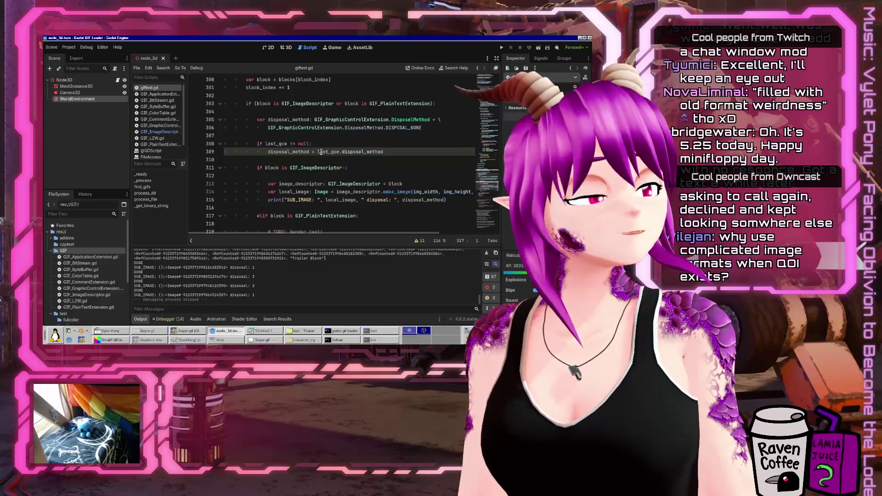
{"action": "left_click", "coordinate": [286, 167]}
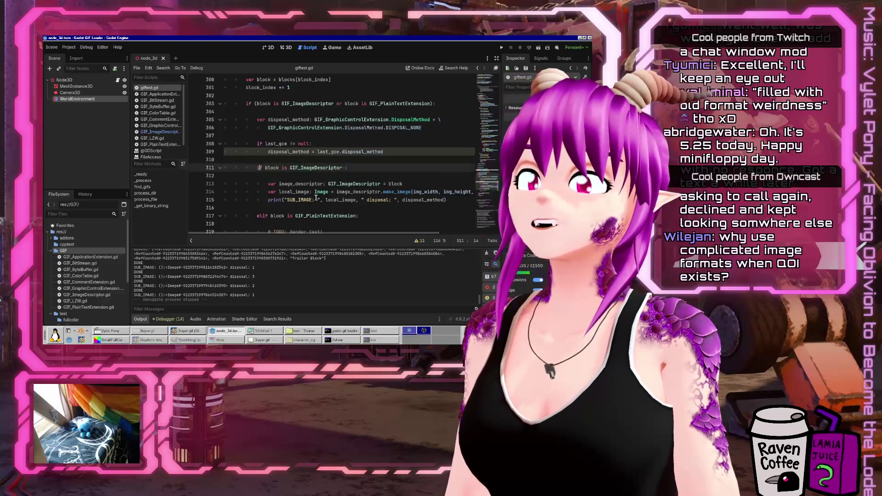
{"action": "scroll", "coordinate": [321, 197], "scroll_direction": "down", "scroll_amount": 1}
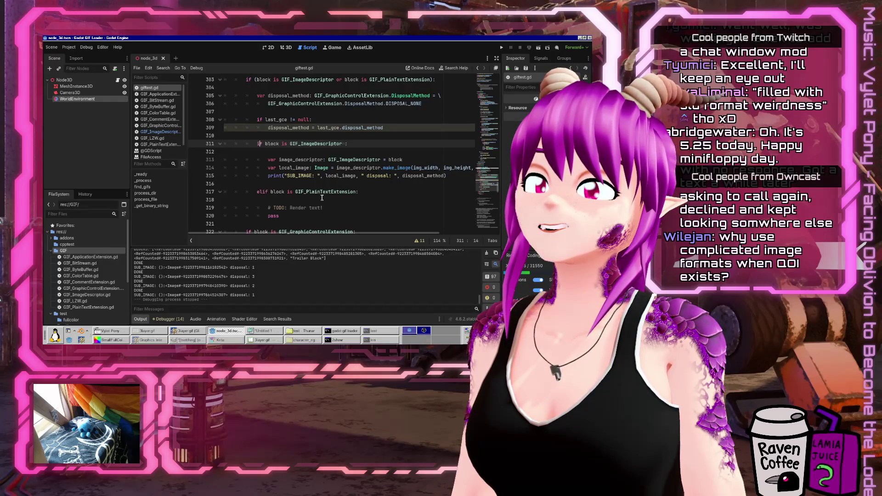
{"action": "left_click", "coordinate": [348, 181]}
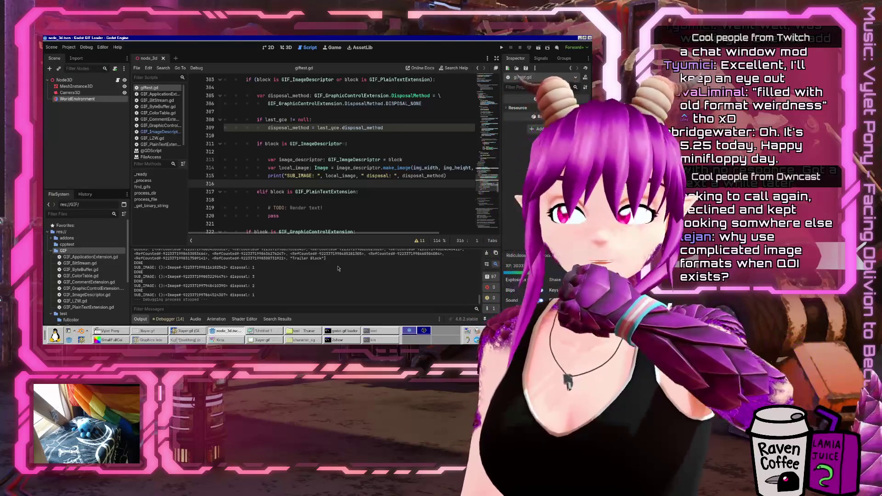
Write a disposal_method == DISPOSAL_NONE comparison below the print line
{"action": "key", "text": "Left"}
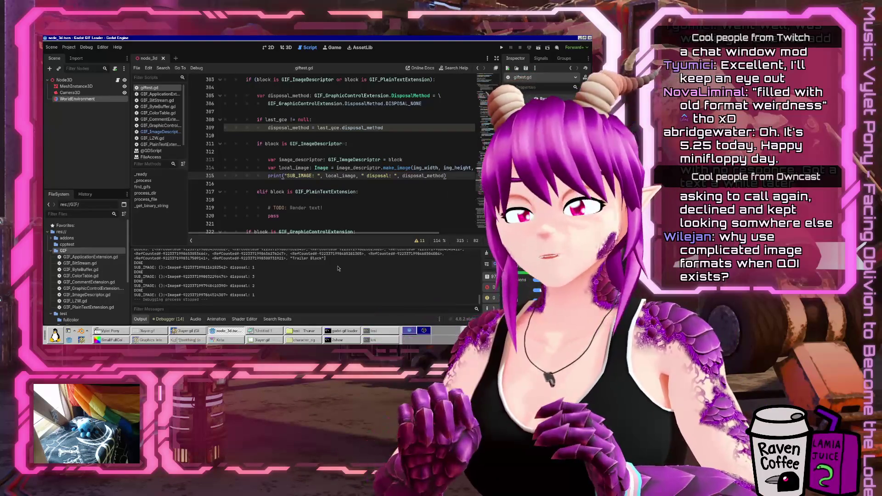
{"action": "key", "text": "Return"}
{"action": "key", "text": "Return"}
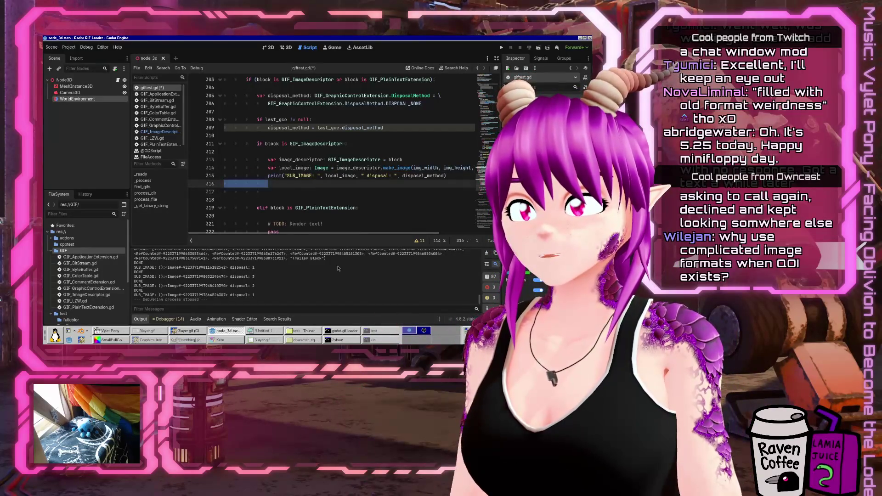
{"action": "key", "text": "Delete"}
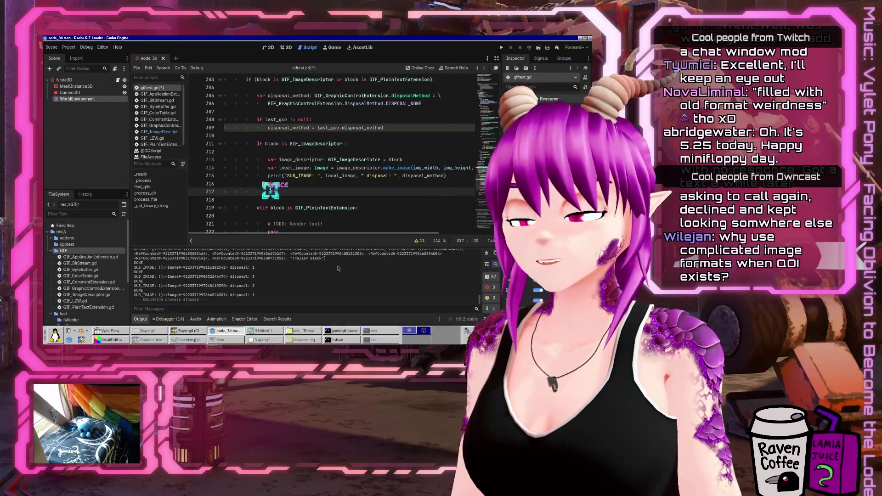
{"action": "type", "text": "posal_method =="}
{"action": "key", "text": "Up"}
{"action": "key", "text": "Up"}
{"action": "key", "text": "Up"}
{"action": "key", "text": "Down"}
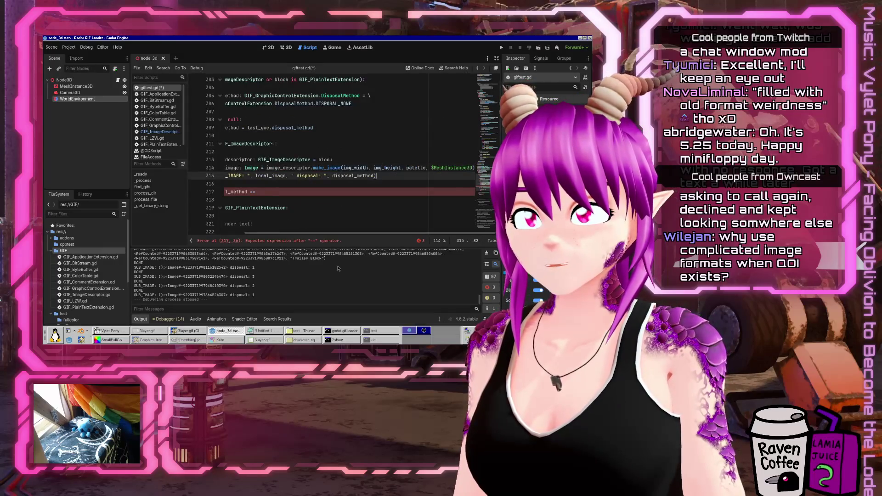
{"action": "key", "text": "Up"}
{"action": "key", "text": "Up"}
{"action": "key", "text": "Home"}
{"action": "key", "text": "Home"}
{"action": "key", "text": "Up"}
{"action": "key", "text": "Up"}
{"action": "key", "text": "Up"}
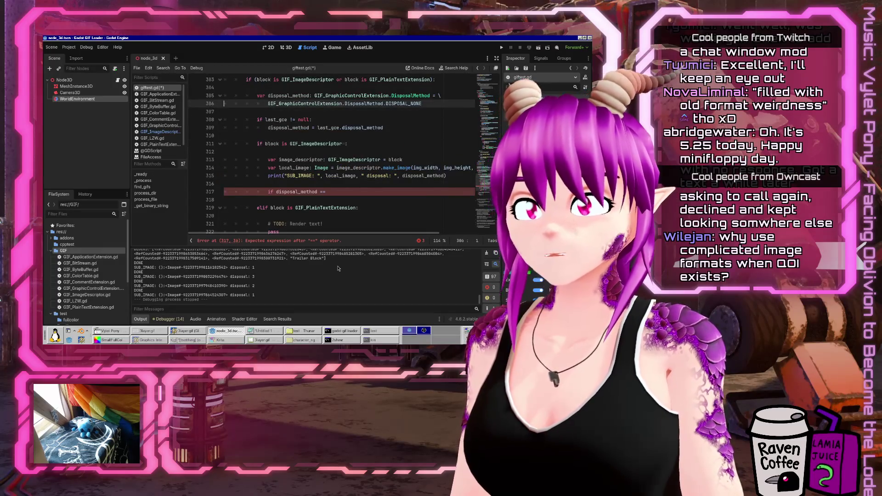
{"action": "key", "text": "Down"}
{"action": "key", "text": "Down"}
{"action": "key", "text": "Down"}
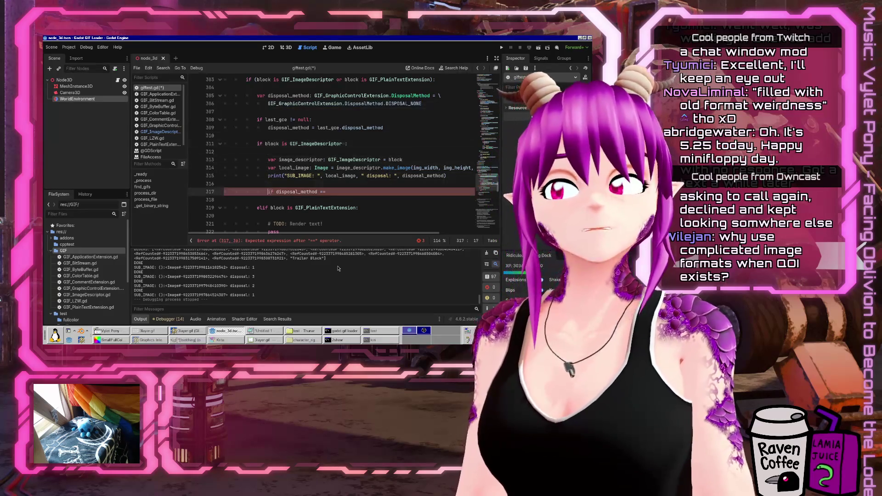
{"action": "type", "text": "GIF_GraphicControlExtension.DisposalMethod.DISPOSAL_NONE"}
{"action": "key", "text": "Home"}
Turn it into 'match disposal_method:' with a DISPOSAL_NONE: case that does pass
{"action": "type", "text": "match"}
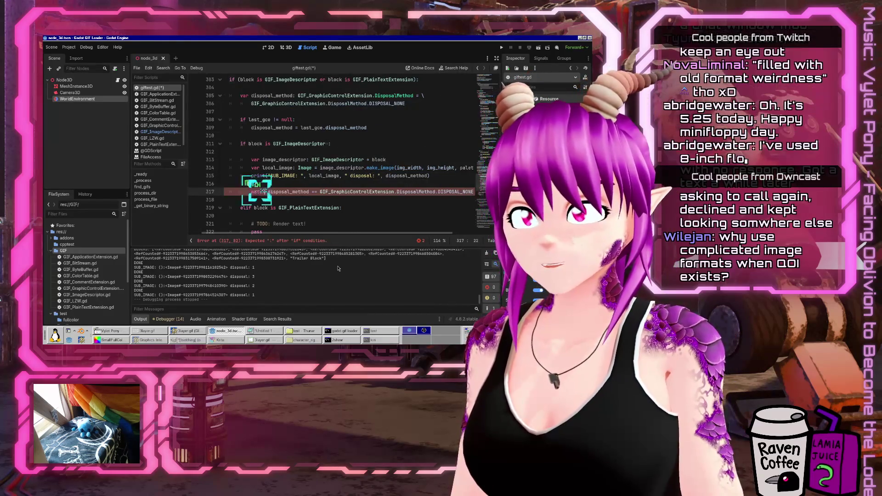
{"action": "key", "text": "ctrl+Right"}
{"action": "key", "text": "Delete"}
{"action": "key", "text": "Delete"}
{"action": "key", "text": "Delete"}
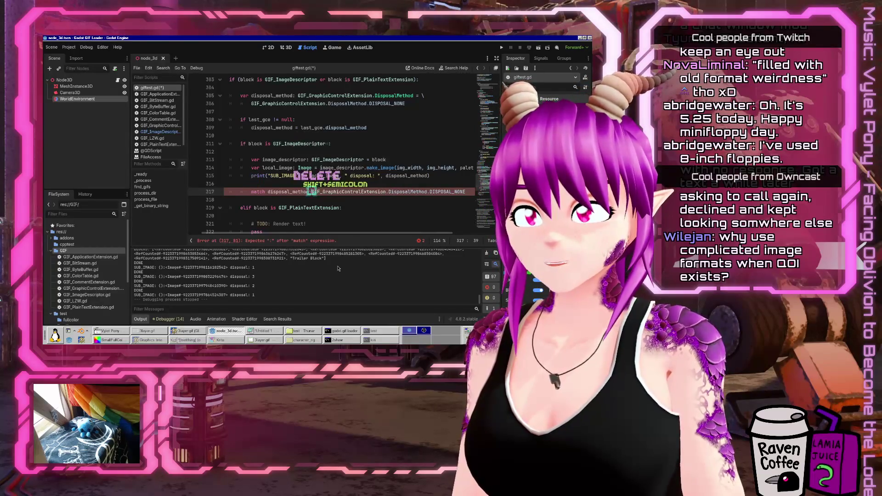
{"action": "type", "text": ":"}
{"action": "key", "text": "Return"}
{"action": "key", "text": "End"}
{"action": "type", "text": ":"}
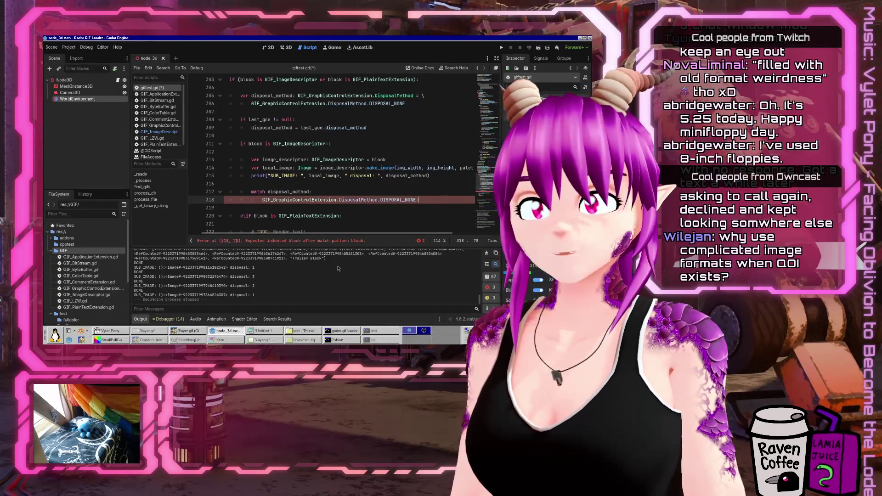
{"action": "key", "text": "Return"}
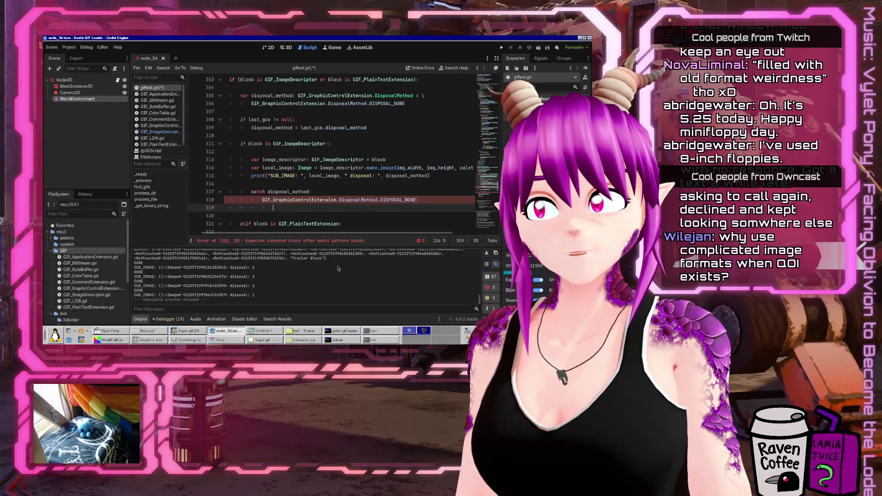
{"action": "key", "text": "Return"}
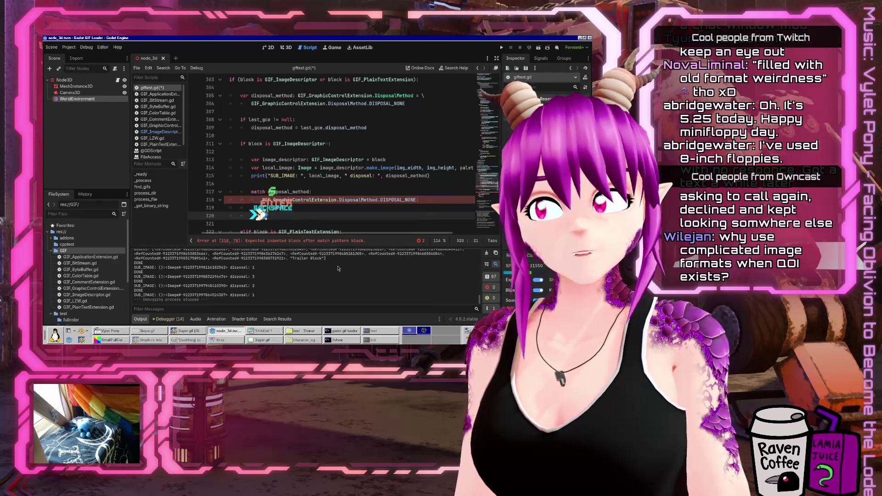
{"action": "key", "text": "Up"}
{"action": "type", "text": "pass"}
Add a DISPOSAL_DO_NOT_DISPOSE: case below the NONE case
{"action": "key", "text": "Up"}
{"action": "key", "text": "Home"}
{"action": "key", "text": "shift+End"}
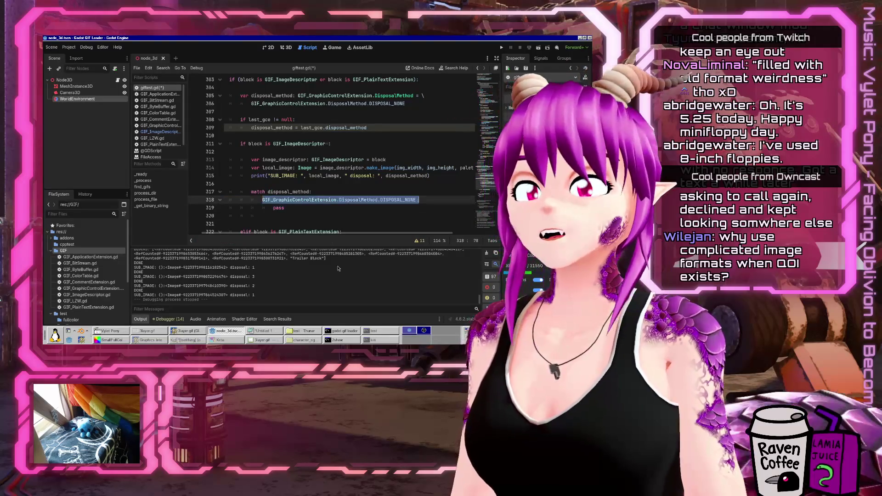
{"action": "key", "text": "ctrl+c"}
{"action": "key", "text": "Down"}
{"action": "key", "text": "Down"}
{"action": "key", "text": "ctrl+v"}
{"action": "key", "text": "BackSpace"}
{"action": "key", "text": "BackSpace"}
{"action": "key", "text": "BackSpace"}
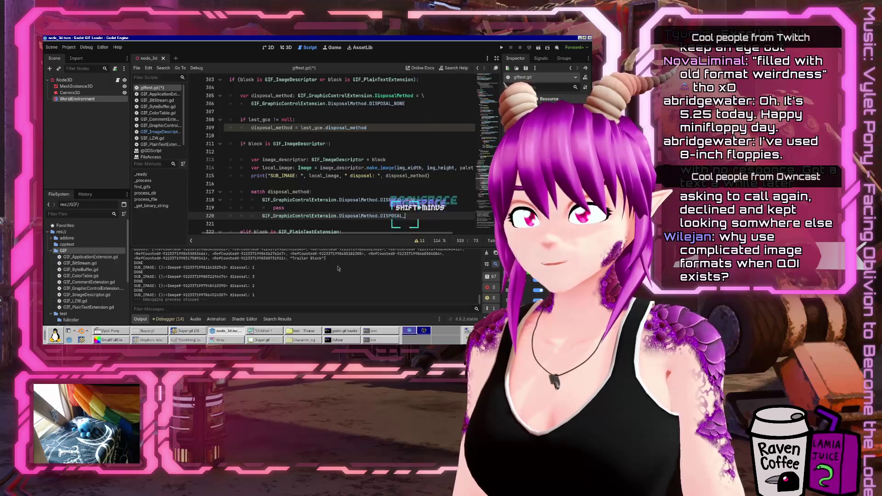
{"action": "type", "text": "_"}
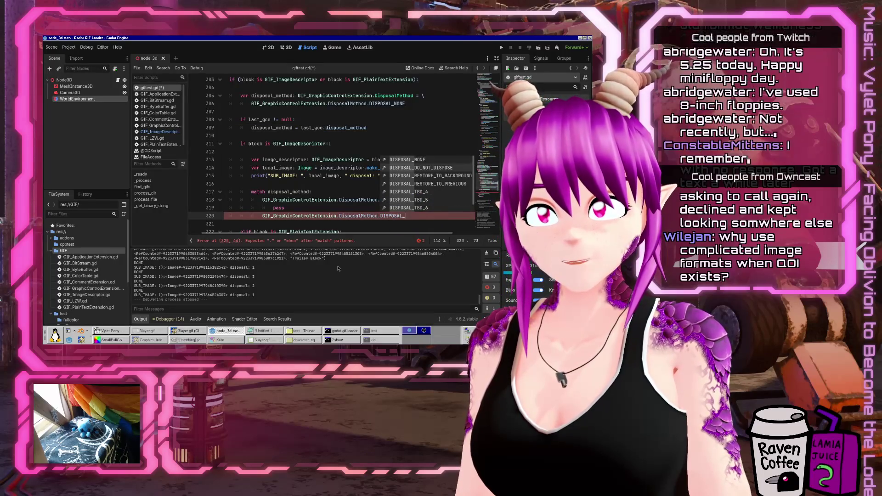
{"action": "key", "text": "Down"}
{"action": "key", "text": "Return"}
{"action": "type", "text": ":"}
{"action": "key", "text": "Return"}
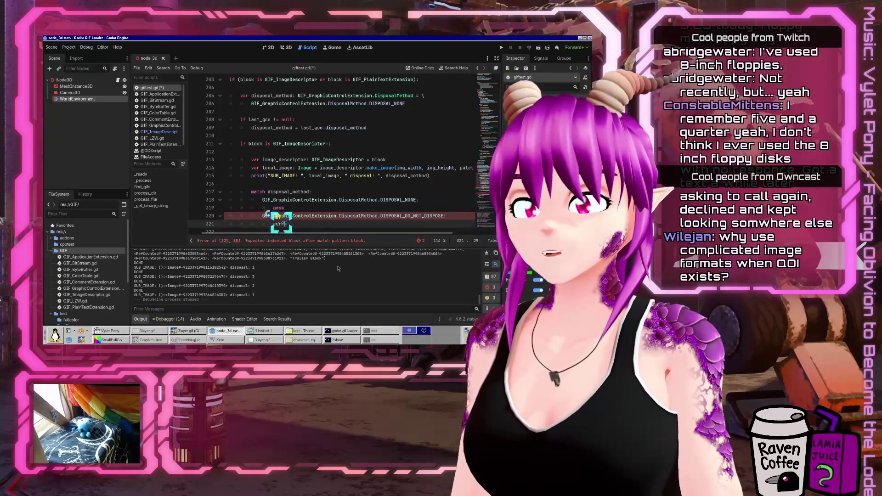
Begin a current_image.blit_rect_mask( call in the DO_NOT_DISPOSE case
{"action": "type", "text": "ent_image.blo"}
{"action": "key", "text": "BackSpace"}
{"action": "type", "text": "it"}
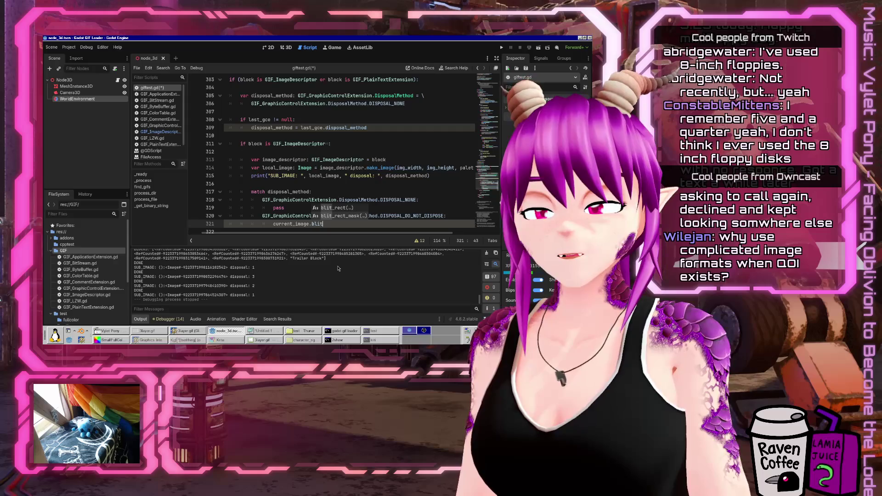
{"action": "key", "text": "Return"}
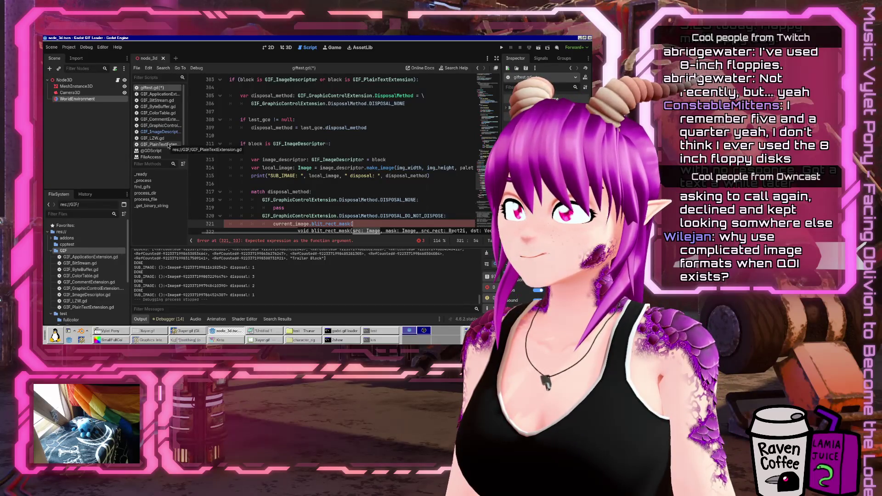
{"action": "left_click", "coordinate": [166, 133]}
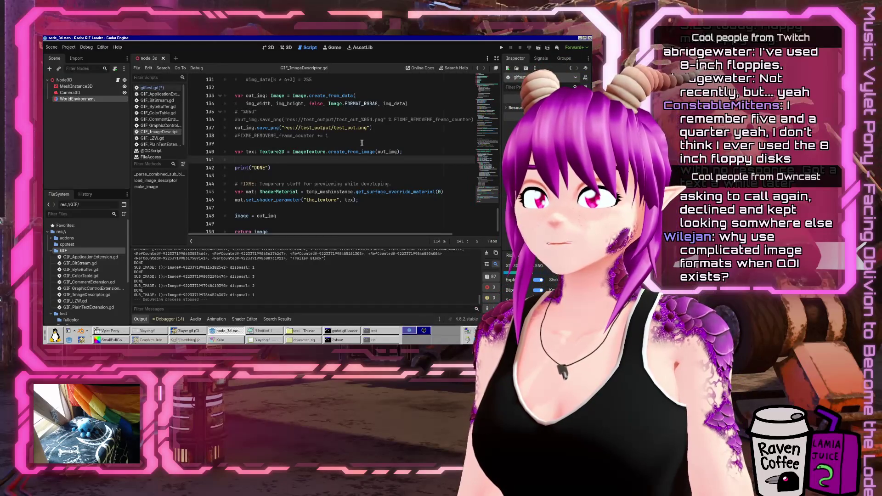
Browse GIF_ImageDescriptor.gd and save the edited scripts
{"action": "scroll", "coordinate": [362, 143], "scroll_direction": "down", "scroll_amount": 1}
{"action": "scroll", "coordinate": [362, 143], "scroll_direction": "up", "scroll_amount": 5}
{"action": "scroll", "coordinate": [362, 143], "scroll_direction": "down", "scroll_amount": 5}
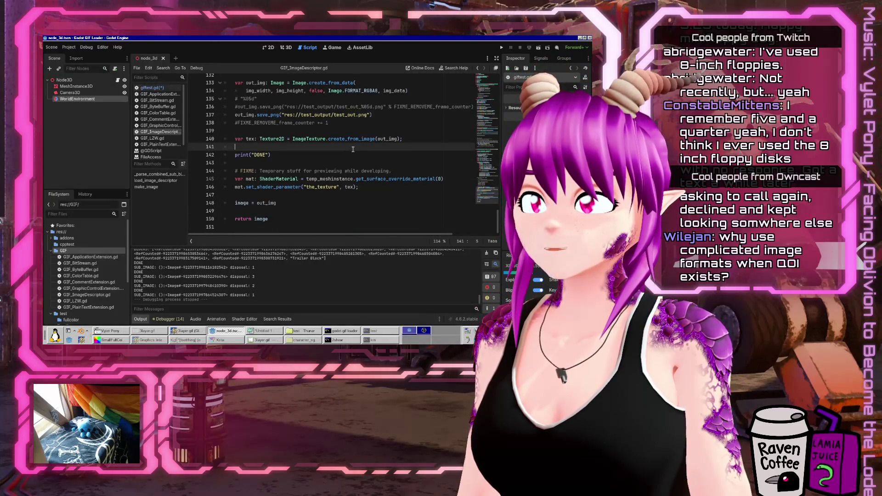
{"action": "key", "text": "ctrl+s"}
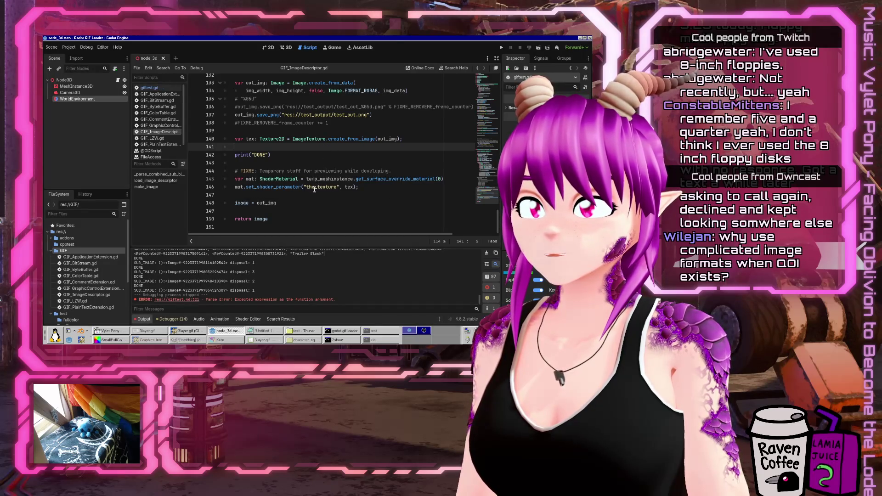
{"action": "scroll", "coordinate": [327, 183], "scroll_direction": "up", "scroll_amount": 3}
{"action": "left_click", "coordinate": [349, 197]}
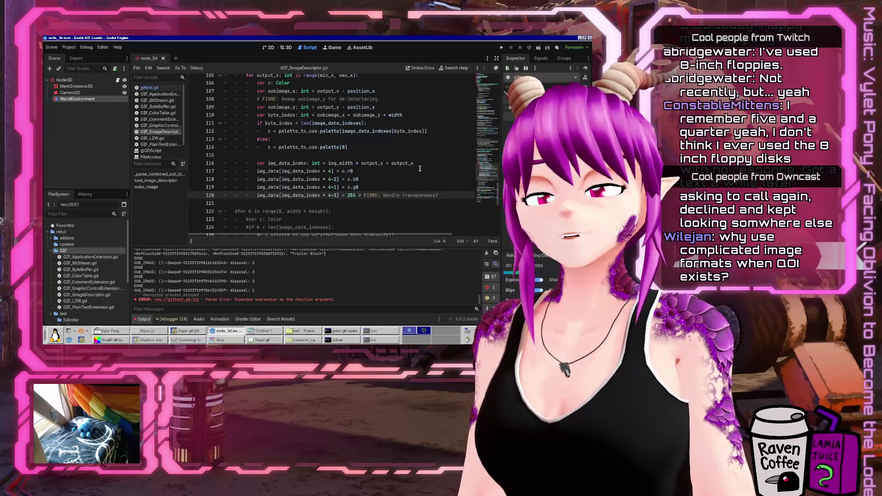
{"action": "scroll", "coordinate": [420, 168], "scroll_direction": "up", "scroll_amount": 10}
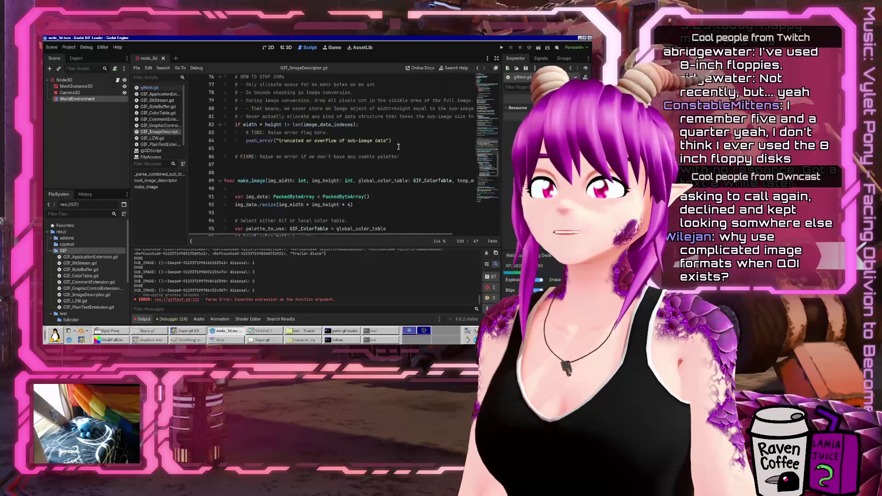
Split make_image's parameters onto separate lines, add transparent_index: int, and save
{"action": "left_click", "coordinate": [383, 188]}
{"action": "key", "text": "Return"}
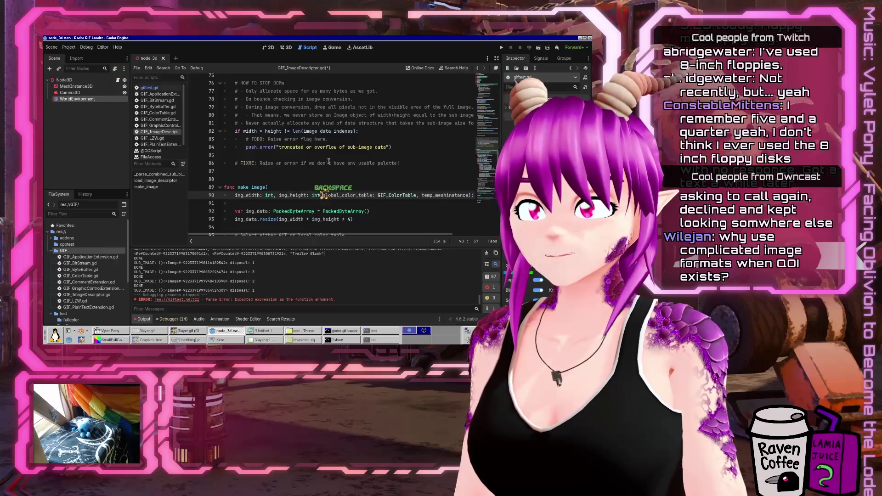
{"action": "key", "text": "Return"}
{"action": "key", "text": "BackSpace"}
{"action": "key", "text": "Return"}
{"action": "key", "text": "End"}
{"action": "type", "text": "parent_index: "}
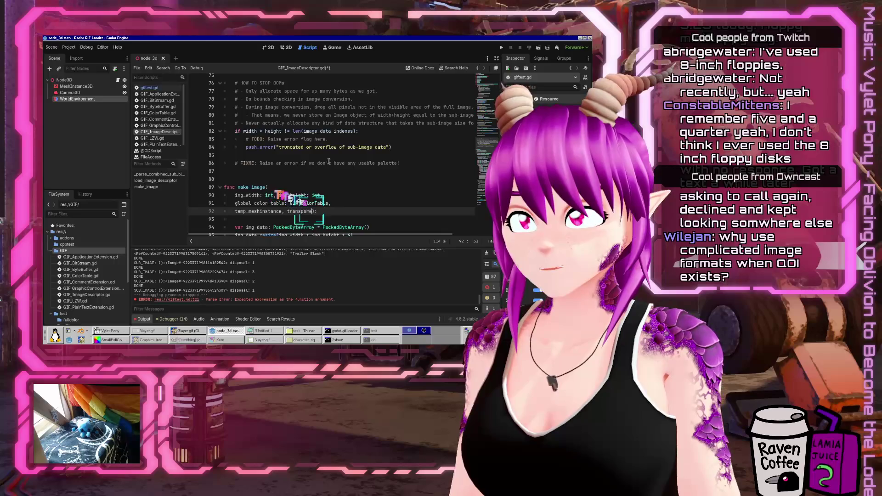
{"action": "type", "text": "int"}
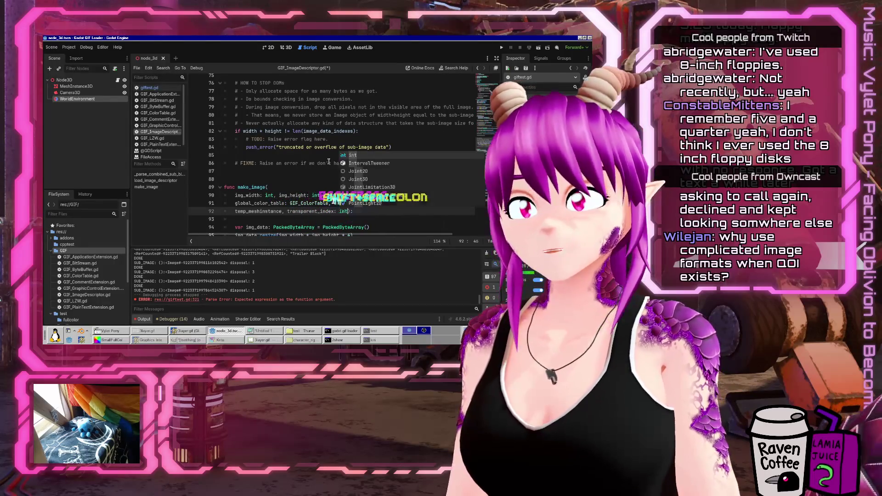
{"action": "key", "text": "ctrl+s"}
Check the pixel-writing code against transparent_index, then return to giftest.gd
{"action": "scroll", "coordinate": [321, 171], "scroll_direction": "down", "scroll_amount": 10}
{"action": "left_click", "coordinate": [352, 180]}
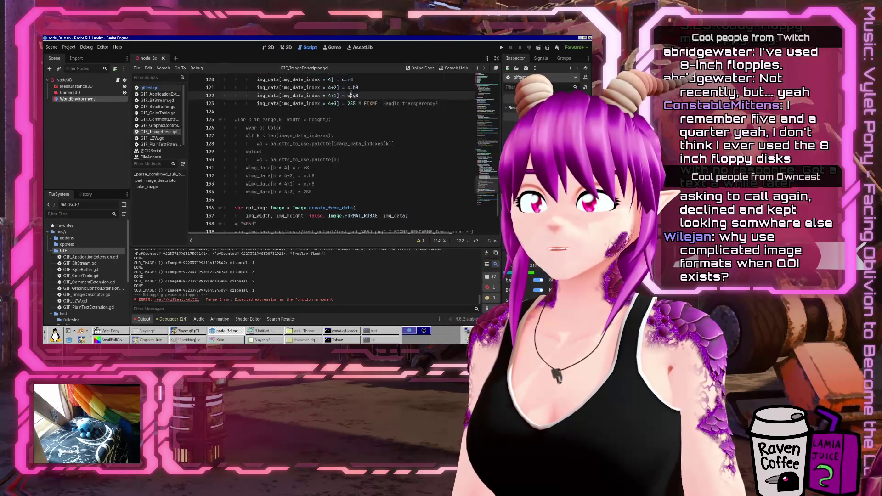
{"action": "scroll", "coordinate": [356, 165], "scroll_direction": "up", "scroll_amount": 2}
{"action": "scroll", "coordinate": [362, 186], "scroll_direction": "up", "scroll_amount": 7}
{"action": "left_click", "coordinate": [317, 144]}
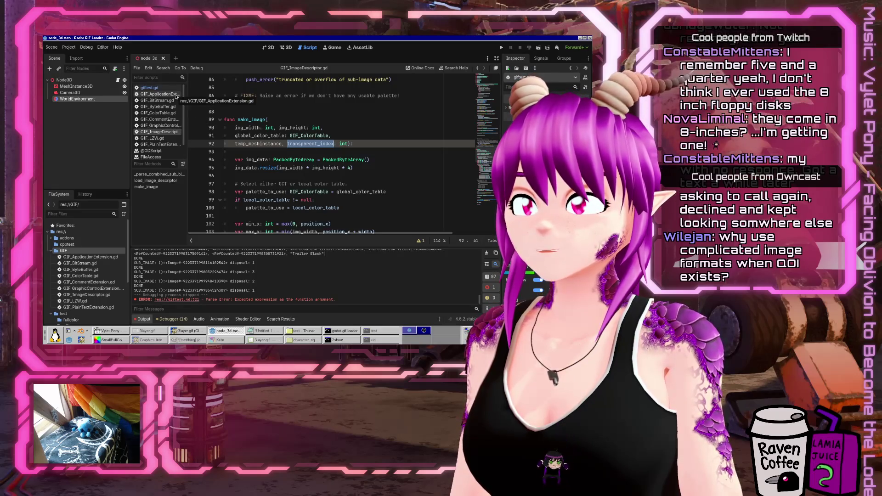
{"action": "left_click", "coordinate": [150, 88]}
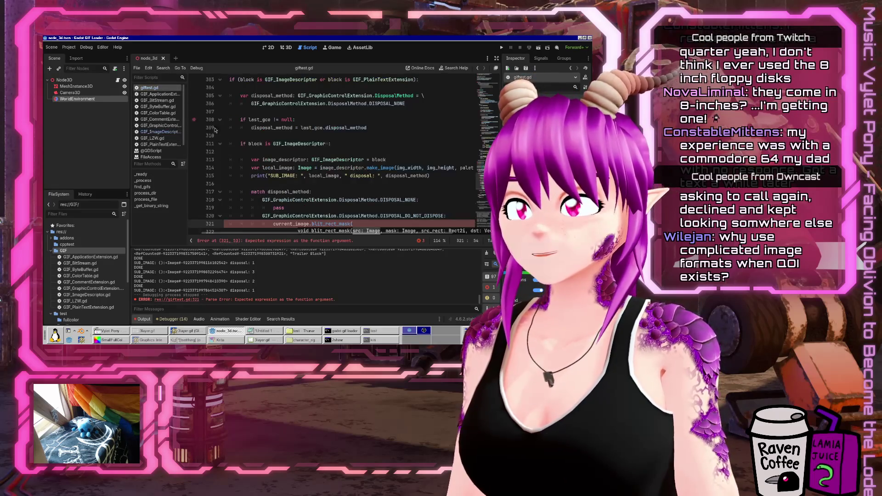
Declare 'var transparent_index: int = -1' alongside the disposal_method declarations in giftest.gd
{"action": "left_click", "coordinate": [409, 160]}
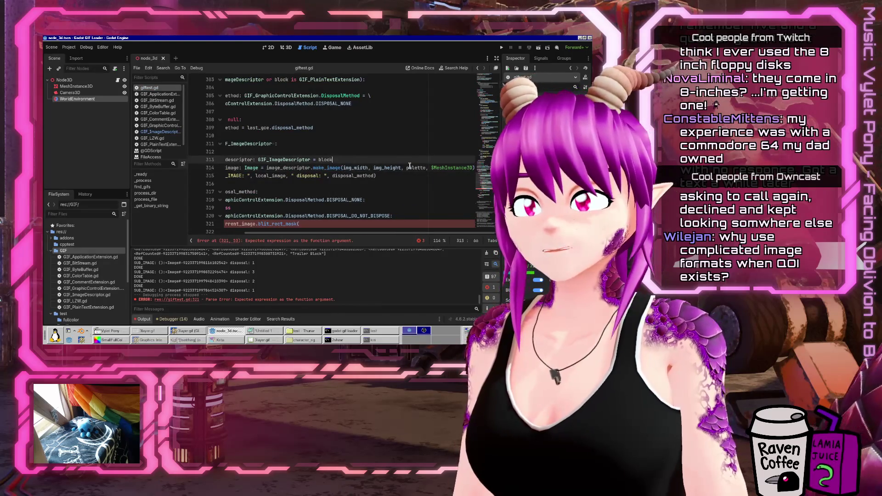
{"action": "key", "text": "Return"}
{"action": "type", "text": "#var trans"}
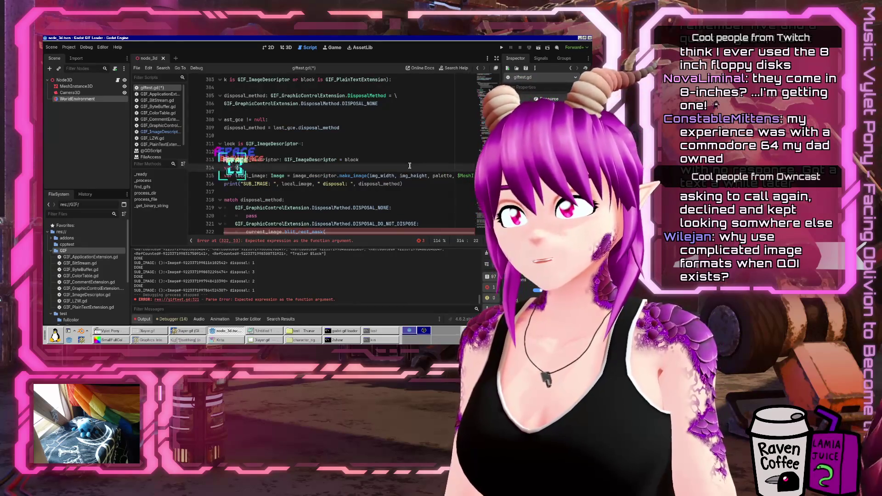
{"action": "type", "text": "rent_"}
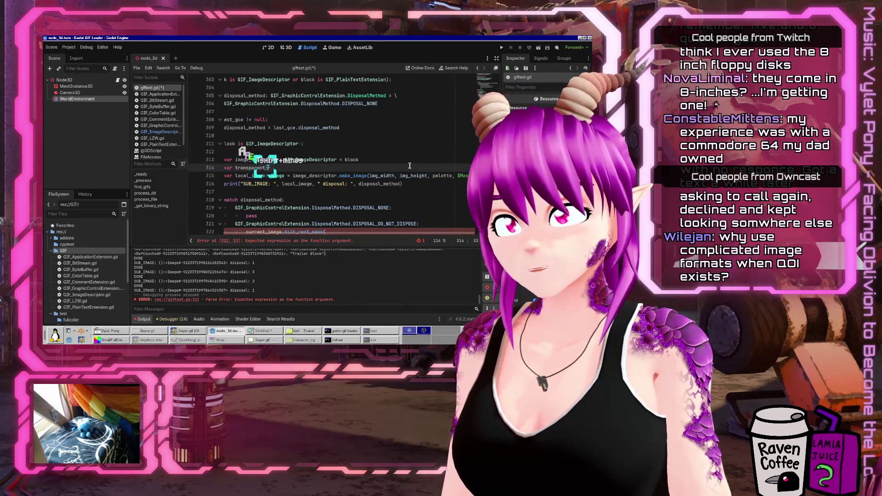
{"action": "type", "text": "index: int"}
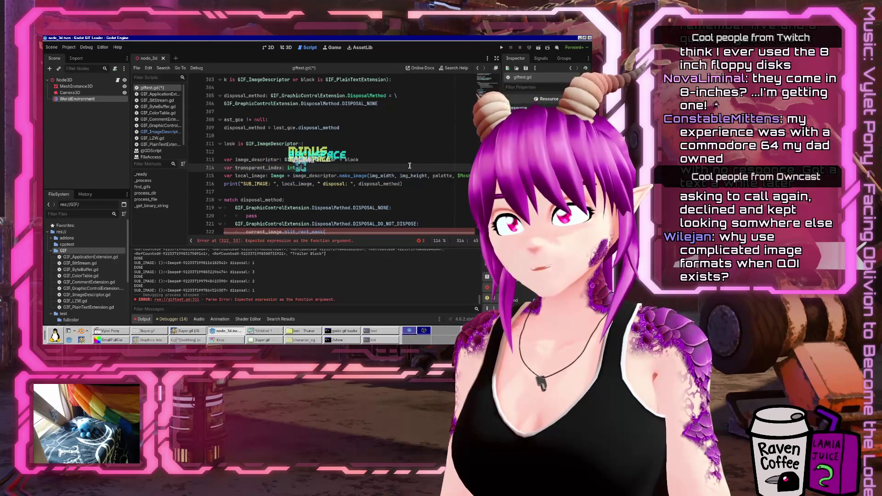
{"action": "type", "text": " = -1"}
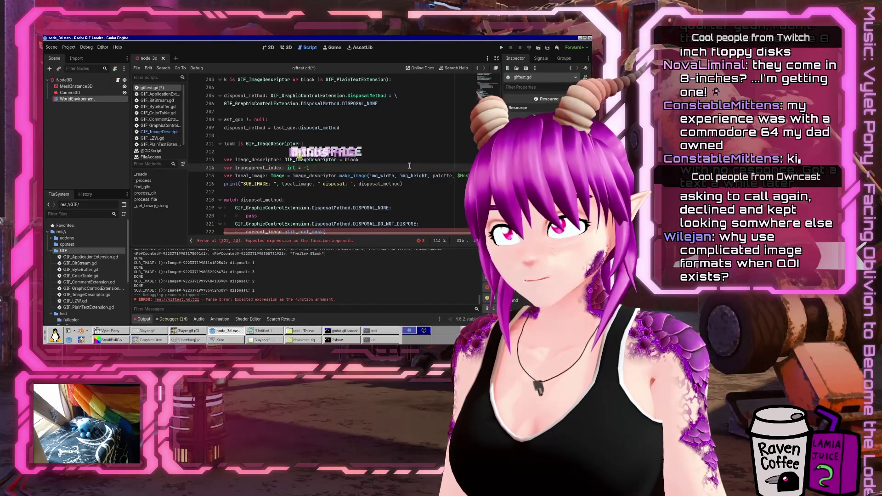
{"action": "key", "text": "Return"}
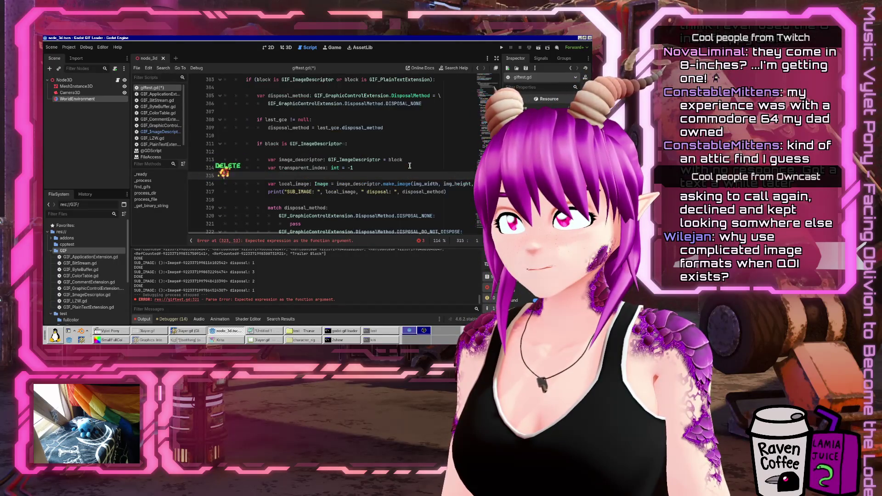
{"action": "key", "text": "Delete"}
{"action": "key", "text": "ctrl+z"}
{"action": "key", "text": "Up"}
{"action": "key", "text": "Up"}
{"action": "key", "text": "Up"}
{"action": "key", "text": "Up"}
{"action": "key", "text": "Up"}
{"action": "key", "text": "Up"}
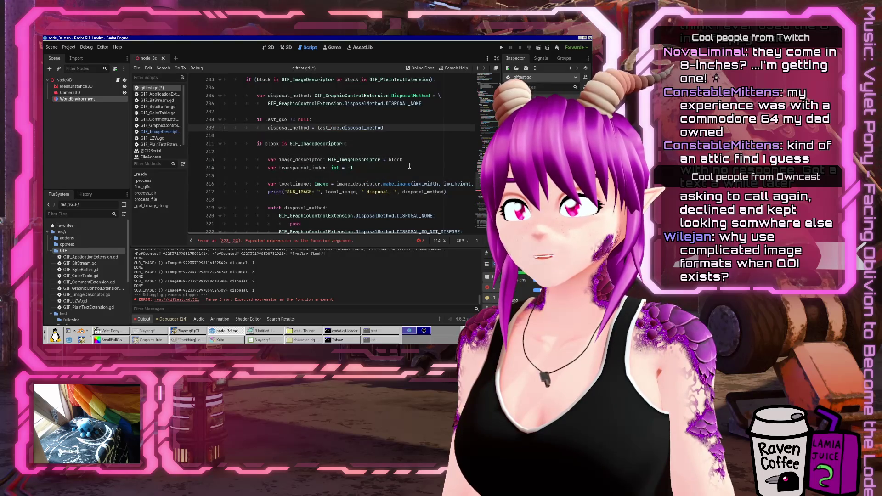
{"action": "key", "text": "Down"}
{"action": "key", "text": "Down"}
{"action": "key", "text": "Down"}
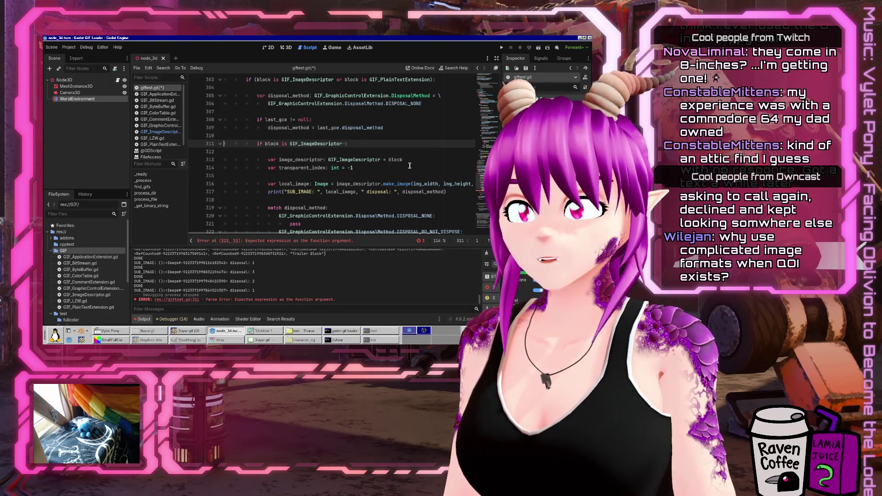
{"action": "key", "text": "ctrl+x"}
{"action": "key", "text": "Up"}
{"action": "key", "text": "Up"}
{"action": "key", "text": "Up"}
{"action": "key", "text": "Up"}
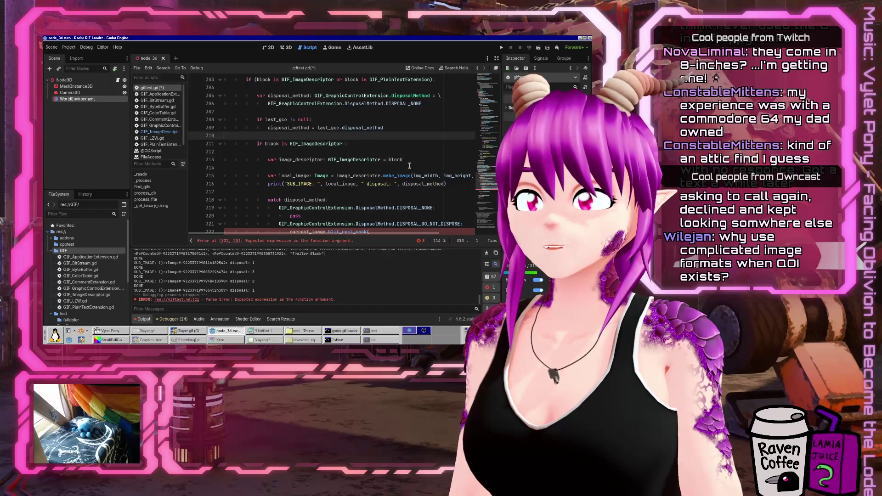
{"action": "key", "text": "ctrl+z"}
{"action": "key", "text": "ctrl+x"}
{"action": "key", "text": "Up"}
{"action": "key", "text": "Up"}
{"action": "key", "text": "Up"}
{"action": "key", "text": "ctrl+v"}
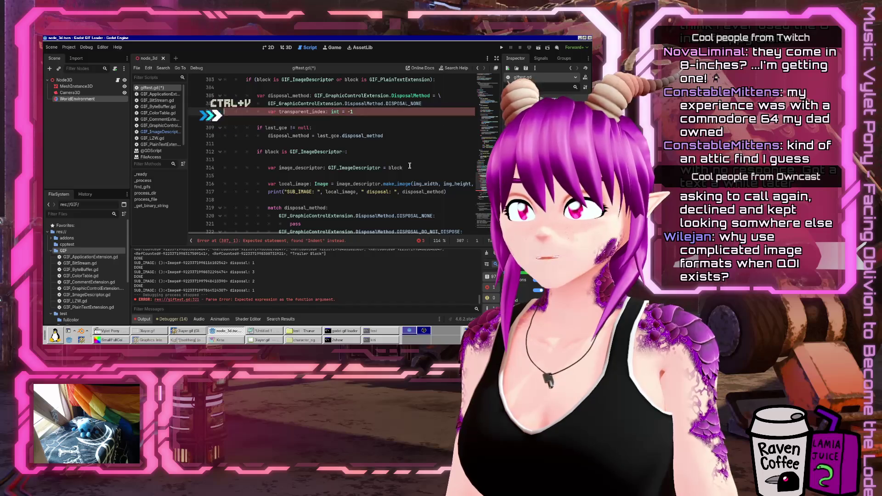
{"action": "key", "text": "shift+Tab"}
Add 'if last_gce.transparent_flag:' setting transparent_index to last_gce.transparent_color_index
{"action": "key", "text": "Down"}
{"action": "key", "text": "Down"}
{"action": "key", "text": "End"}
{"action": "key", "text": "Return"}
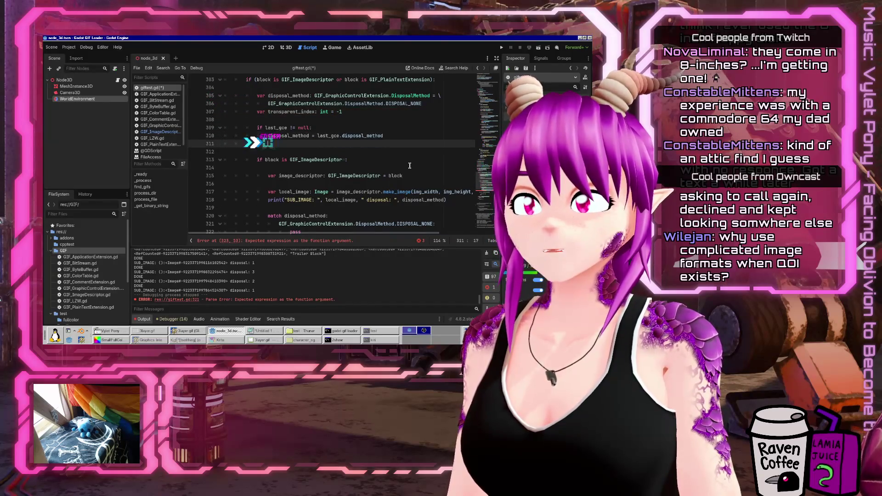
{"action": "type", "text": "tre"}
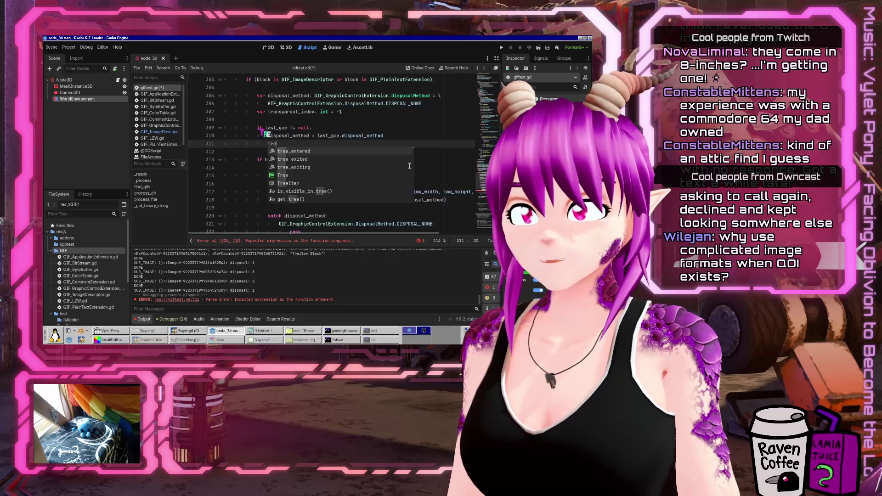
{"action": "key", "text": "Down"}
{"action": "key", "text": "Down"}
{"action": "key", "text": "Down"}
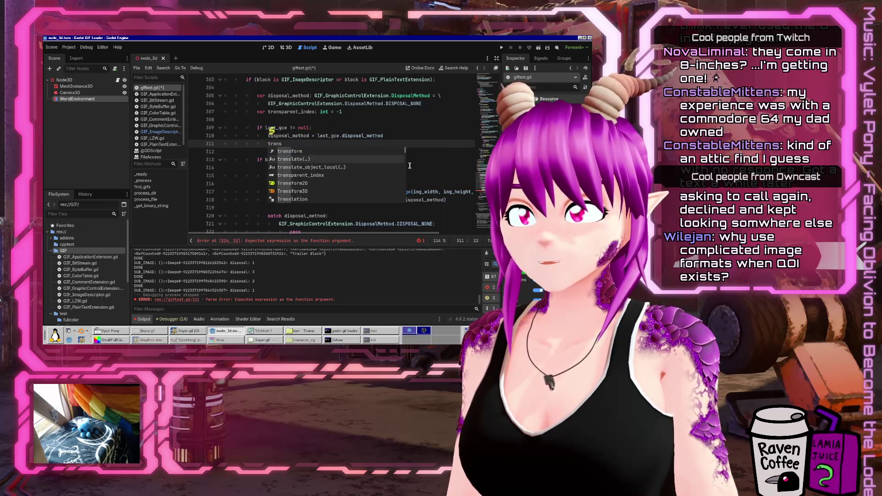
{"action": "key", "text": "Return"}
{"action": "type", "text": "last_gce.tra"}
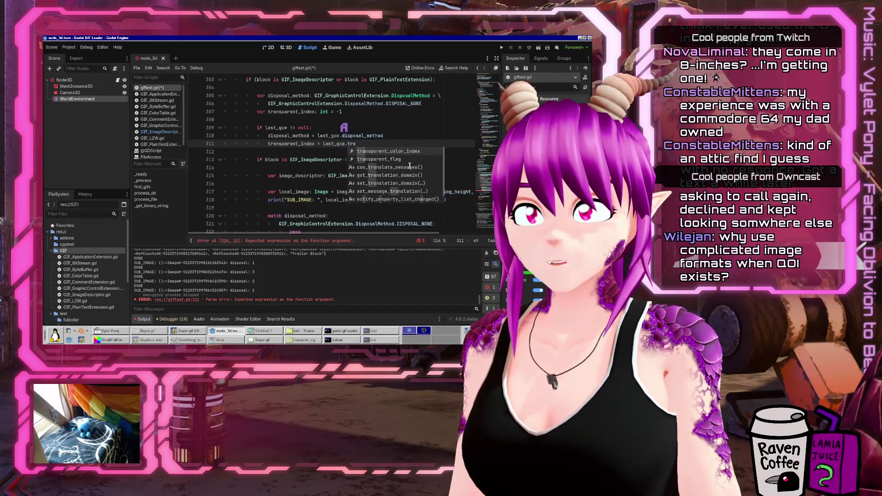
{"action": "key", "text": "Return"}
{"action": "key", "text": "Up"}
{"action": "key", "text": "Return"}
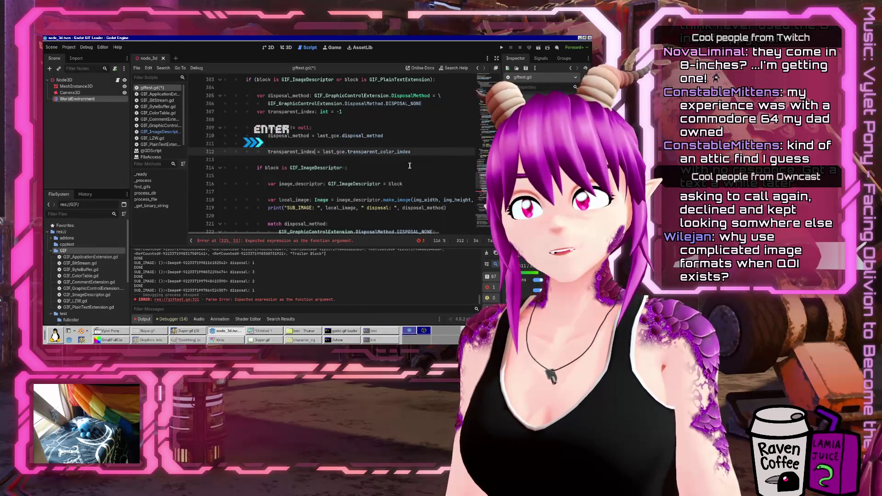
{"action": "type", "text": "last_gce.tra"}
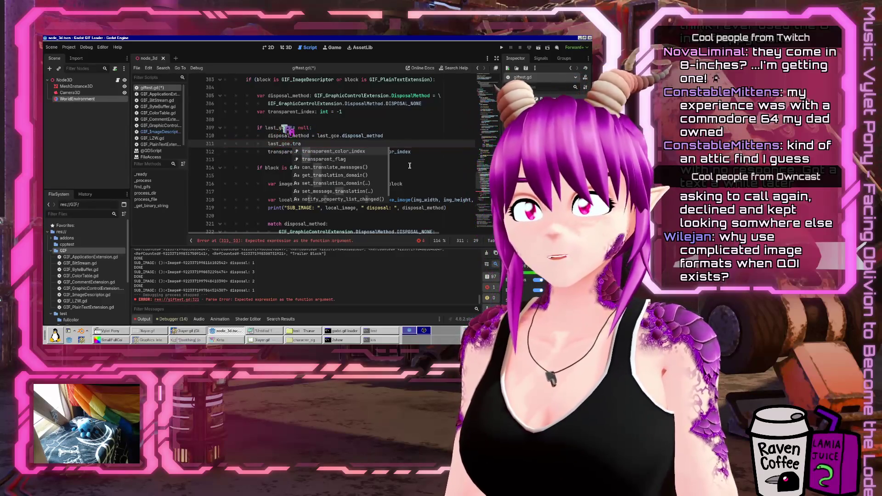
{"action": "key", "text": "Return"}
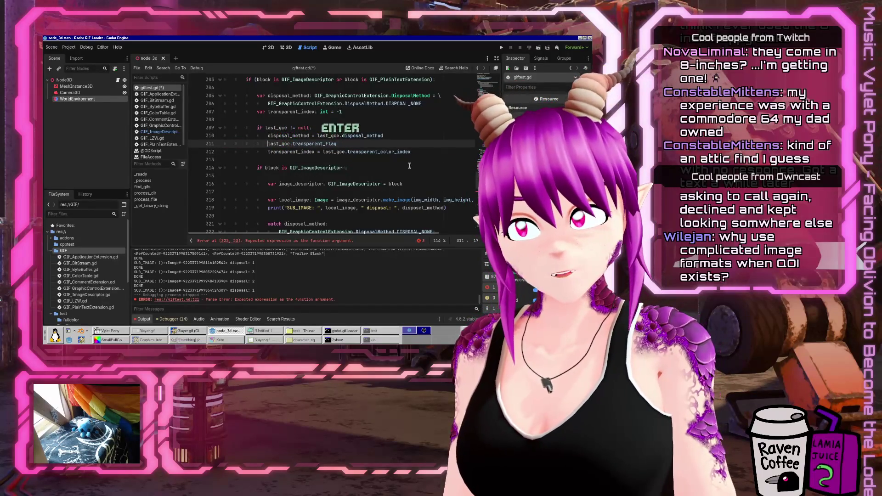
{"action": "type", "text": "if"}
{"action": "key", "text": "End"}
{"action": "type", "text": ":"}
{"action": "key", "text": "Down"}
{"action": "key", "text": "Tab"}
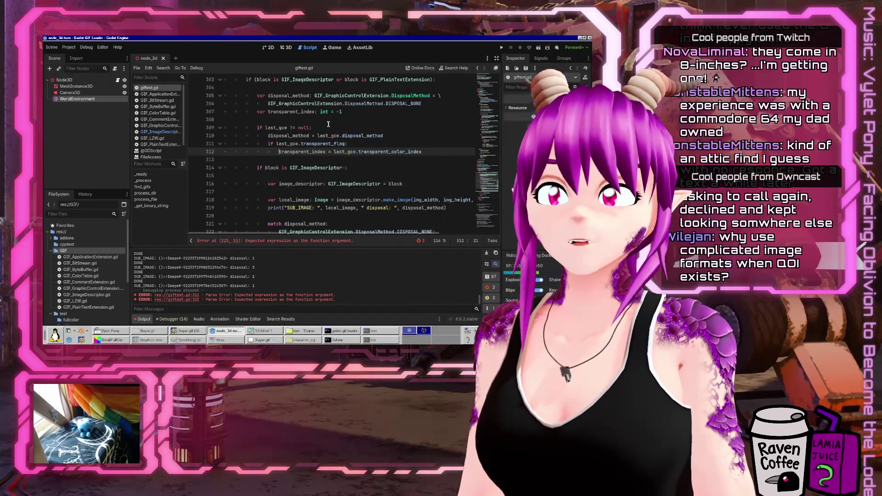
Append transparent_index to the make_image call, wrap its arguments, and save the script
{"action": "scroll", "coordinate": [328, 125], "scroll_direction": "down", "scroll_amount": 2}
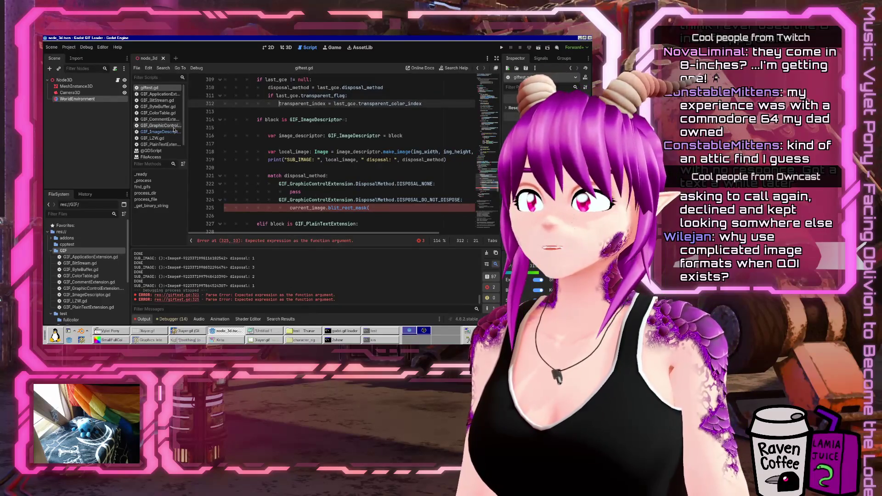
{"action": "left_click", "coordinate": [455, 151]}
{"action": "key", "text": "End"}
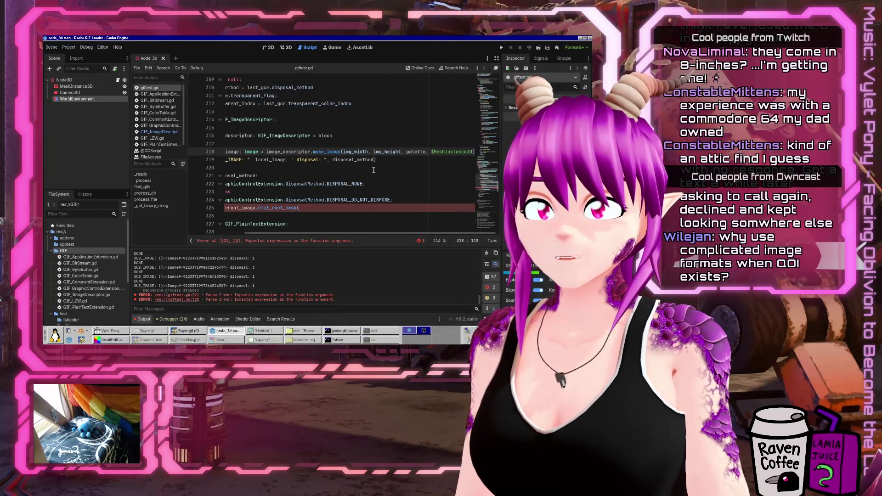
{"action": "type", "text": ", tr"}
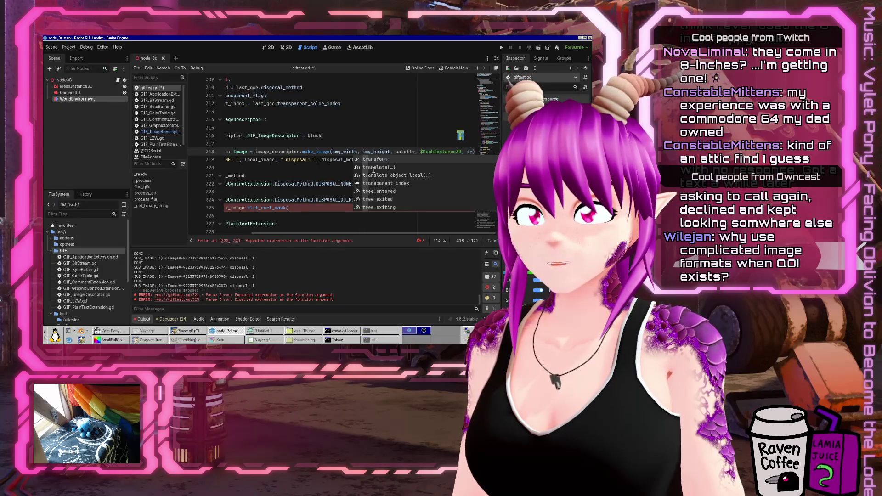
{"action": "type", "text": "ansp"}
{"action": "key", "text": "Return"}
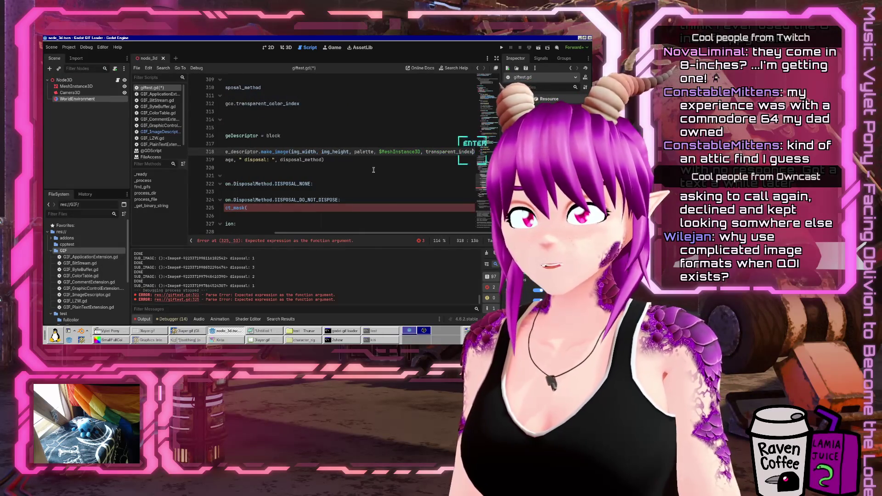
{"action": "key", "text": "ctrl+s"}
{"action": "key", "text": "Home"}
{"action": "key", "text": "End"}
{"action": "key", "text": "ctrl+Left"}
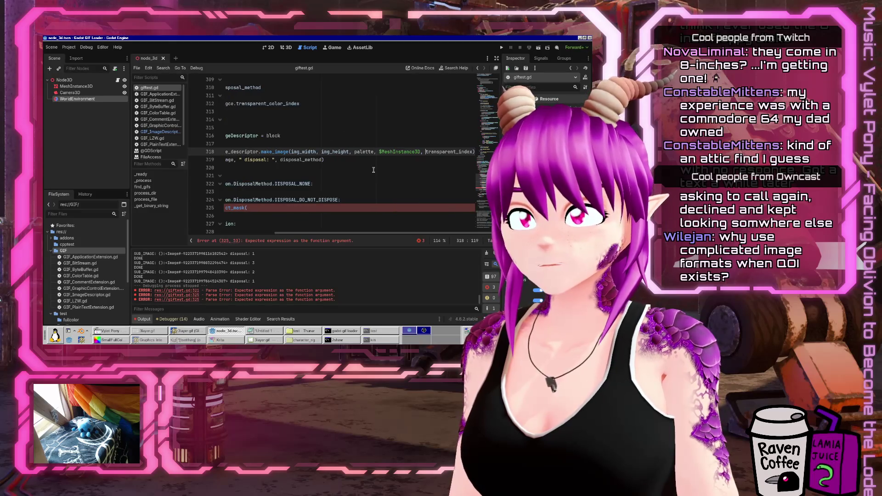
{"action": "key", "text": "ctrl+Left"}
{"action": "key", "text": "Return"}
{"action": "key", "text": "Down"}
{"action": "key", "text": "Down"}
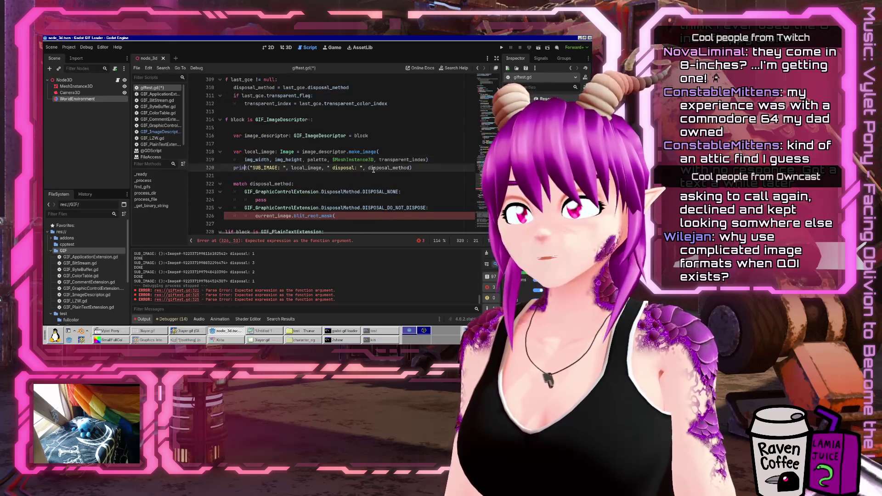
{"action": "key", "text": "ctrl+s"}
{"action": "left_click", "coordinate": [159, 131]}
Add transparent_index as a new parameter line in make_image's signature
{"action": "left_click", "coordinate": [284, 144]}
{"action": "type", "text": ", transparent_index: int):"}
{"action": "key", "text": "Return"}
{"action": "scroll", "coordinate": [399, 116], "scroll_direction": "down", "scroll_amount": 10}
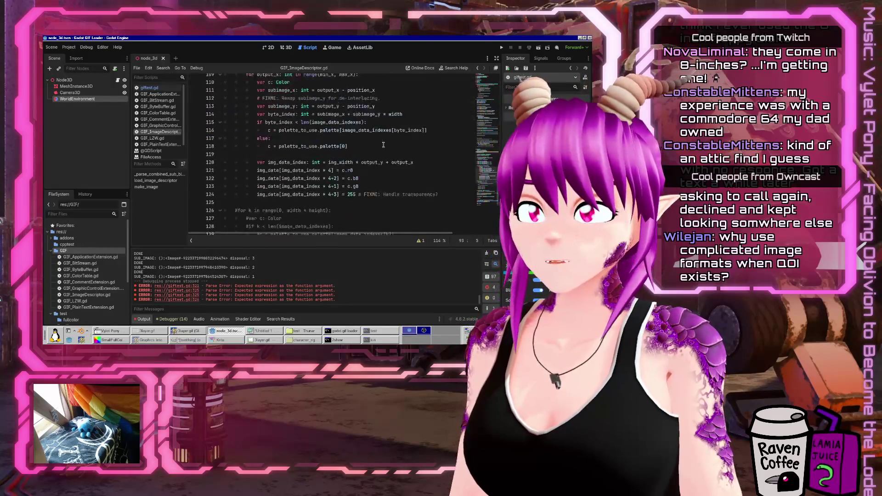
Draft an alpha int declaration and an 'if transparent_index' check in the pixel loop
{"action": "left_click", "coordinate": [436, 128]}
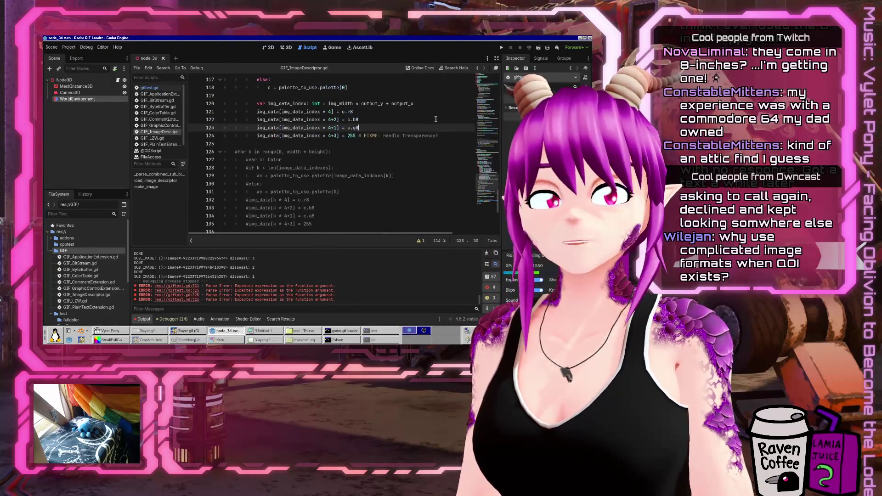
{"action": "key", "text": "Up"}
{"action": "key", "text": "Up"}
{"action": "key", "text": "Up"}
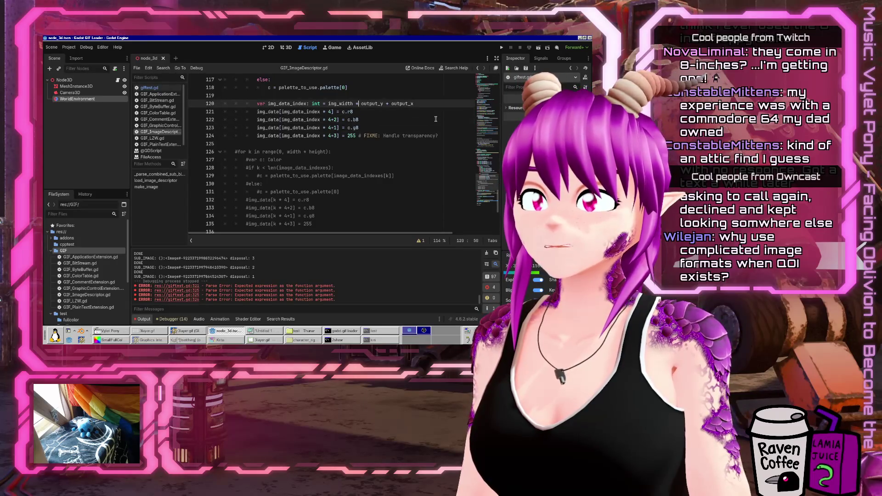
{"action": "key", "text": "Tab"}
{"action": "type", "text": "alpha ="}
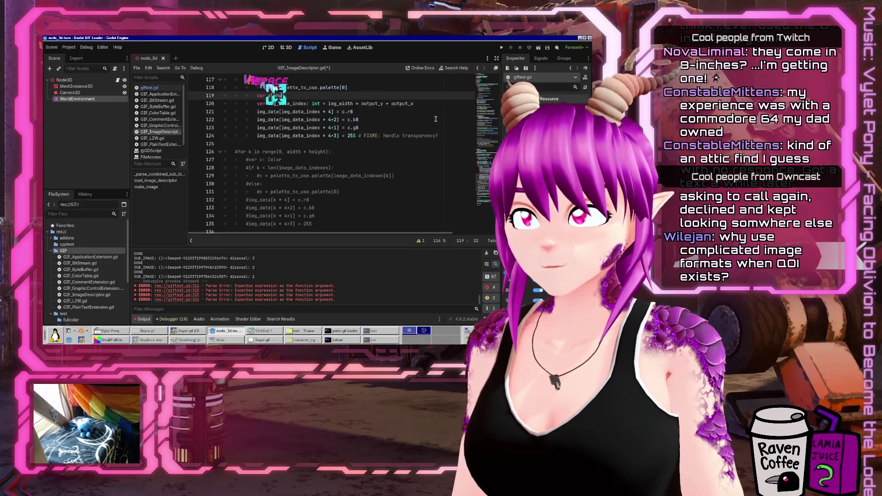
{"action": "key", "text": "Return"}
{"action": "key", "text": "Return"}
{"action": "key", "text": "Up"}
{"action": "type", "text": "int ="}
{"action": "key", "text": "Down"}
{"action": "type", "text": "if trans"}
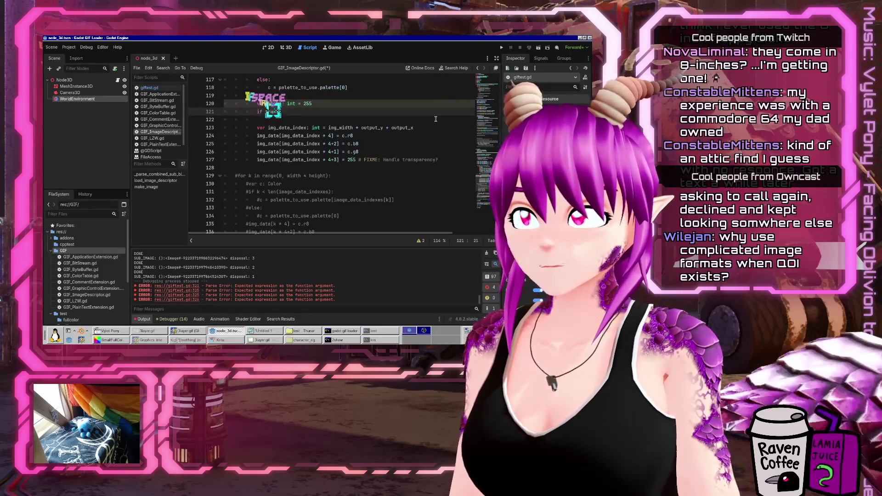
{"action": "type", "text": "parency nsp"}
{"action": "key", "text": "Tab"}
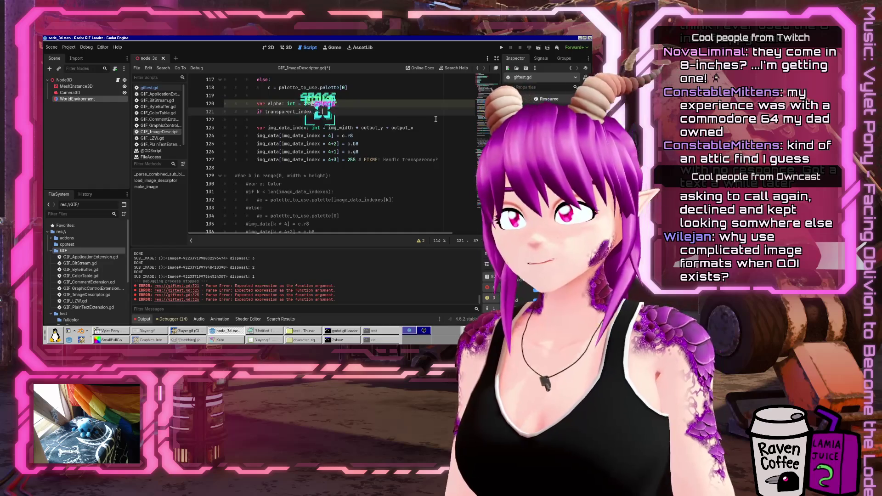
{"action": "left_click", "coordinate": [267, 176]}
{"action": "scroll", "coordinate": [298, 189], "scroll_direction": "up", "scroll_amount": 4}
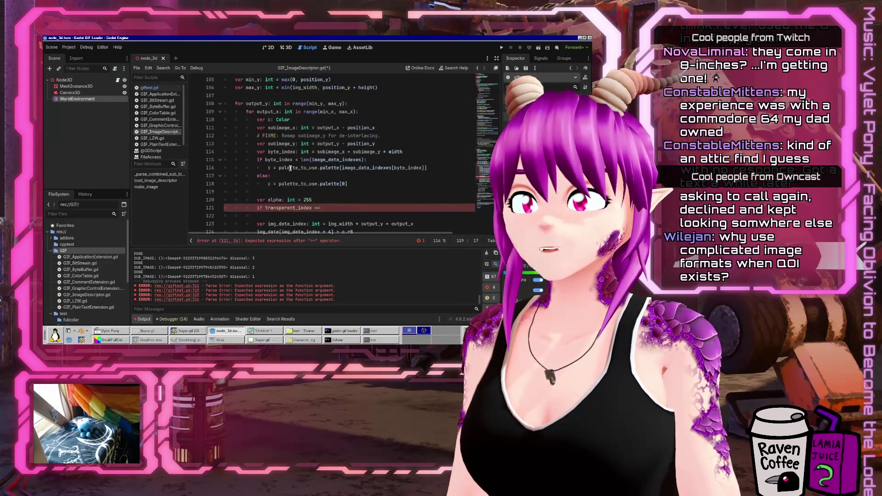
{"action": "double_click", "coordinate": [268, 169]}
{"action": "scroll", "coordinate": [394, 173], "scroll_direction": "down", "scroll_amount": 1}
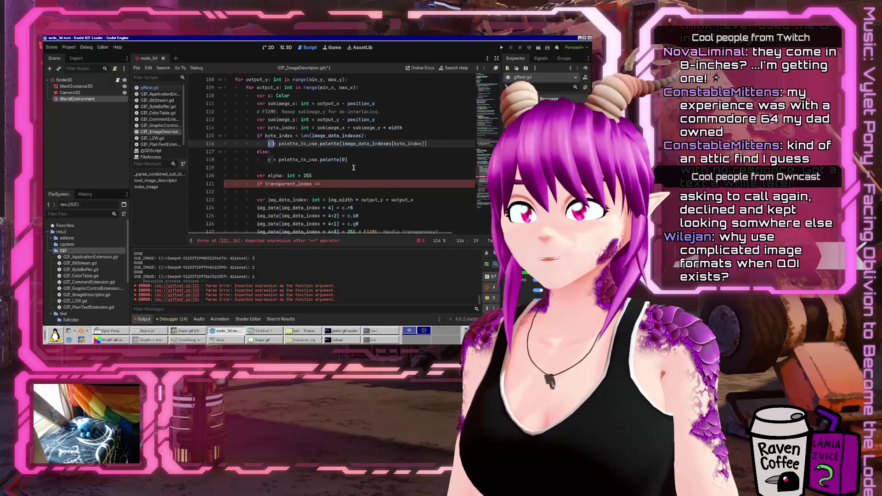
{"action": "left_click", "coordinate": [340, 181]}
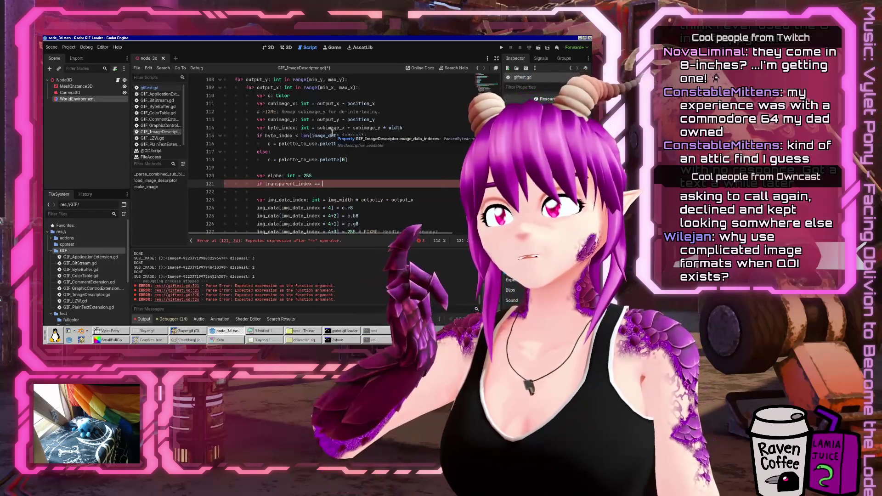
Declare 'var palette_index: int' after byte_index, holding the index expression from the palette lookup
{"action": "key", "text": "Up"}
{"action": "key", "text": "Up"}
{"action": "left_click", "coordinate": [432, 131]}
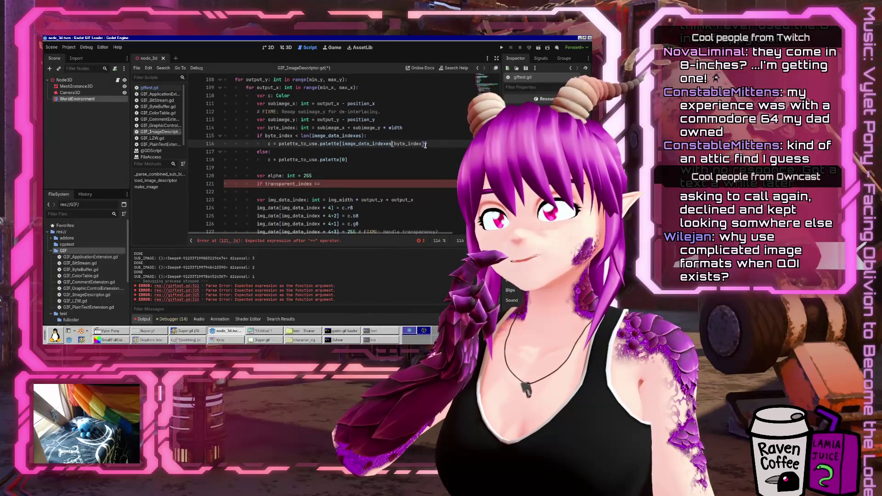
{"action": "key", "text": "Return"}
{"action": "type", "text": "var pa"}
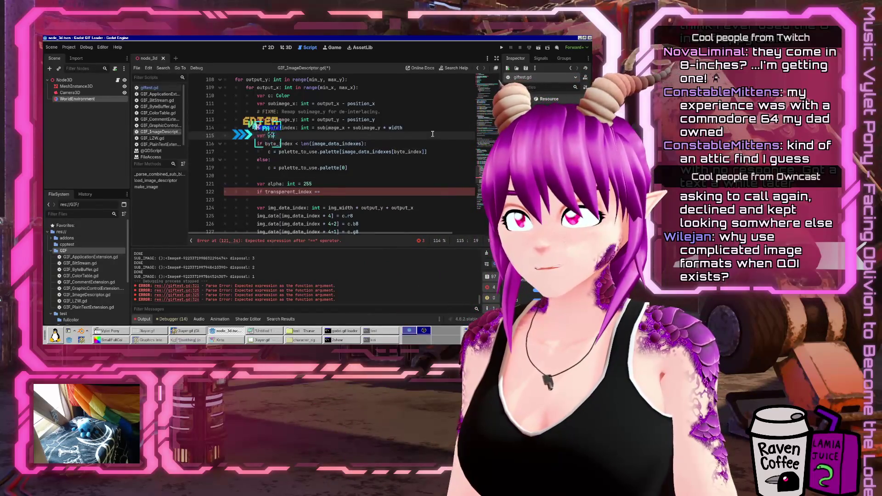
{"action": "type", "text": "lette_index: int ="}
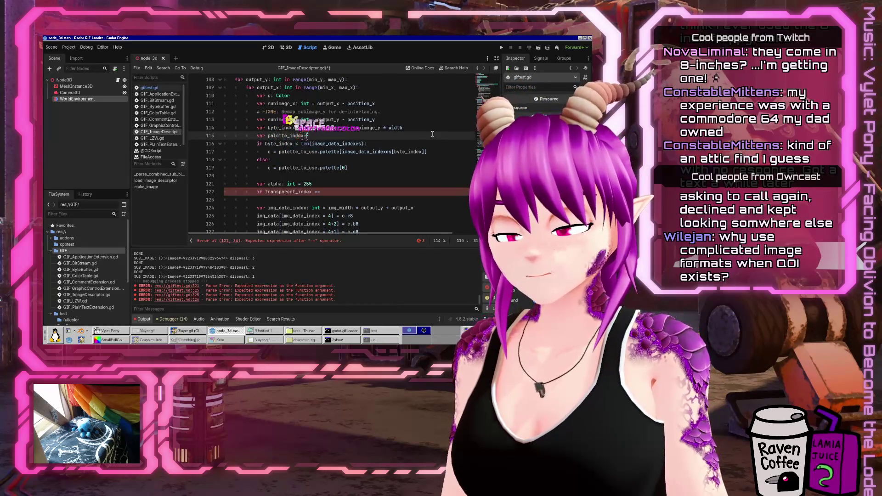
{"action": "key", "text": "Down"}
{"action": "key", "text": "Escape"}
{"action": "key", "text": "Down"}
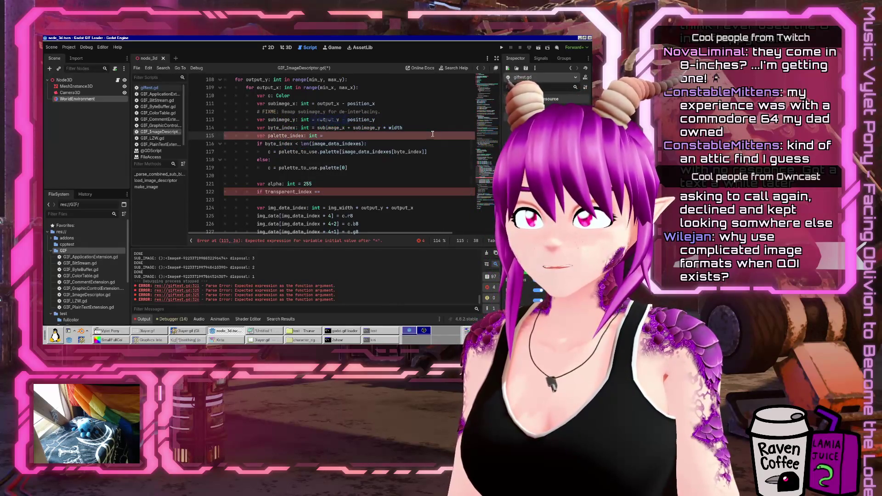
{"action": "key", "text": "Down"}
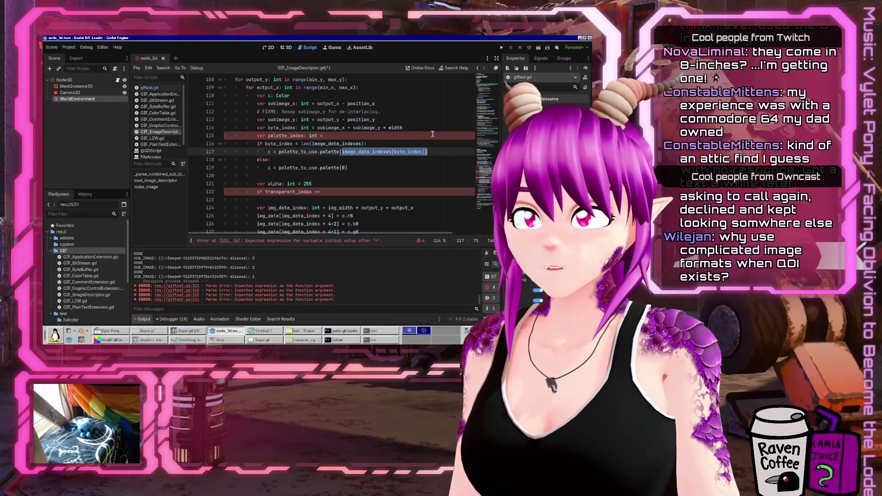
{"action": "key", "text": "Up"}
{"action": "key", "text": "Up"}
{"action": "key", "text": "ctrl+v"}
{"action": "key", "text": "Down"}
{"action": "key", "text": "Down"}
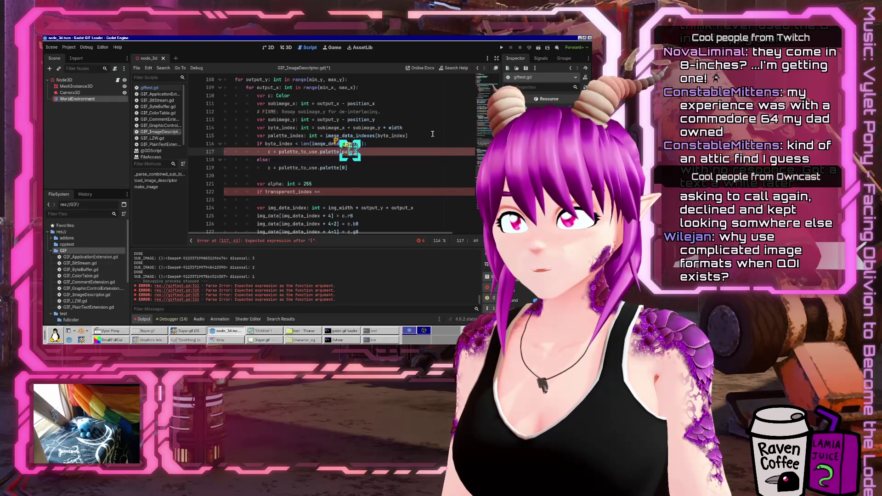
{"action": "type", "text": "index"}
Use palette_index in the colour lookup and transparency check, and write alpha instead of the FIXME
{"action": "key", "text": "Down"}
{"action": "key", "text": "Down"}
{"action": "key", "text": "Down"}
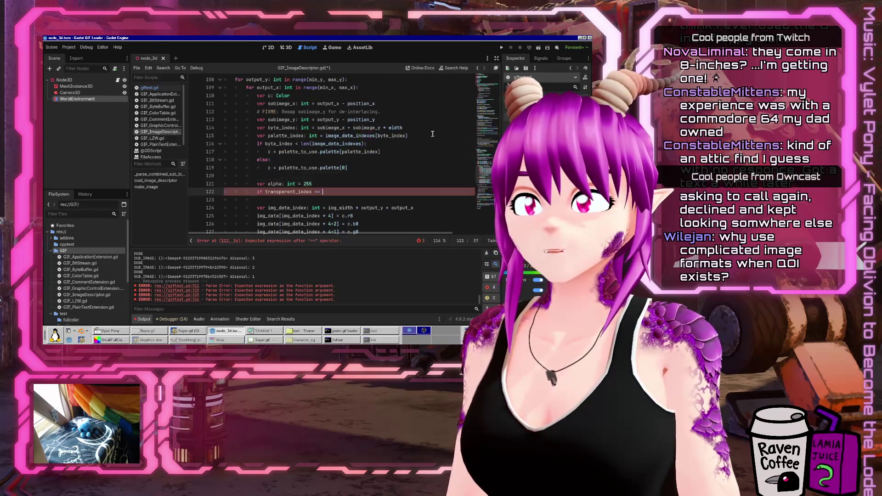
{"action": "type", "text": "palette"}
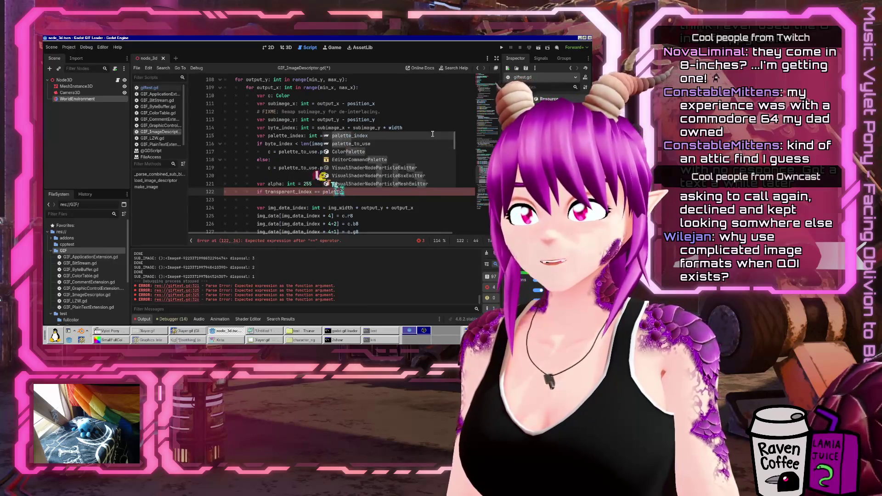
{"action": "key", "text": "Return"}
{"action": "type", "text": ":"}
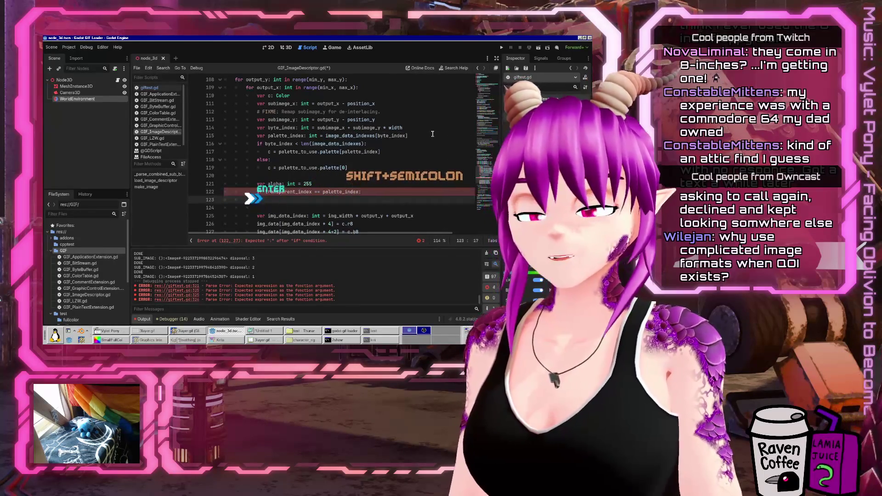
{"action": "key", "text": "Return"}
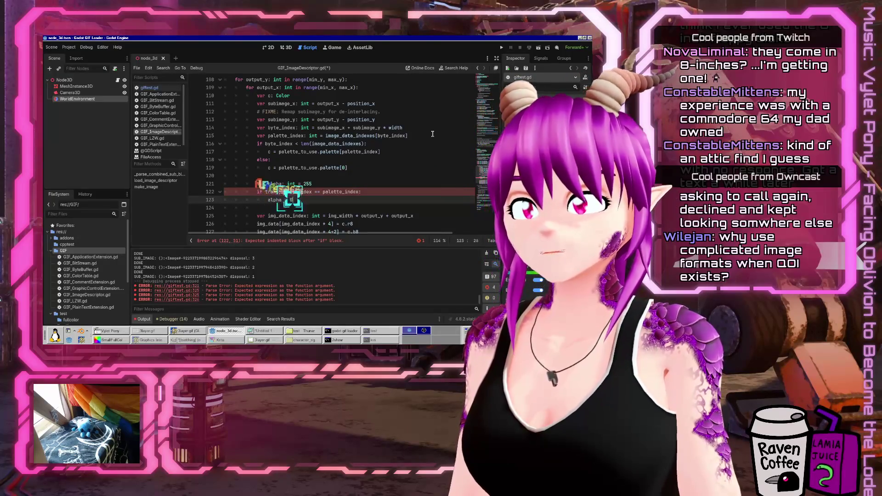
{"action": "key", "text": "Down"}
{"action": "key", "text": "Down"}
{"action": "key", "text": "Down"}
{"action": "key", "text": "Up"}
{"action": "type", "text": "pha"}
{"action": "key", "text": "Delete"}
{"action": "key", "text": "Delete"}
{"action": "key", "text": "Delete"}
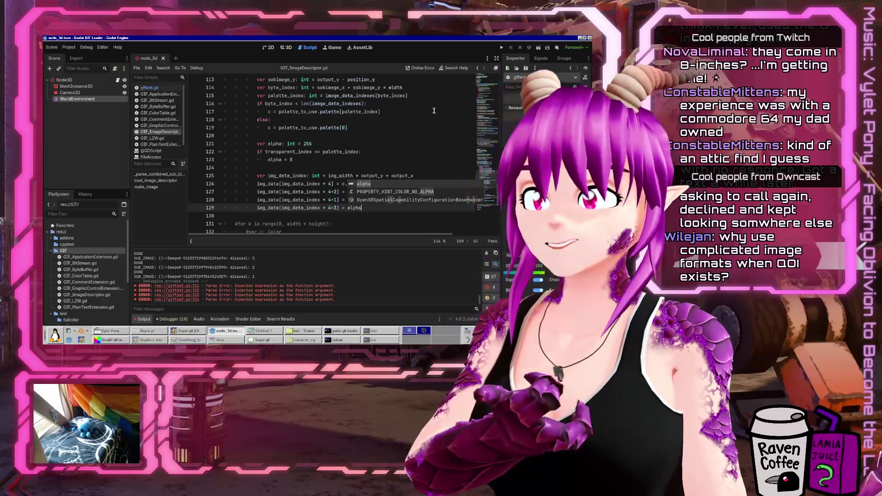
{"action": "left_click", "coordinate": [160, 90]}
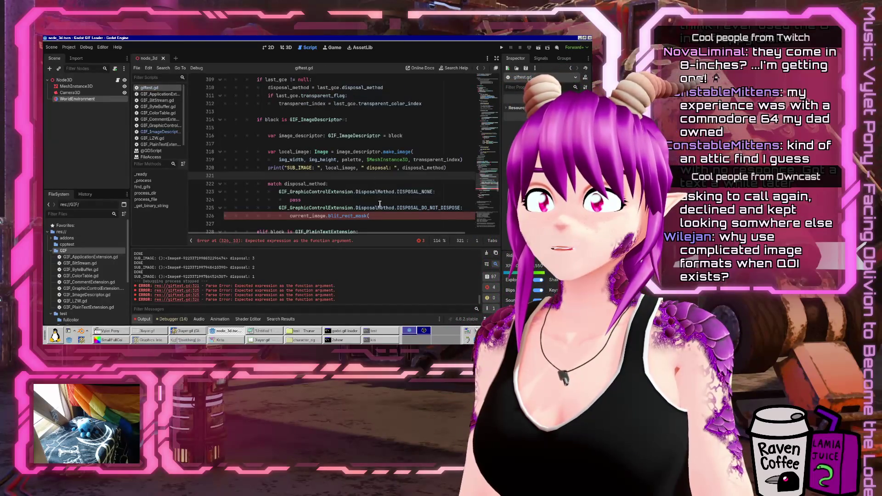
Add 'rect = Rect2i(0, 0, width, height)' and current_image.blit_rect_mask(local_image, local_image, rect, rect), then save
{"action": "left_click", "coordinate": [389, 216]}
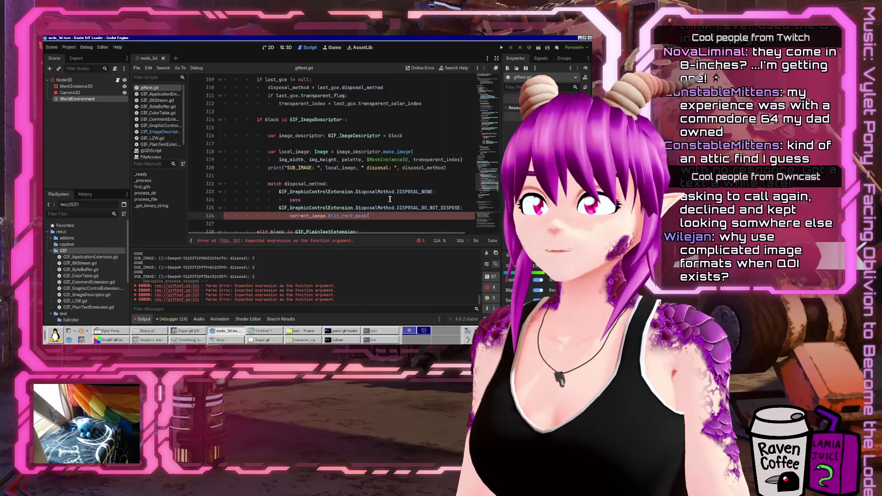
{"action": "scroll", "coordinate": [389, 199], "scroll_direction": "down", "scroll_amount": 2}
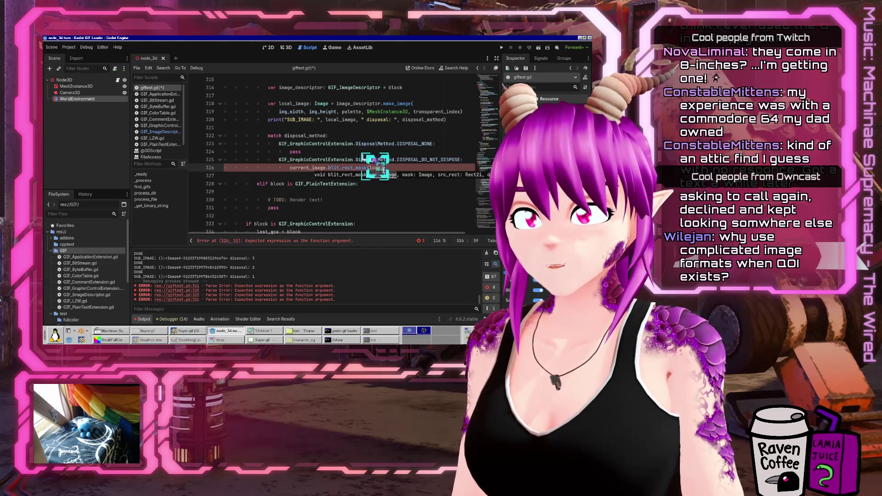
{"action": "type", "text": "_image, loc"}
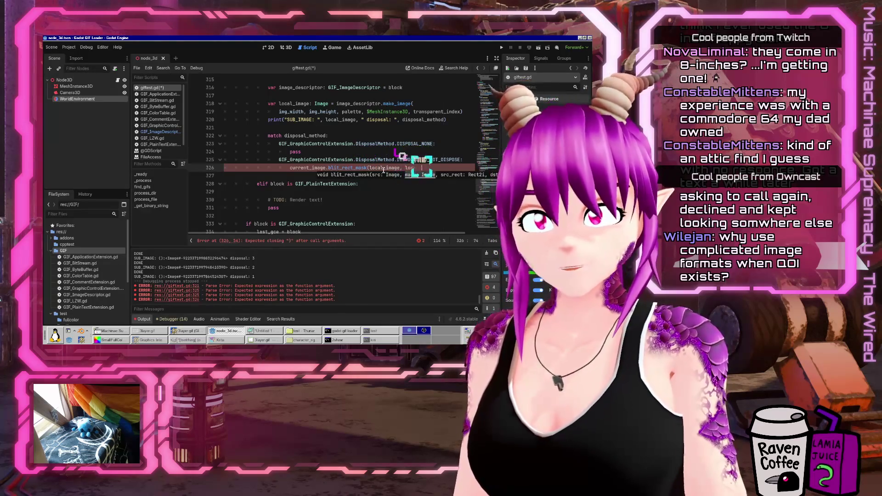
{"action": "type", "text": "al_image,"}
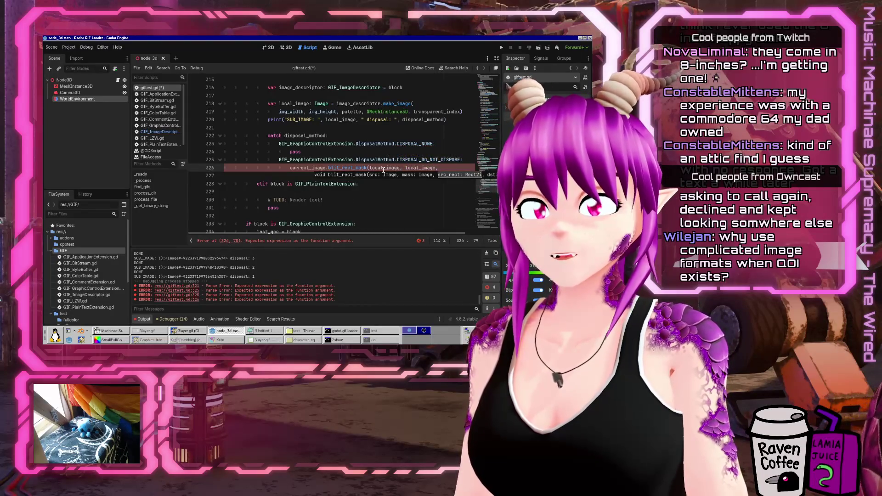
{"action": "key", "text": "ctrl+shift+Return"}
{"action": "type", "text": "Rect"}
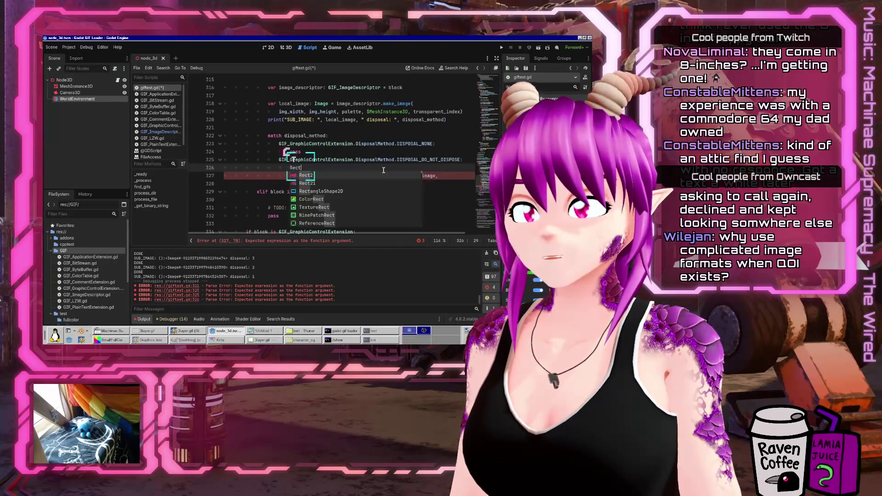
{"action": "type", "text": "2i(-"}
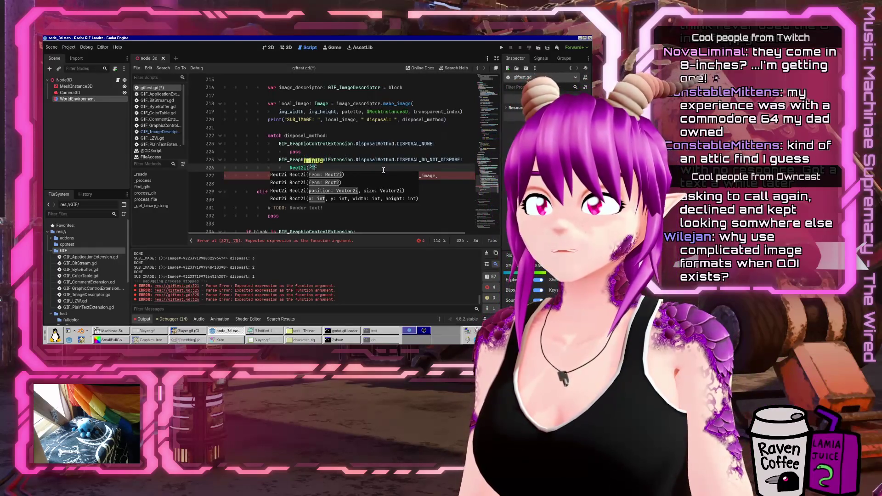
{"action": "key", "text": "BackSpace"}
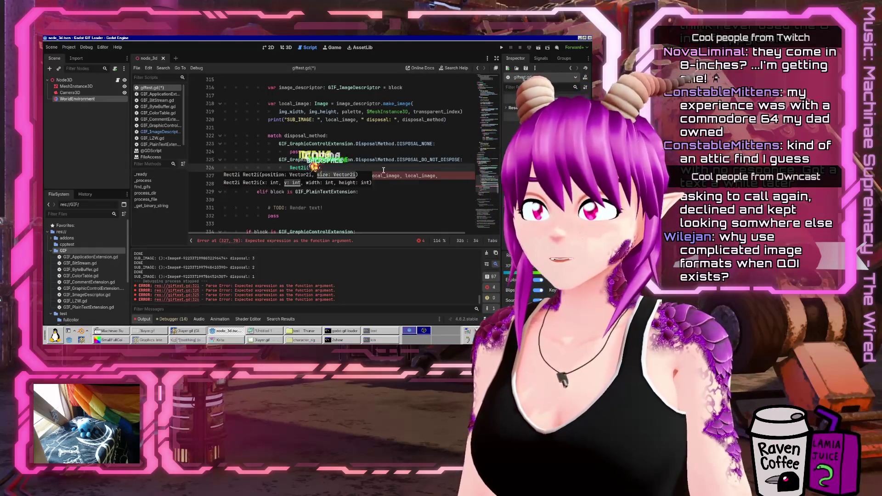
{"action": "type", "text": "0, 0,"}
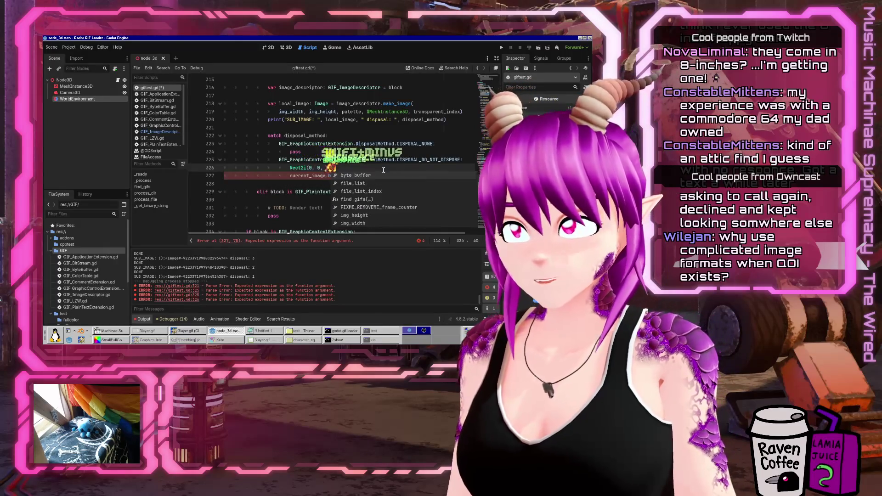
{"action": "type", "text": "_wi_width"}
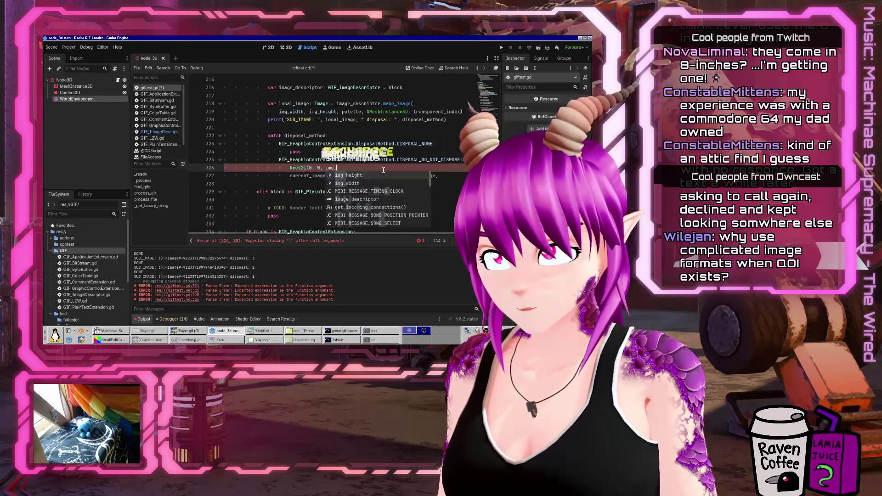
{"action": "type", "text": "height"}
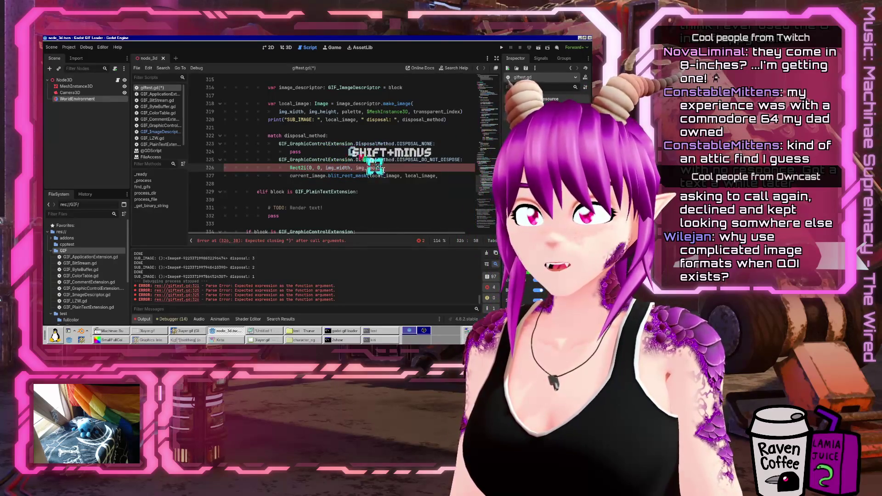
{"action": "key", "text": "BackSpace"}
{"action": "key", "text": "BackSpace"}
{"action": "key", "text": "BackSpace"}
{"action": "key", "text": "BackSpace"}
{"action": "key", "text": "BackSpace"}
{"action": "type", "text": "var rect:"}
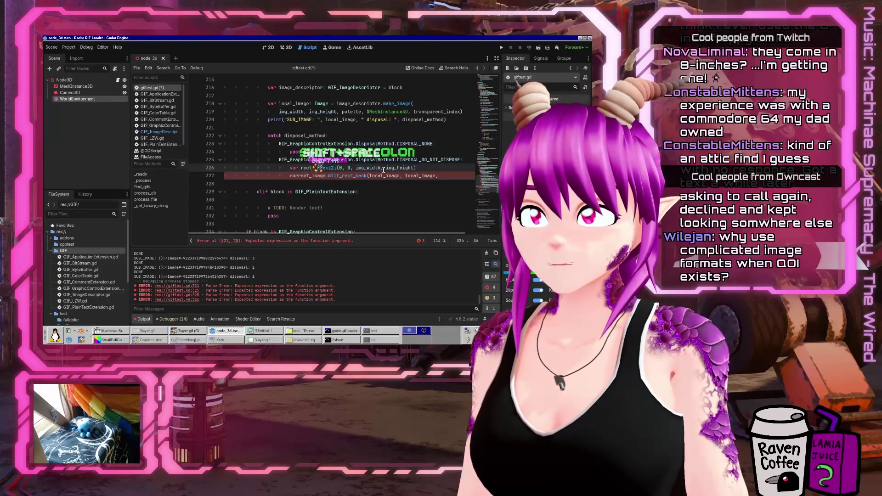
{"action": "type", "text": "ct2i ="}
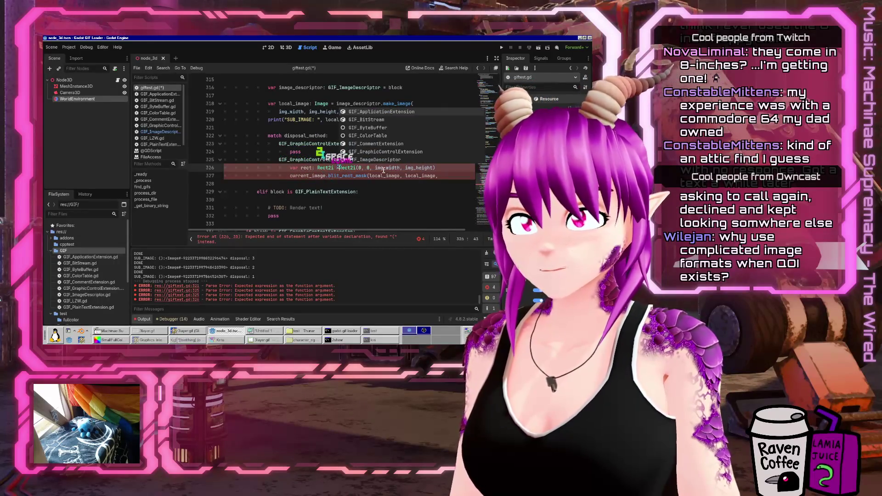
{"action": "key", "text": "End"}
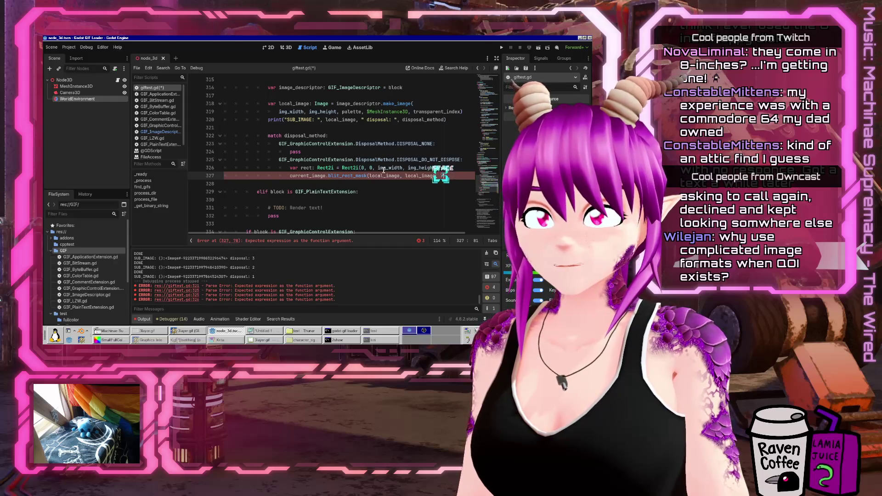
{"action": "type", "text": "re"}
{"action": "type", "text": "ct, re"}
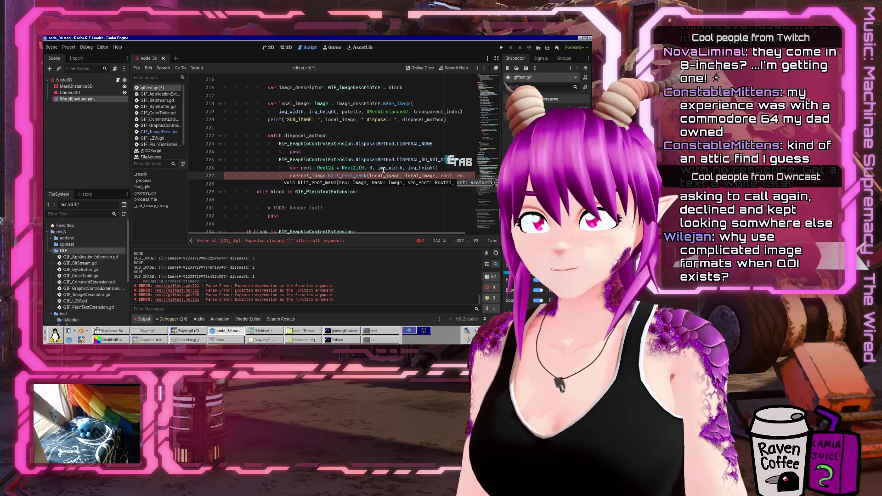
{"action": "type", "text": "ct)"}
{"action": "key", "text": "Home"}
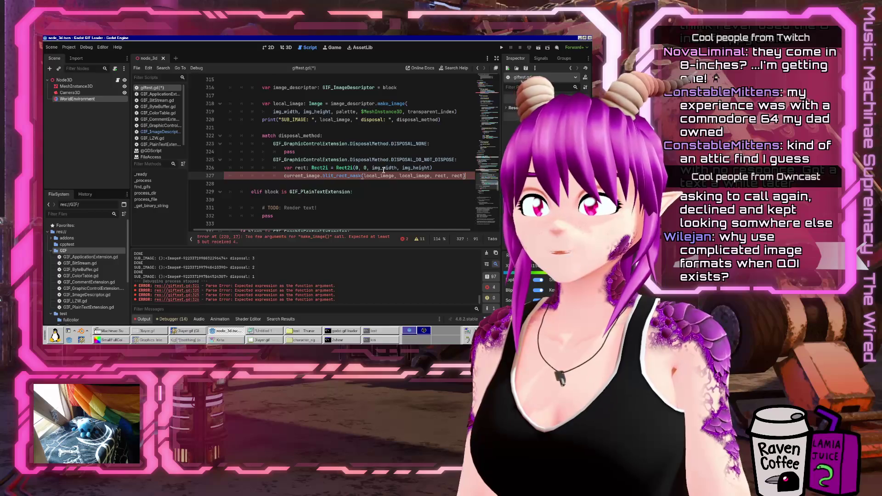
{"action": "key", "text": "ctrl+s"}
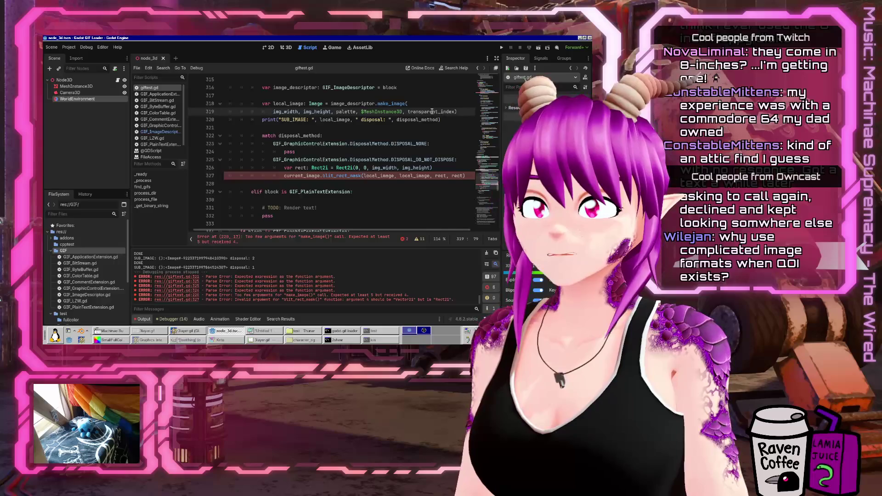
Append a -1 transparency argument to the make_image call on line 220
{"action": "left_click", "coordinate": [265, 241]}
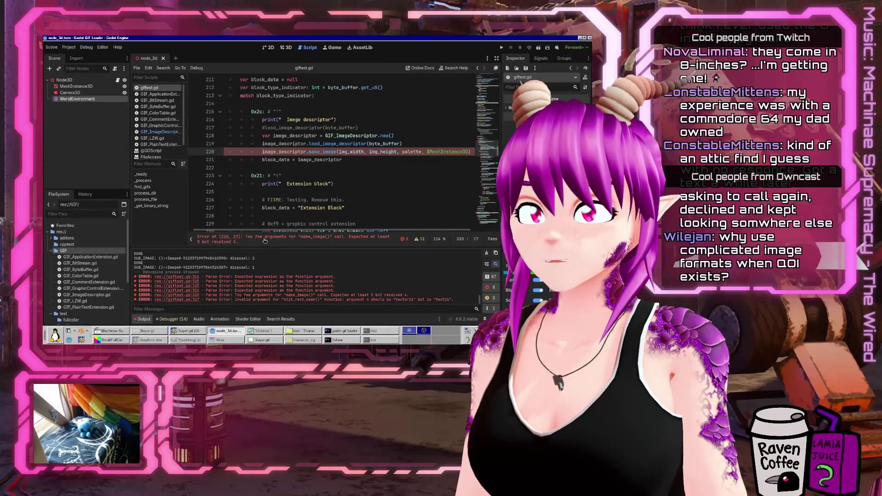
{"action": "key", "text": "End"}
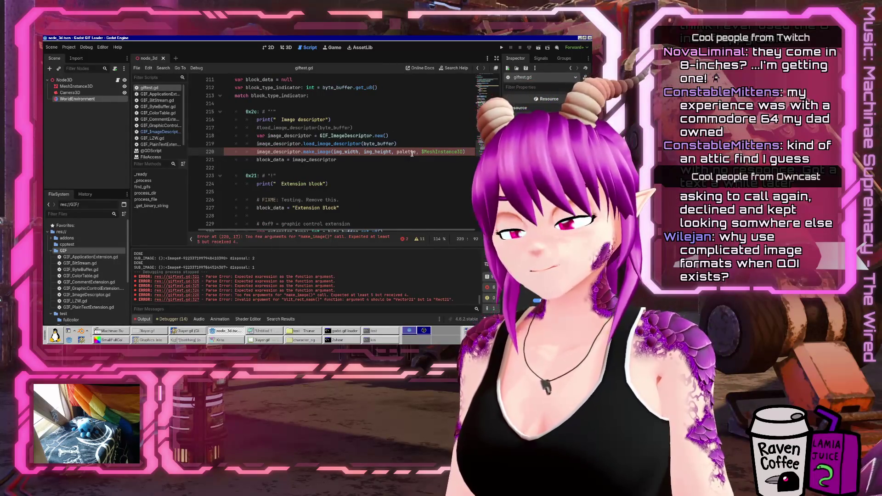
{"action": "type", "text": ", -1"}
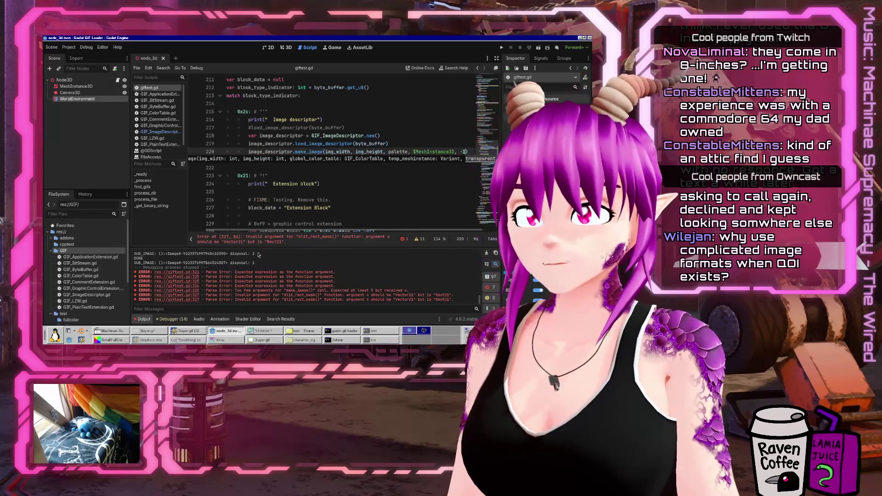
Declare 'var dst: Vector2i' below the rect line above the blit_rect_mask call
{"action": "left_click", "coordinate": [275, 244]}
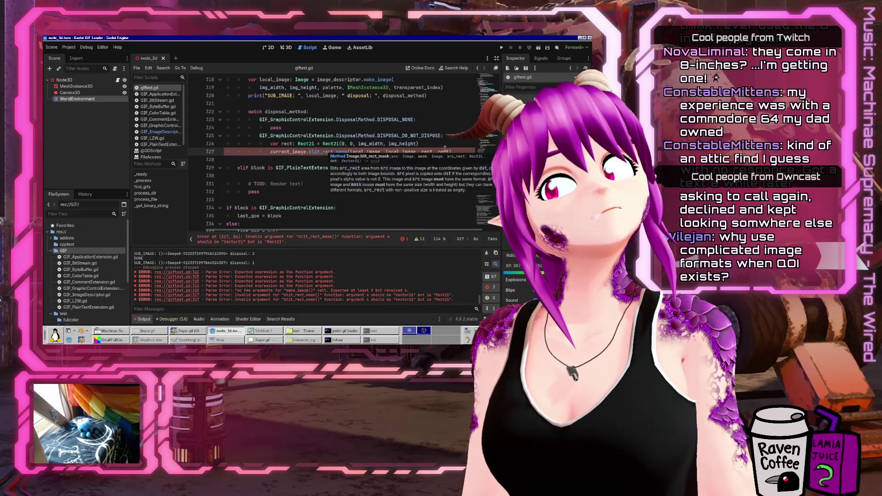
{"action": "left_click", "coordinate": [440, 152]}
{"action": "left_click", "coordinate": [446, 143]}
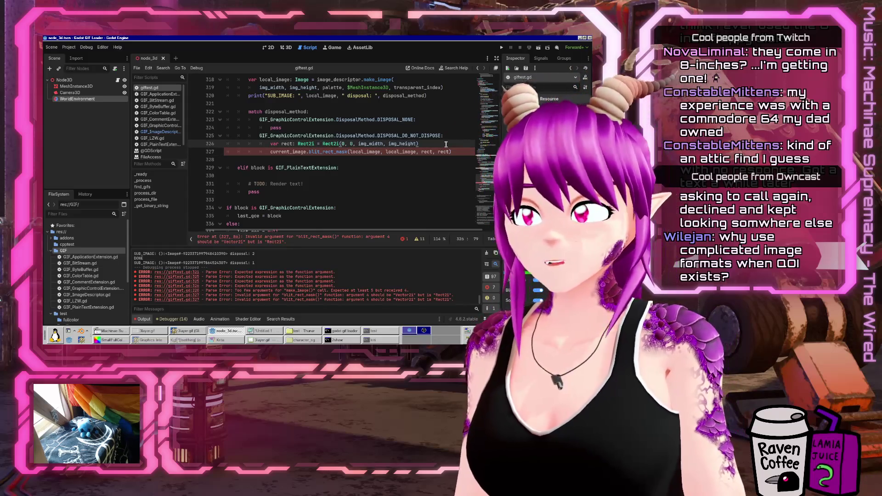
{"action": "key", "text": "Return"}
{"action": "type", "text": "var ds"}
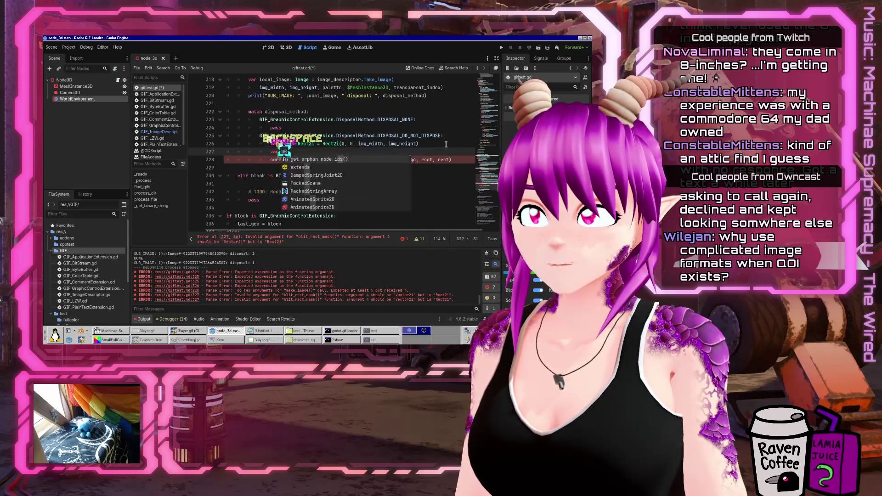
{"action": "type", "text": "t: Vecto2"}
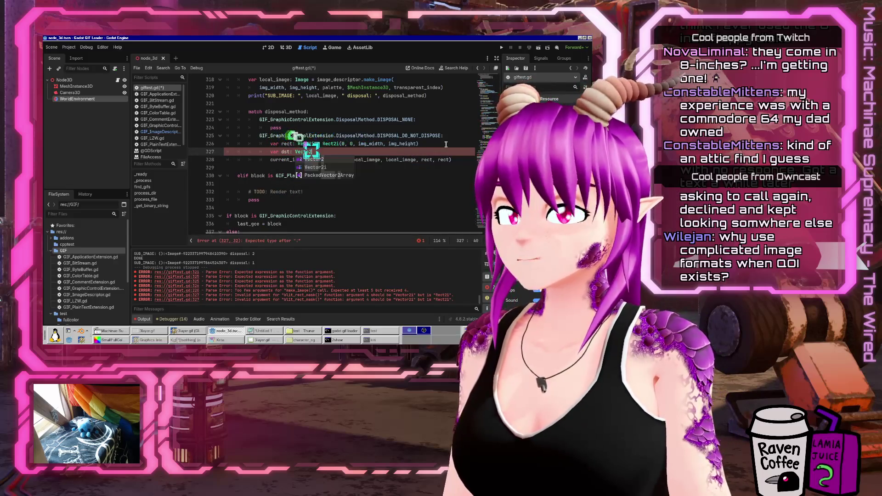
{"action": "key", "text": "Down"}
{"action": "key", "text": "Return"}
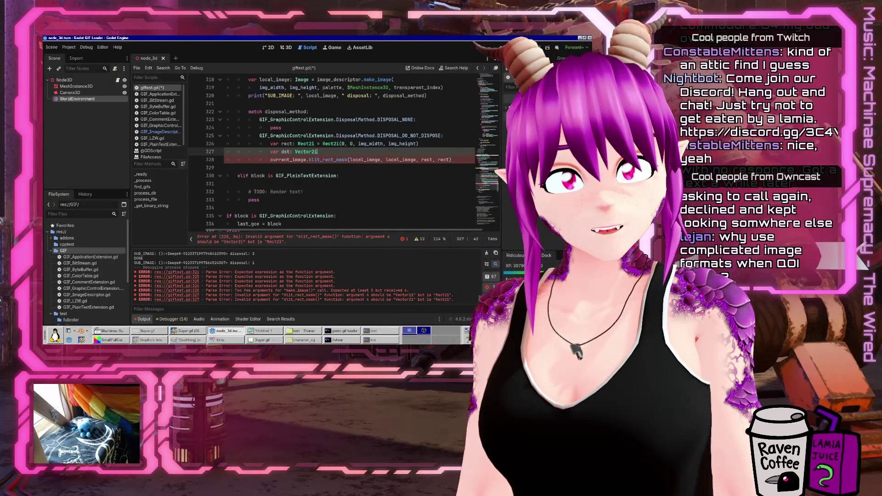
{"action": "key", "text": "alt+Tab"}
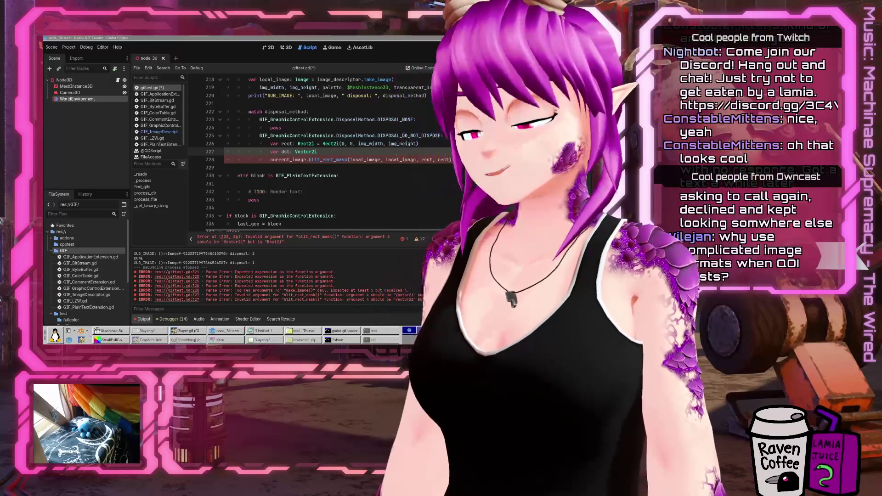
{"action": "left_click", "coordinate": [328, 155]}
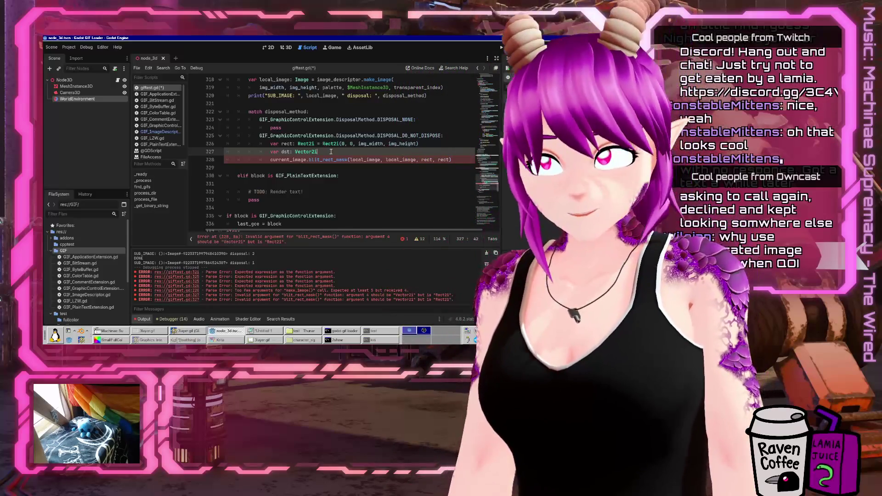
Set dst to Vector2i(0, 0), pass dst as the blit's last argument, and run the current scene
{"action": "type", "text": "("}
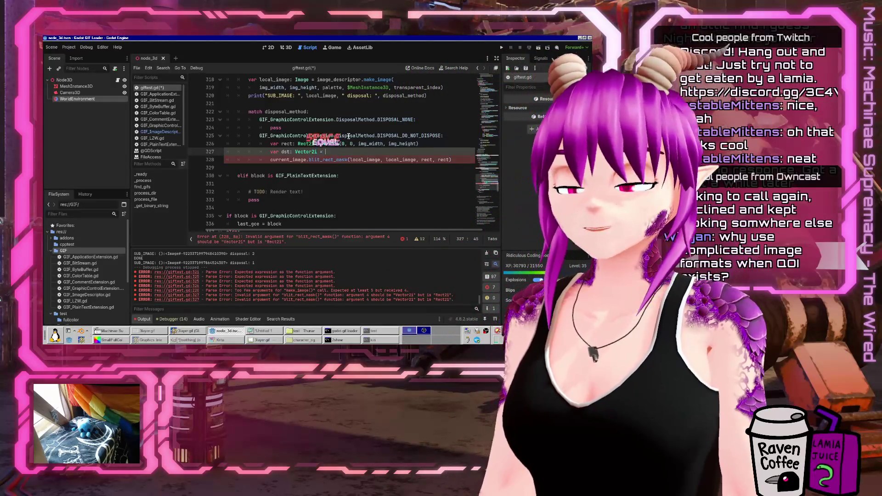
{"action": "type", "text": "Vector2"}
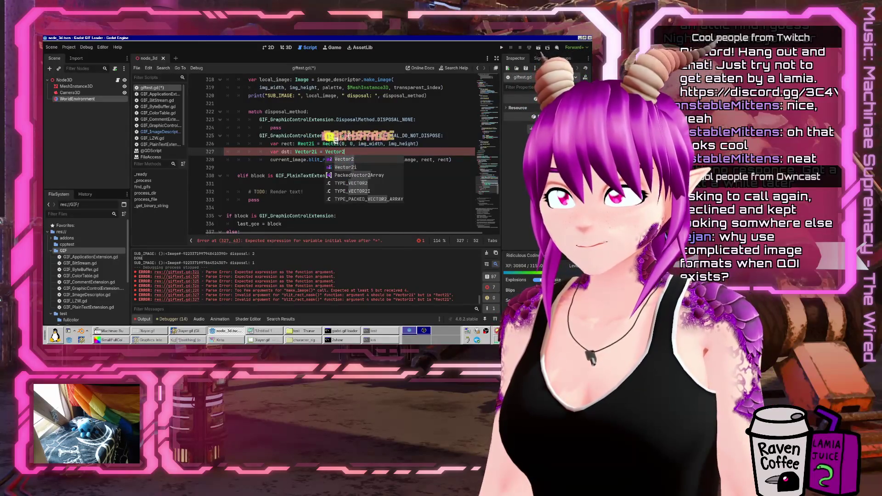
{"action": "type", "text": "i(0,"}
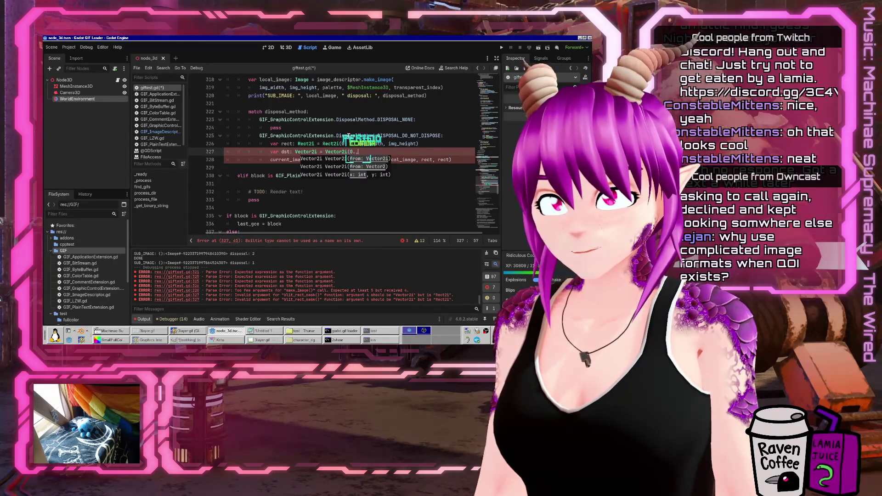
{"action": "type", "text": "0)"}
{"action": "key", "text": "Down"}
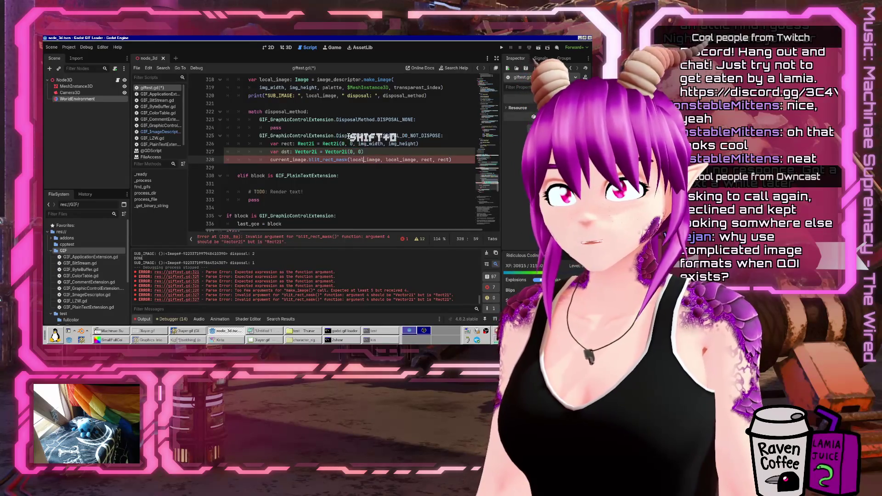
{"action": "type", "text": "st"}
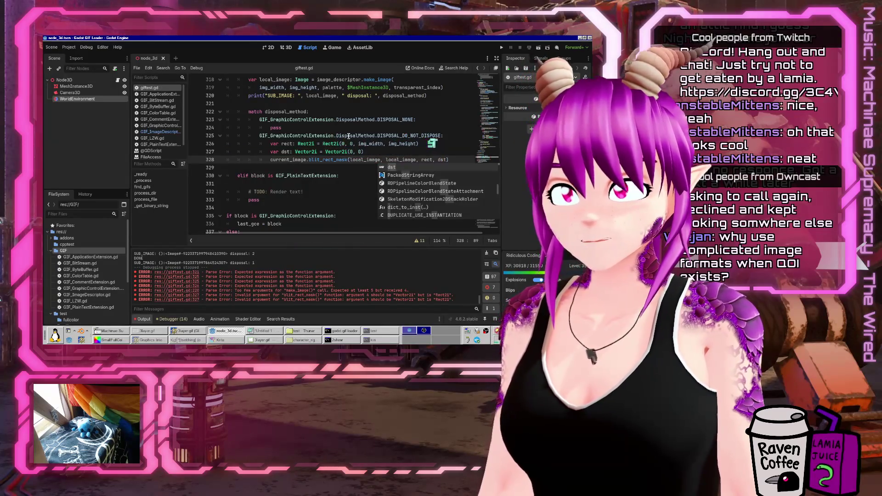
{"action": "left_click", "coordinate": [414, 81]}
{"action": "left_click", "coordinate": [406, 111]}
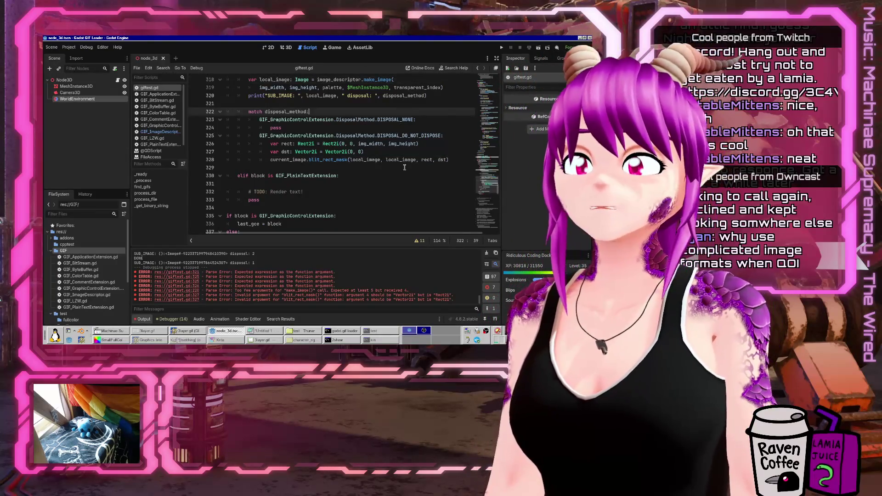
{"action": "left_click", "coordinate": [538, 48]}
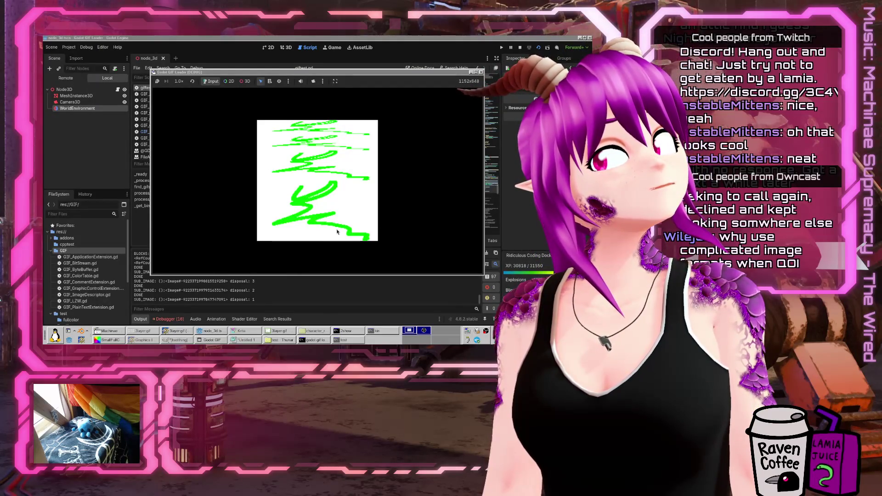
Stop the running GIF test with F8 and return to the blit code in giftest.gd
{"action": "key", "text": "F8"}
{"action": "left_click", "coordinate": [354, 181]}
{"action": "scroll", "coordinate": [361, 166], "scroll_direction": "up", "scroll_amount": 1}
{"action": "left_click", "coordinate": [332, 190]}
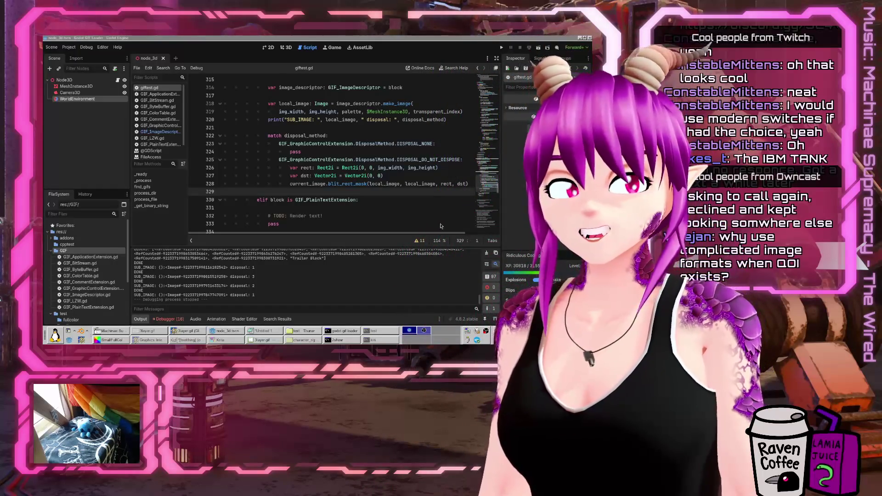
{"action": "left_click", "coordinate": [386, 193]}
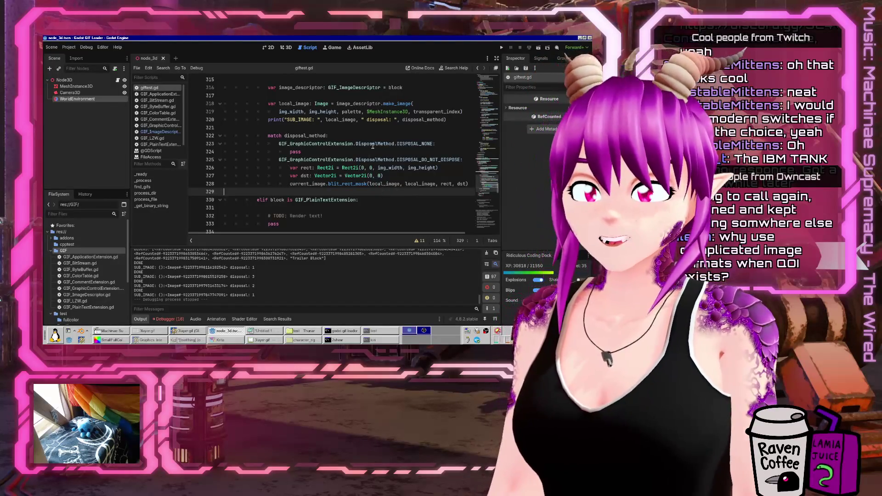
Replace pass under DISPOSAL_NONE with the rect, dst and blit_rect_mask lines, add spacing, and save
{"action": "left_click", "coordinate": [394, 150]}
{"action": "key", "text": "Down"}
{"action": "key", "text": "Down"}
{"action": "key", "text": "Down"}
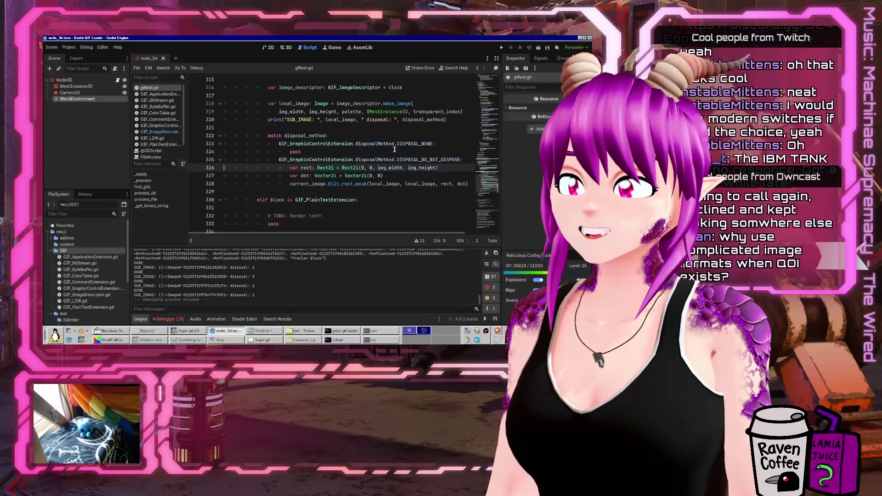
{"action": "key", "text": "Home"}
{"action": "key", "text": "Up"}
{"action": "key", "text": "Up"}
{"action": "key", "text": "Up"}
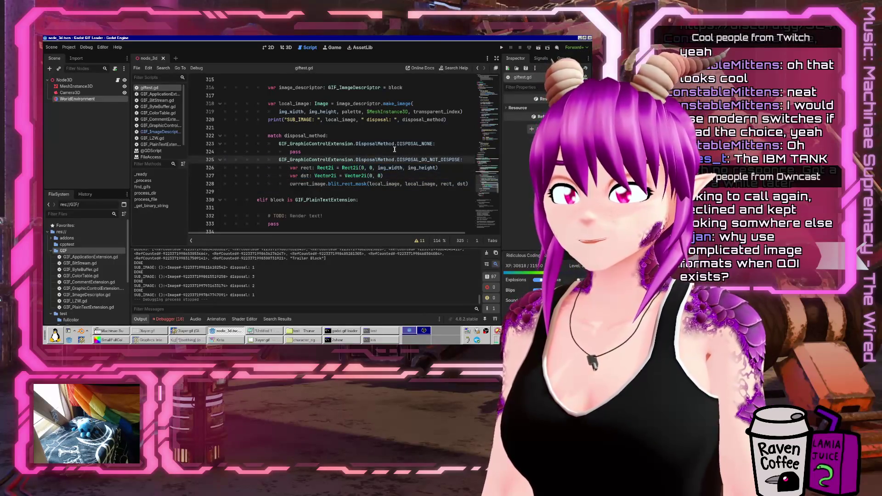
{"action": "key", "text": "shift+Down"}
{"action": "key", "text": "shift+Down"}
{"action": "key", "text": "shift+Down"}
{"action": "key", "text": "ctrl+v"}
{"action": "key", "text": "Return"}
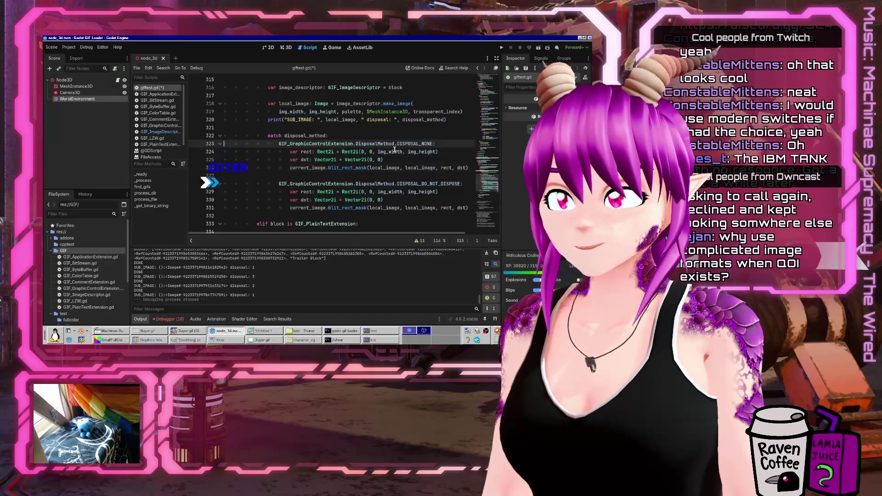
{"action": "key", "text": "Return"}
{"action": "key", "text": "Down"}
{"action": "key", "text": "Down"}
{"action": "key", "text": "Down"}
{"action": "key", "text": "Return"}
{"action": "key", "text": "Up"}
{"action": "key", "text": "ctrl+s"}
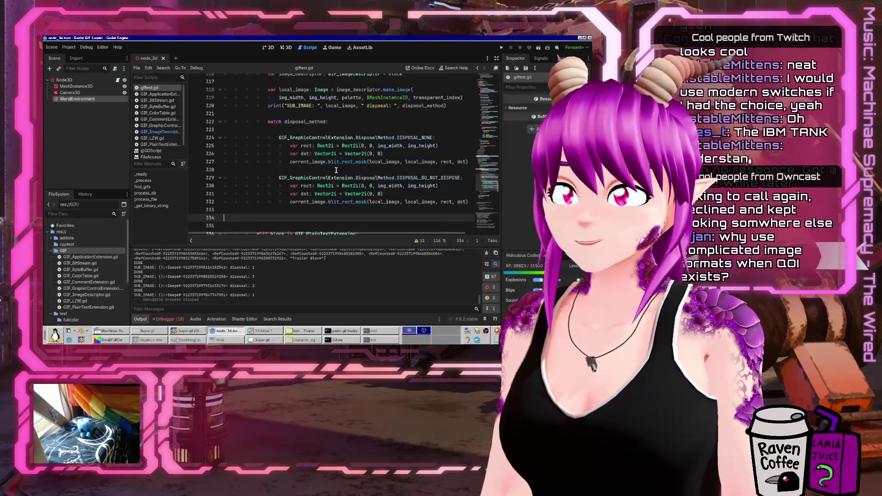
Briefly preview 3layer.gif, hide it, and scroll back up the script
{"action": "left_click", "coordinate": [188, 331]}
{"action": "left_click", "coordinate": [188, 331]}
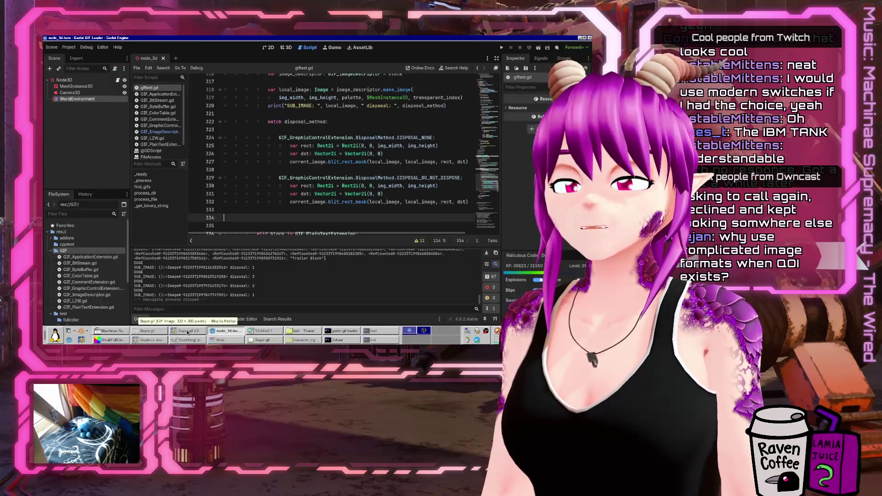
{"action": "scroll", "coordinate": [317, 145], "scroll_direction": "up", "scroll_amount": 8}
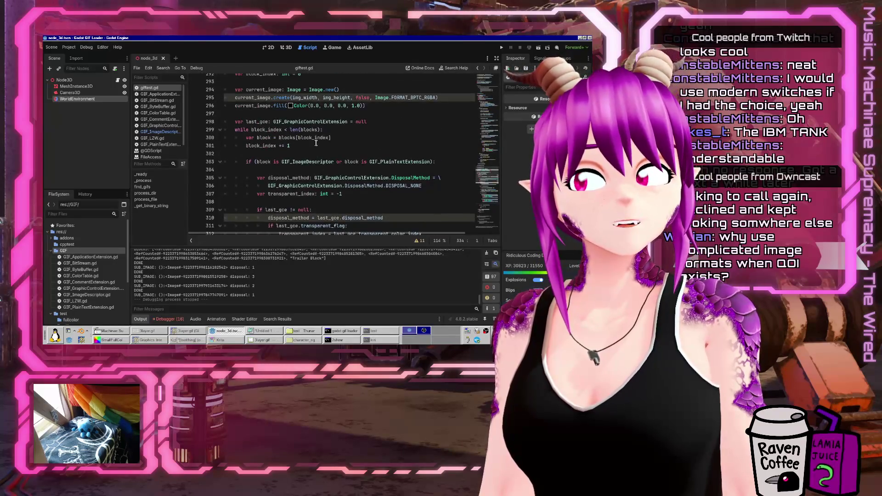
Declare 'var REMOVEME_image_counter = 0' above the block loop and save the script
{"action": "left_click", "coordinate": [324, 114]}
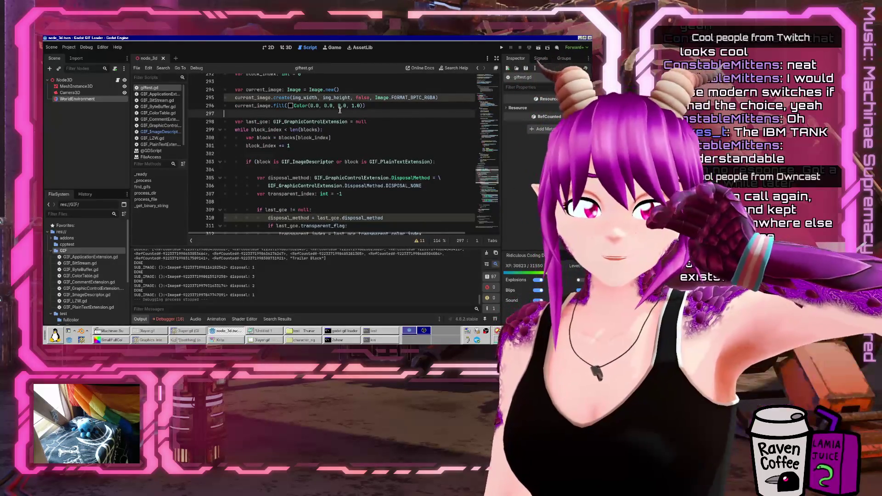
{"action": "key", "text": "Return"}
{"action": "key", "text": "Return"}
{"action": "key", "text": "Up"}
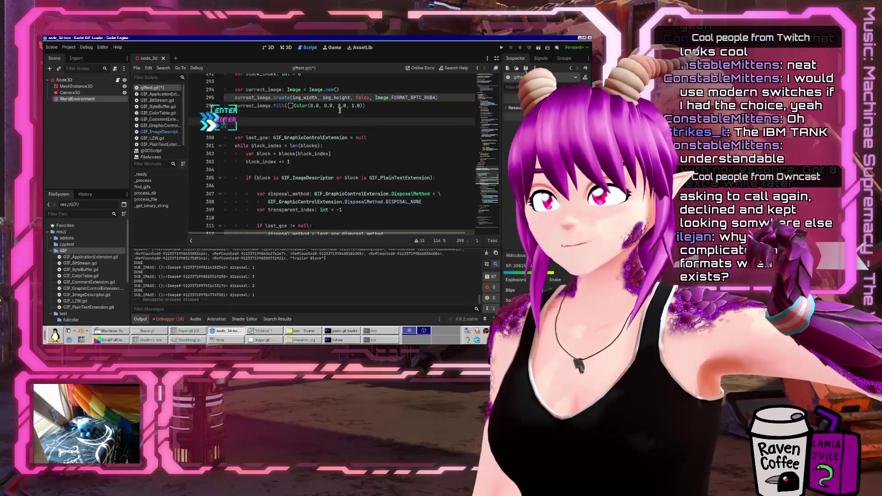
{"action": "key", "text": "Tab"}
{"action": "type", "text": "var "}
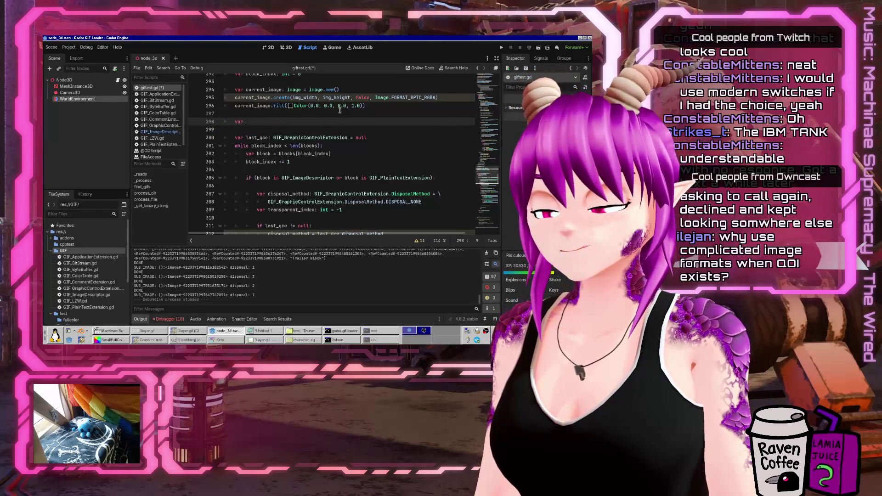
{"action": "type", "text": "REMOVEME_imageCou"}
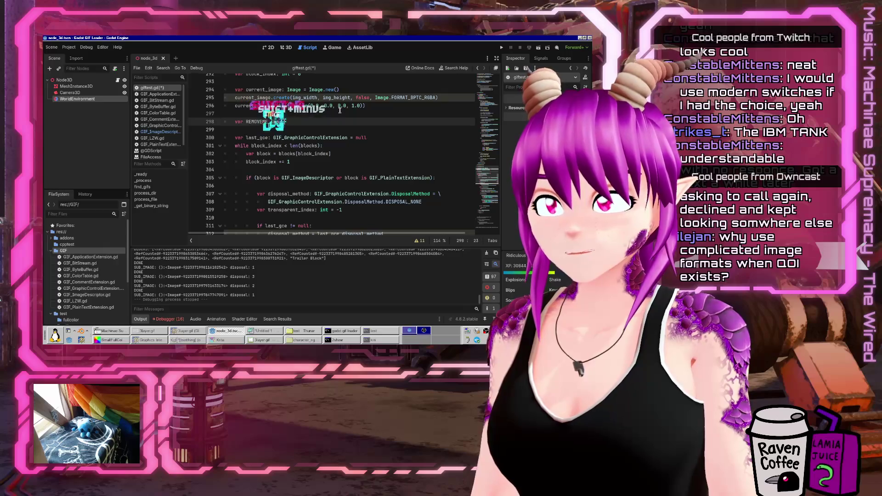
{"action": "key", "text": "BackSpace"}
{"action": "key", "text": "BackSpace"}
{"action": "key", "text": "BackSpace"}
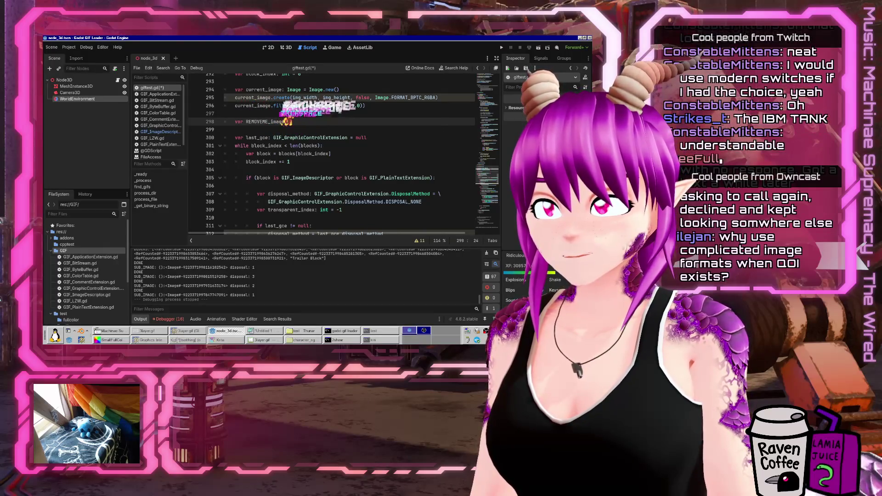
{"action": "type", "text": "_counter :="}
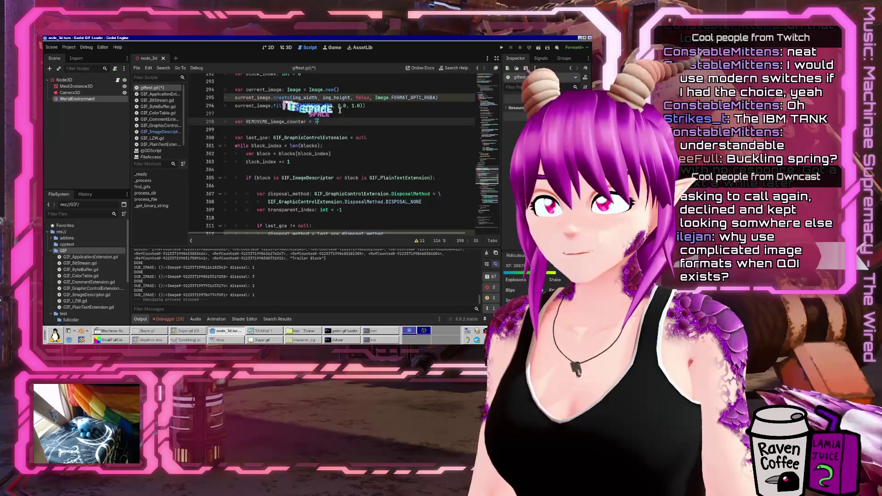
{"action": "key", "text": "BackSpace"}
{"action": "key", "text": "BackSpace"}
{"action": "key", "text": "BackSpace"}
{"action": "type", "text": "= 0"}
{"action": "key", "text": "ctrl+s"}
{"action": "scroll", "coordinate": [383, 158], "scroll_direction": "down", "scroll_amount": 10}
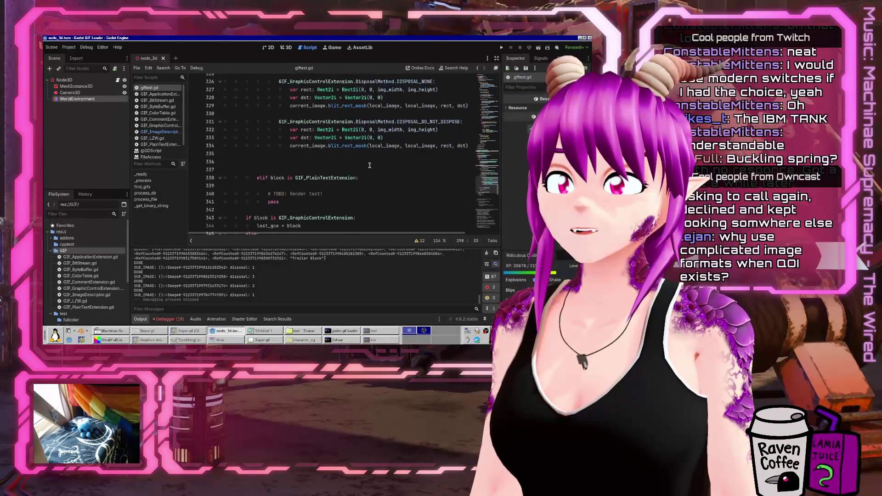
Begin a current_image.save_png("res:// call on indented line 336 after the disposal cases
{"action": "left_click", "coordinate": [383, 158]}
{"action": "key", "text": "Tab"}
{"action": "key", "text": "Tab"}
{"action": "scroll", "coordinate": [332, 154], "scroll_direction": "up", "scroll_amount": 2}
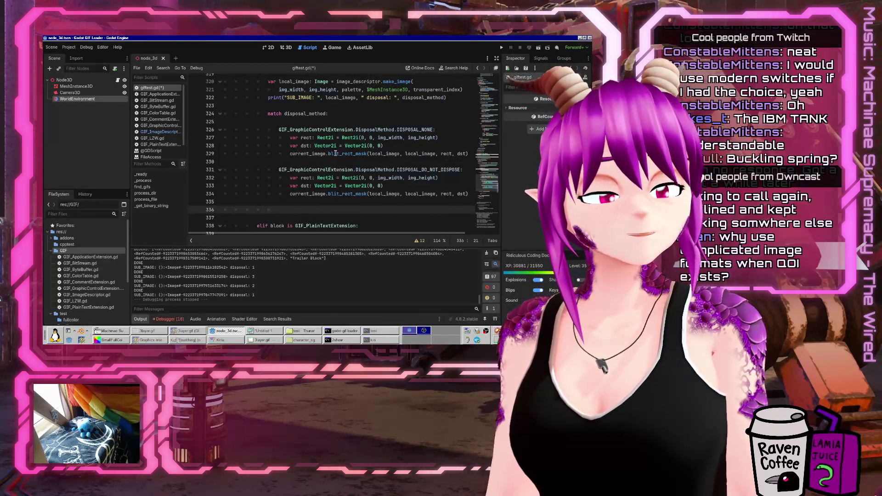
{"action": "key", "text": "Delete"}
{"action": "key", "text": "Tab"}
{"action": "key", "text": "Tab"}
{"action": "key", "text": "Tab"}
{"action": "type", "text": "curre"}
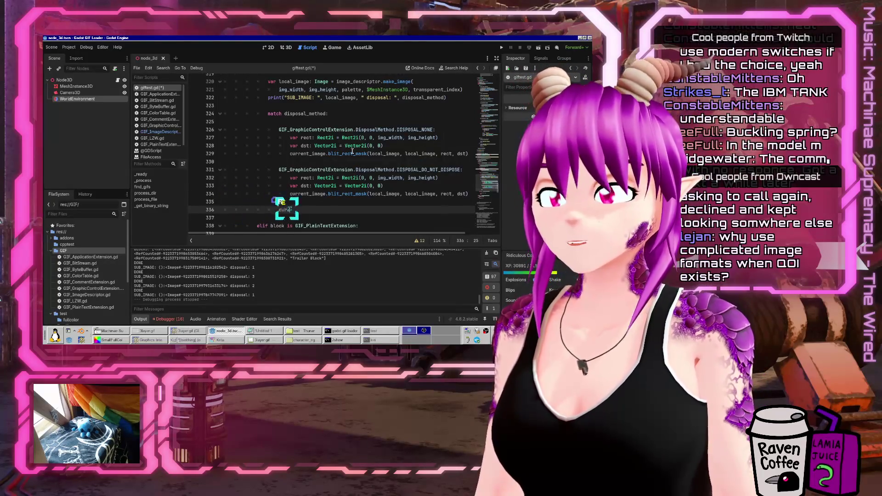
{"action": "key", "text": "Return"}
{"action": "type", "text": "."}
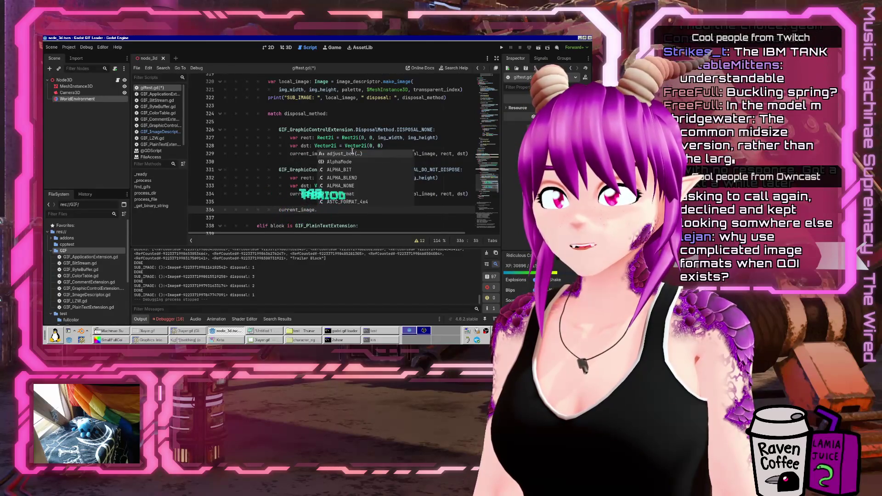
{"action": "type", "text": "save_png"}
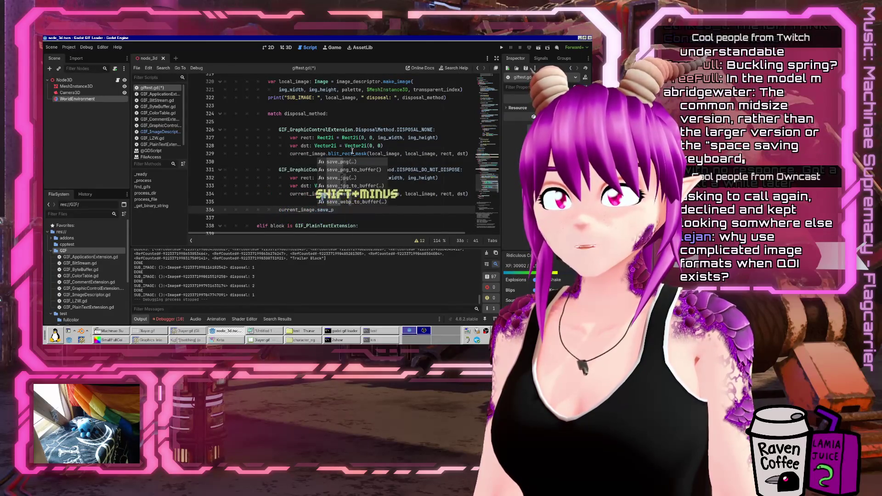
{"action": "key", "text": "Tab"}
{"action": "type", "text": "\"res://"}
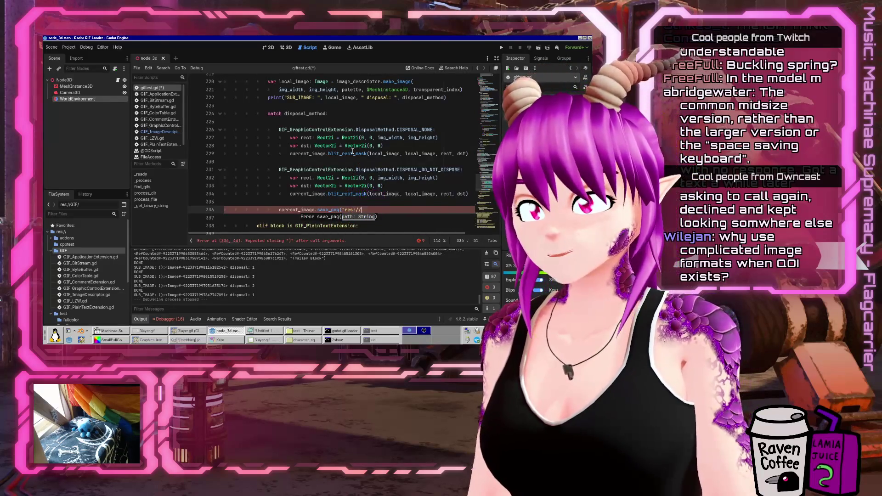
Check the test_output folder name in Thunar, then continue the path with test_output/combined_ + str(ima
{"action": "left_click", "coordinate": [296, 331]}
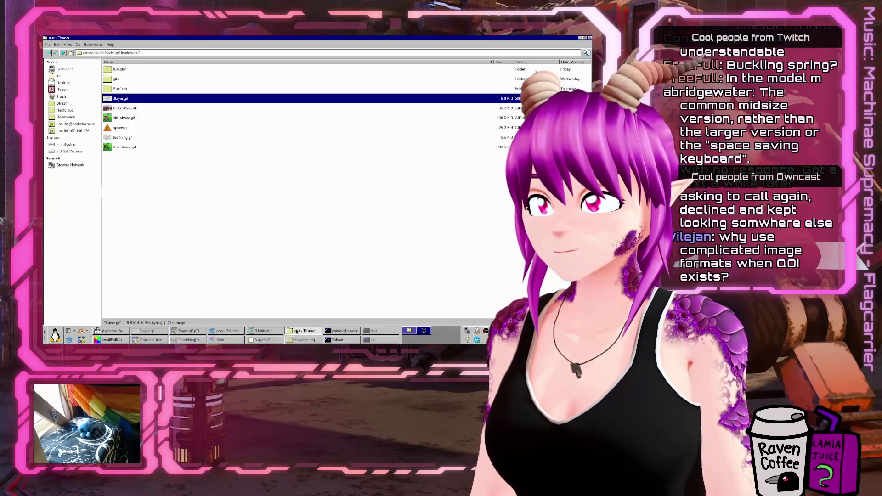
{"action": "left_click", "coordinate": [64, 53]}
{"action": "double_click", "coordinate": [121, 117]}
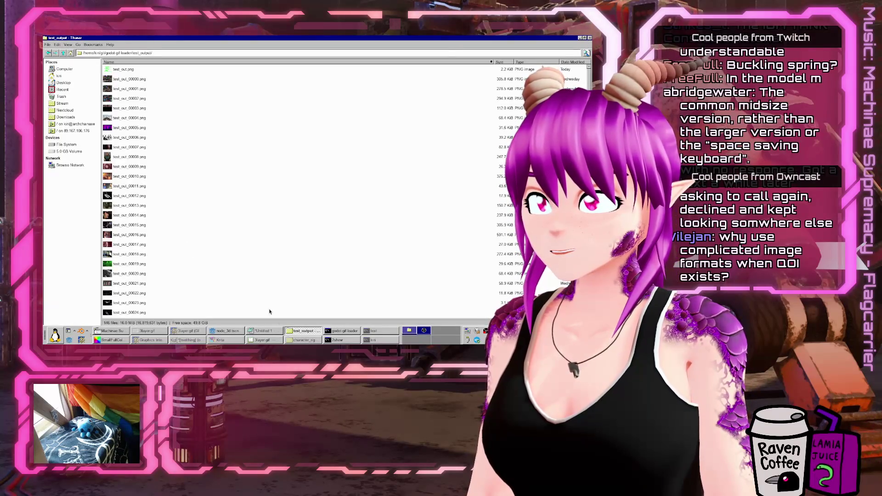
{"action": "left_click", "coordinate": [301, 330]}
{"action": "type", "text": "test_output"}
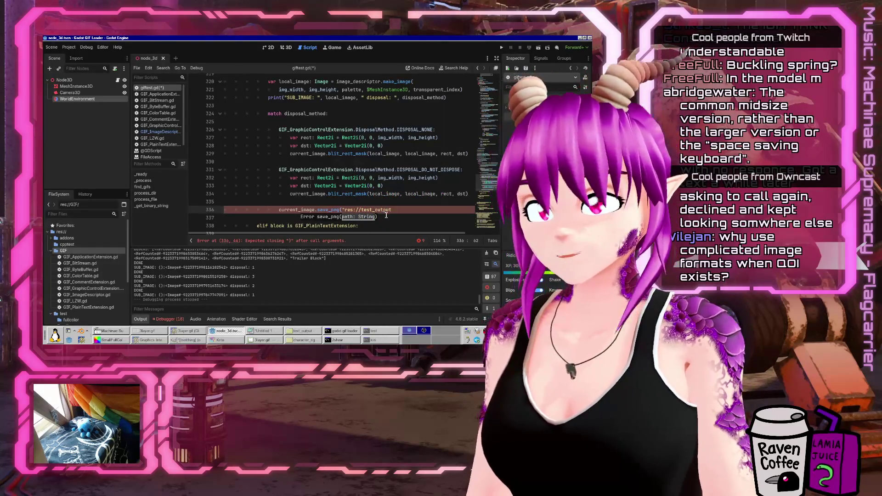
{"action": "type", "text": "/combined_"}
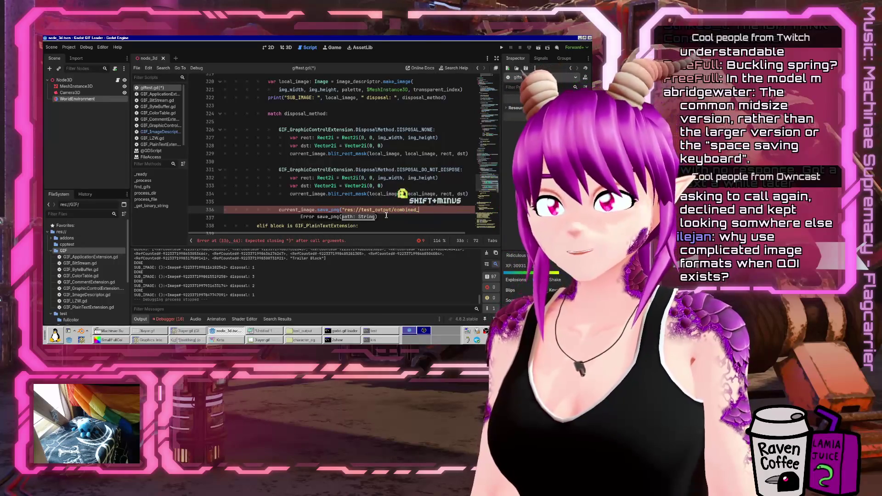
{"action": "type", "text": "\""}
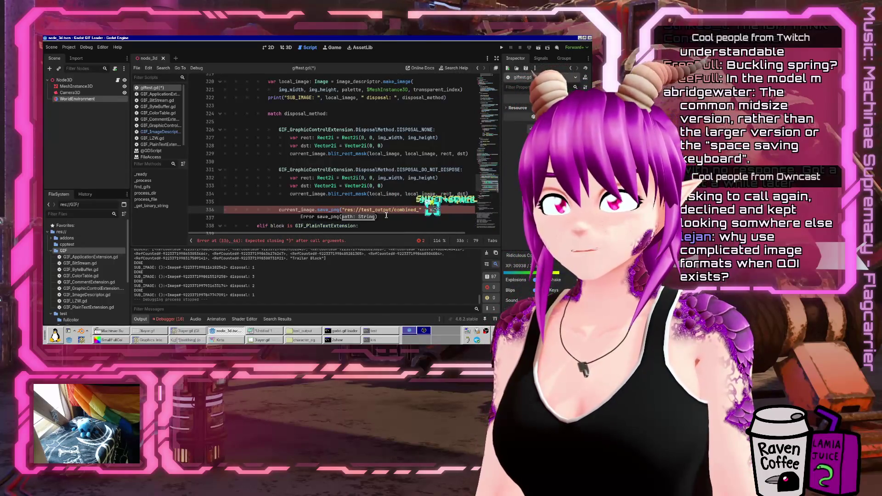
{"action": "type", "text": " + str(ima"}
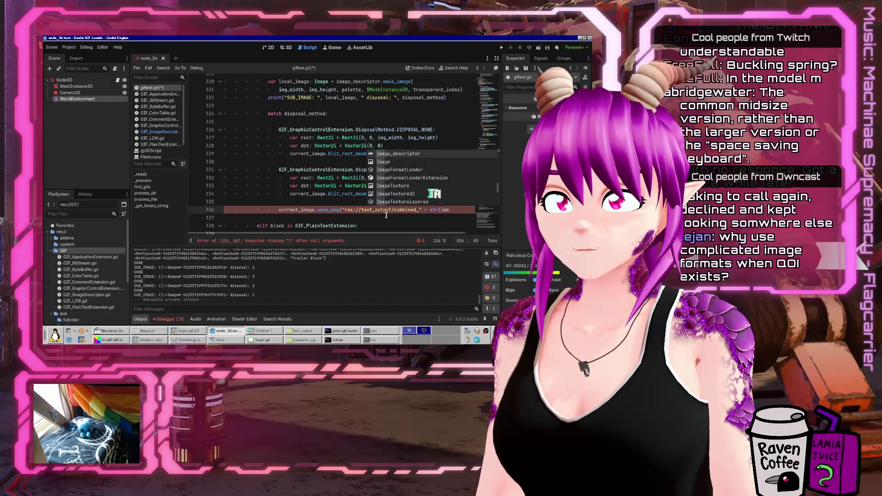
Copy the %05d numbered filename format from line 435 into the line 336 save path
{"action": "key", "text": "Escape"}
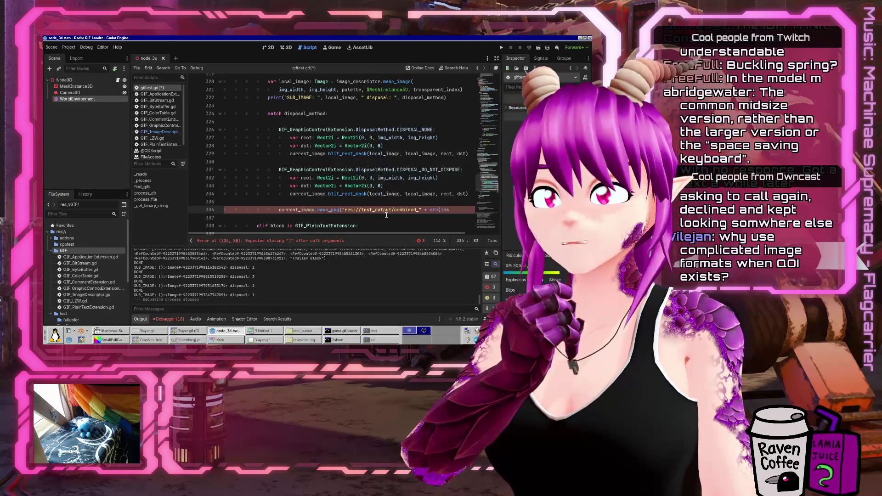
{"action": "key", "text": "ctrl+f"}
{"action": "type", "text": "save_"}
{"action": "key", "text": "Escape"}
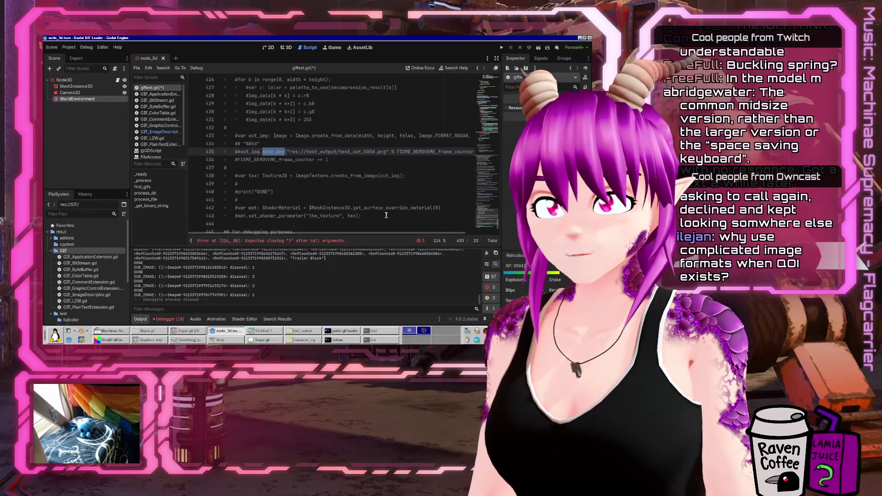
{"action": "key", "text": "End"}
{"action": "key", "text": "shift+End"}
{"action": "key", "text": "ctrl+c"}
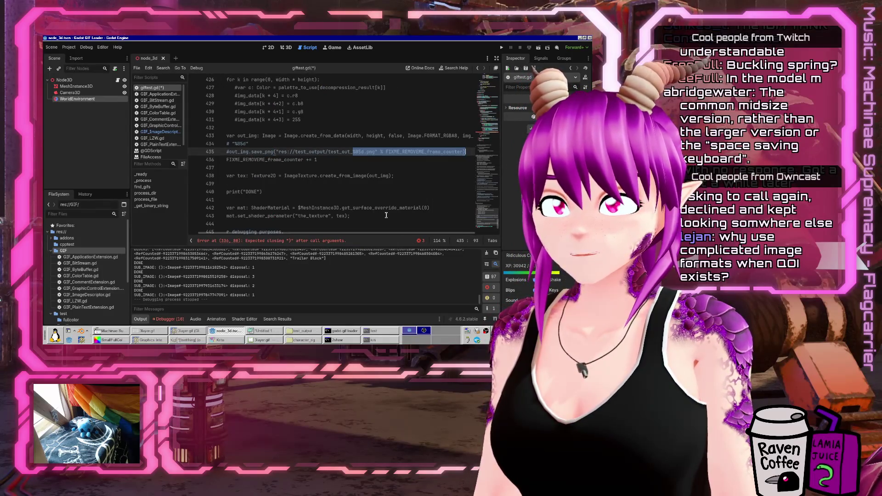
{"action": "key", "text": "shift+F3"}
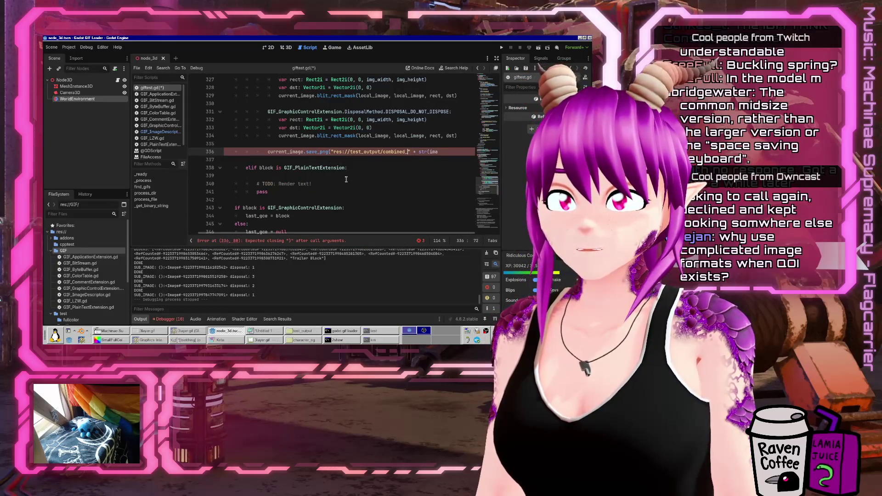
{"action": "key", "text": "shift+End"}
{"action": "key", "text": "shift+Insert"}
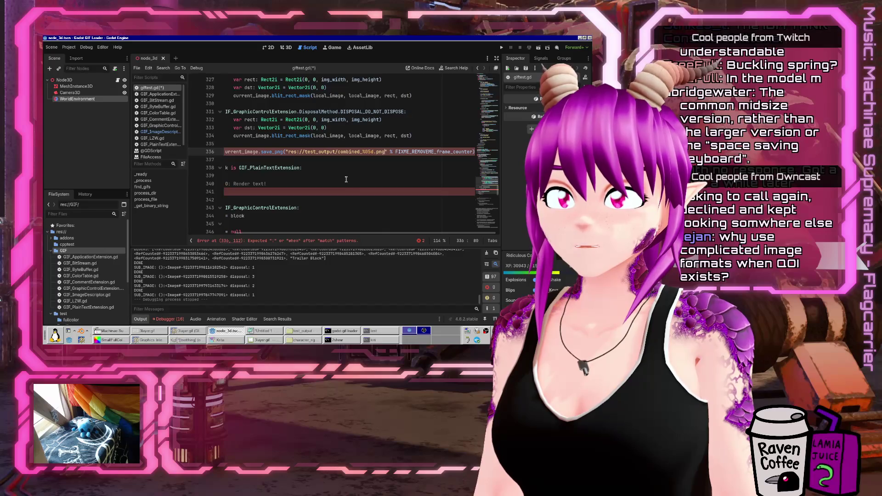
Number the file with REMOVEME_image_counter, add 'REMOVEME_image_counter += 1' below, and save
{"action": "key", "text": "ctrl+Delete"}
{"action": "type", "text": "FIXME_"}
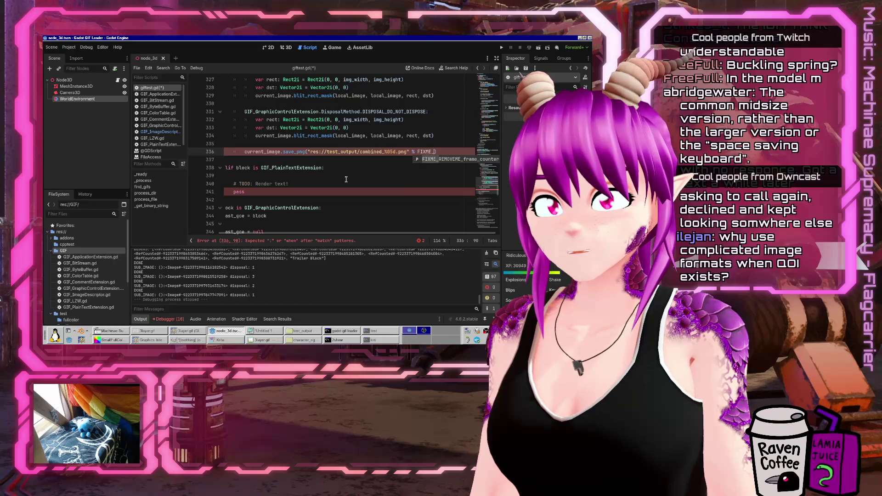
{"action": "key", "text": "BackSpace"}
{"action": "key", "text": "BackSpace"}
{"action": "key", "text": "BackSpace"}
{"action": "type", "text": "REMOVEME_i"}
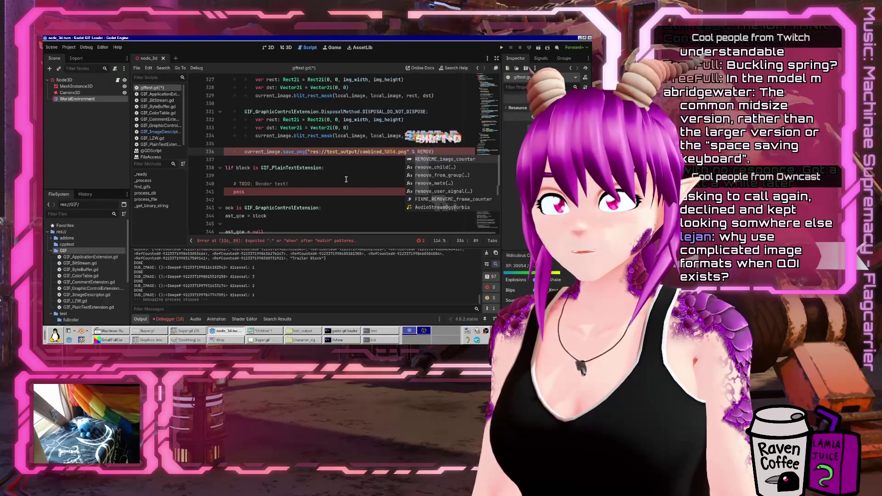
{"action": "key", "text": "Tab"}
{"action": "key", "text": "Return"}
{"action": "type", "text": "REMOPV"}
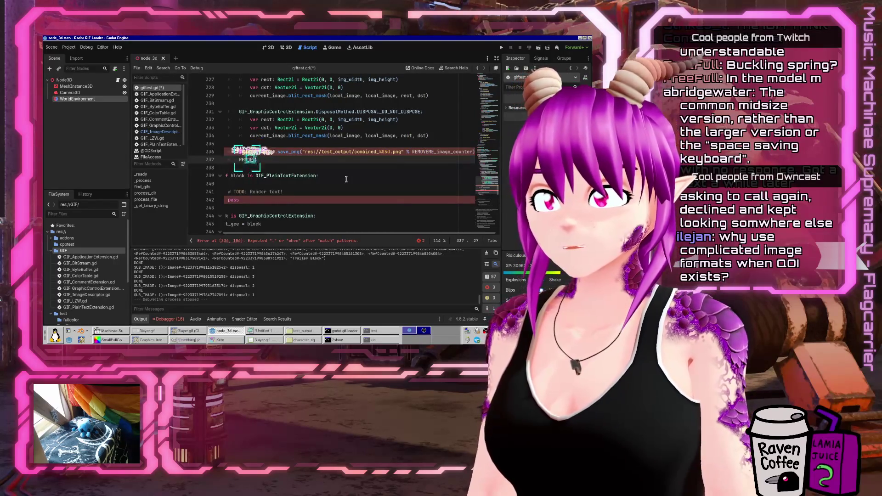
{"action": "key", "text": "BackSpace"}
{"action": "key", "text": "BackSpace"}
{"action": "type", "text": "VEME_image_counter"}
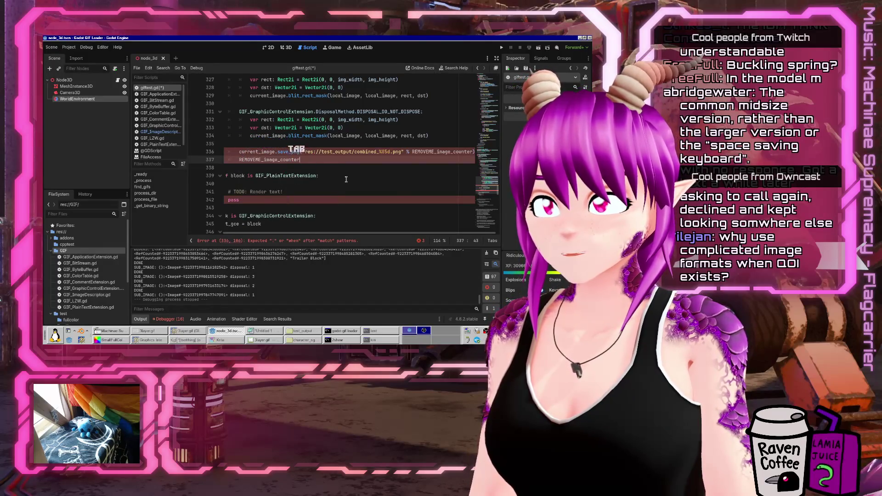
{"action": "key", "text": "Tab"}
{"action": "type", "text": "+=  1"}
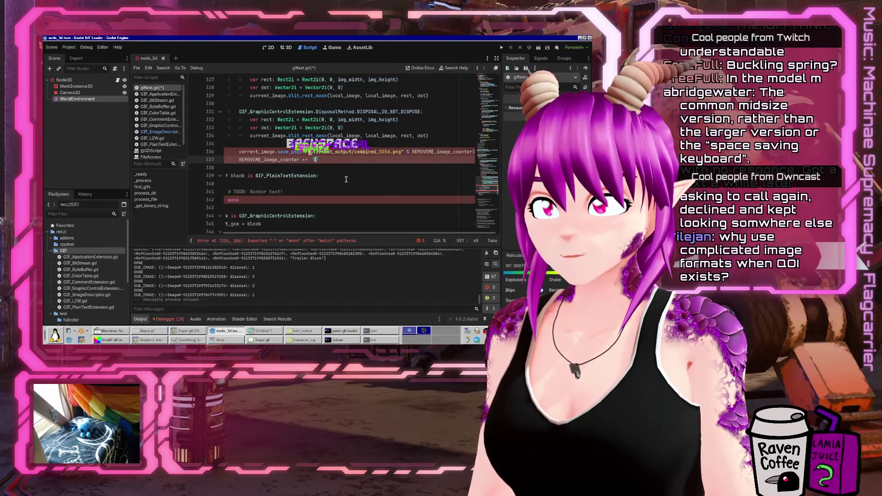
{"action": "key", "text": "ctrl+s"}
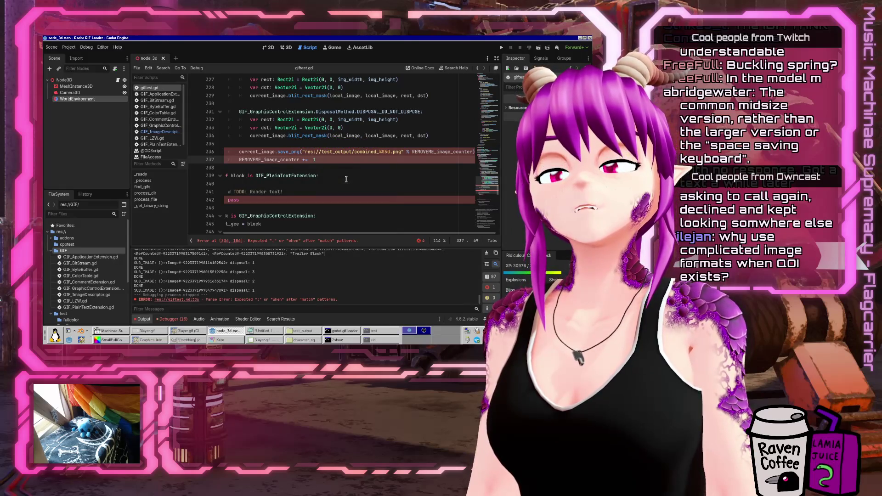
Dedent the save and increment lines out of the match case and run the current scene
{"action": "key", "text": "Up"}
{"action": "key", "text": "End"}
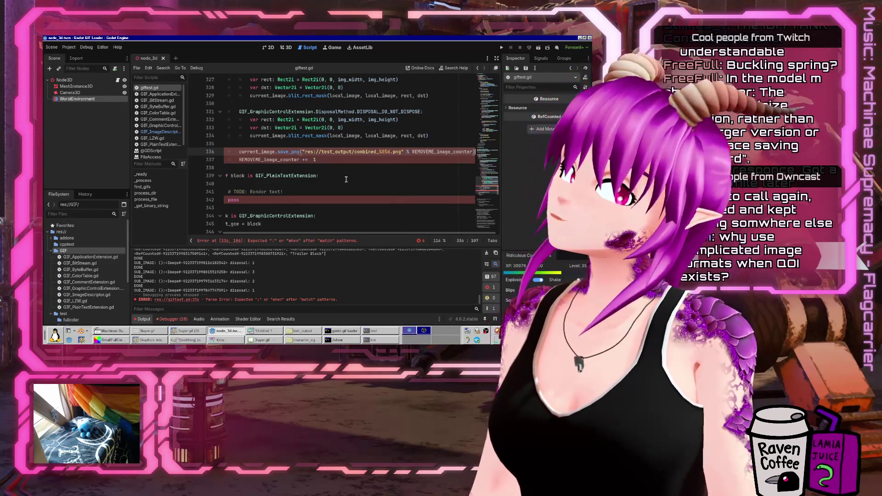
{"action": "key", "text": "Up"}
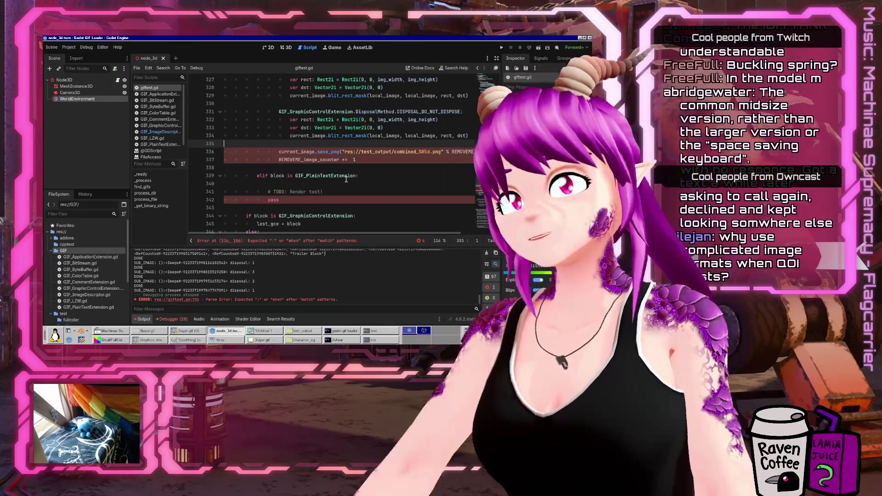
{"action": "scroll", "coordinate": [407, 150], "scroll_direction": "up", "scroll_amount": 1}
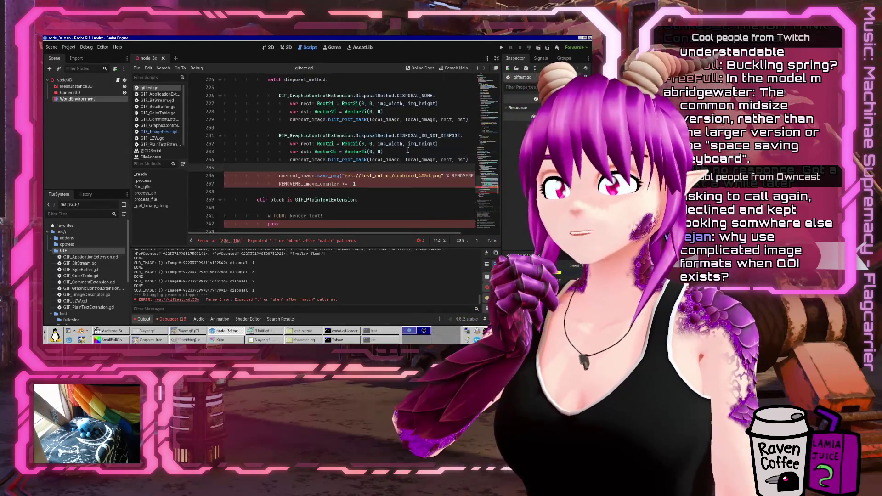
{"action": "key", "text": "Down"}
{"action": "key", "text": "shift+Down"}
{"action": "key", "text": "shift+Down"}
{"action": "key", "text": "shift+Tab"}
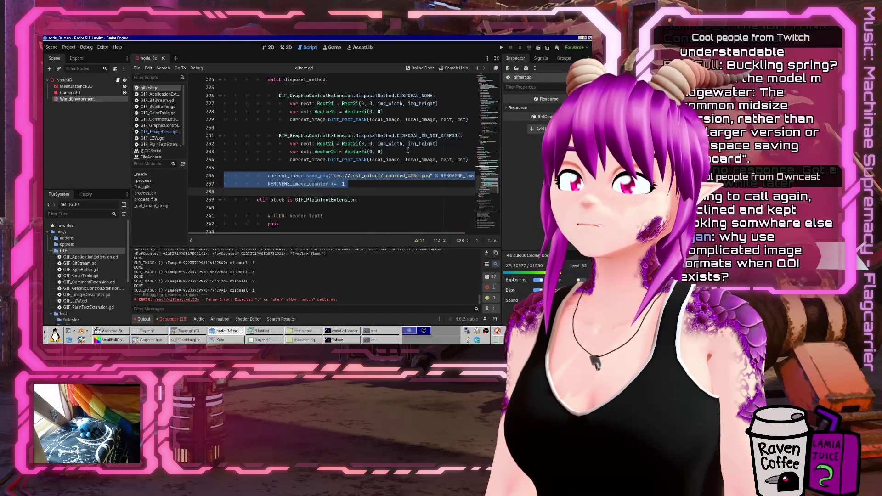
{"action": "left_click", "coordinate": [540, 51]}
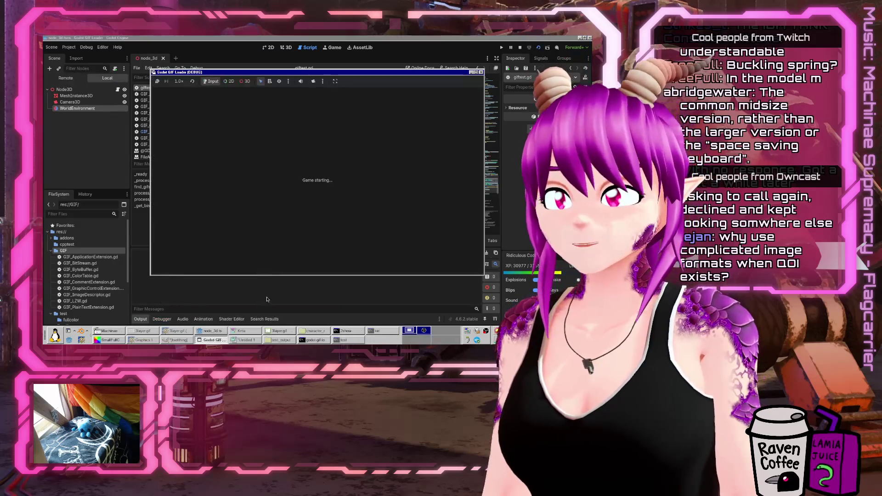
Sort the test_output frames in Thunar by modification date
{"action": "left_click", "coordinate": [280, 339]}
{"action": "scroll", "coordinate": [299, 228], "scroll_direction": "down", "scroll_amount": 20}
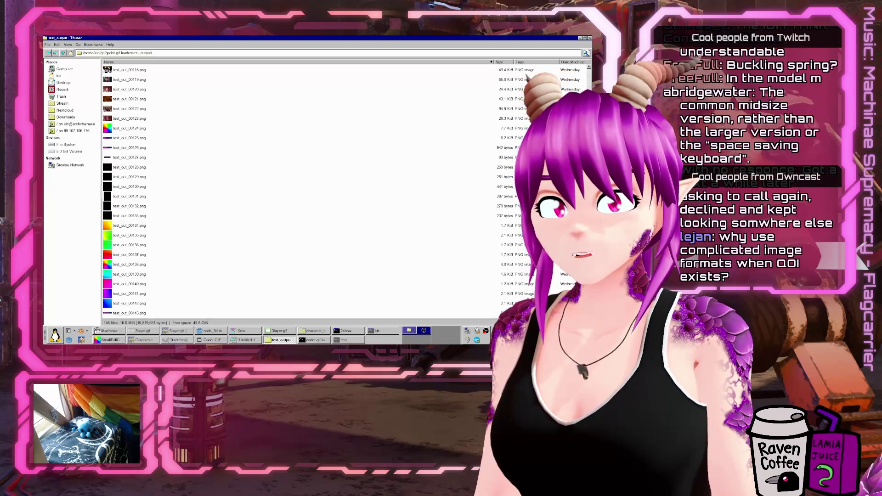
{"action": "scroll", "coordinate": [299, 191], "scroll_direction": "up", "scroll_amount": 20}
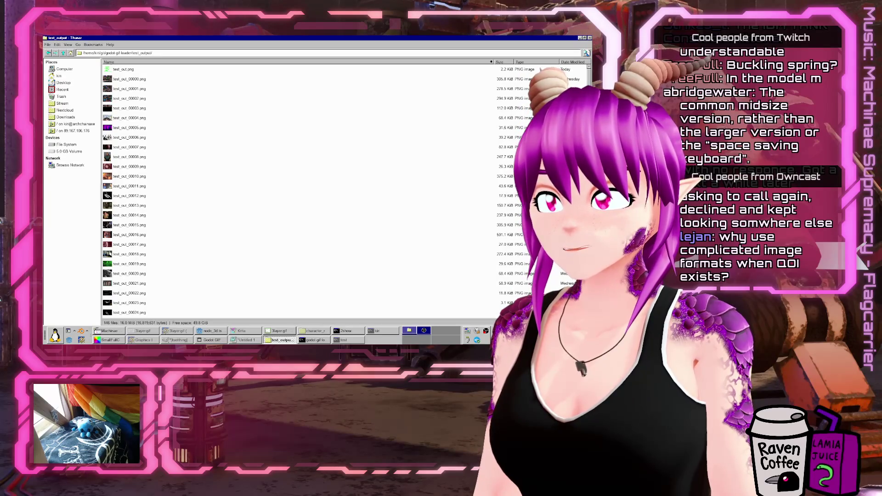
{"action": "scroll", "coordinate": [591, 61], "scroll_direction": "down", "scroll_amount": 20}
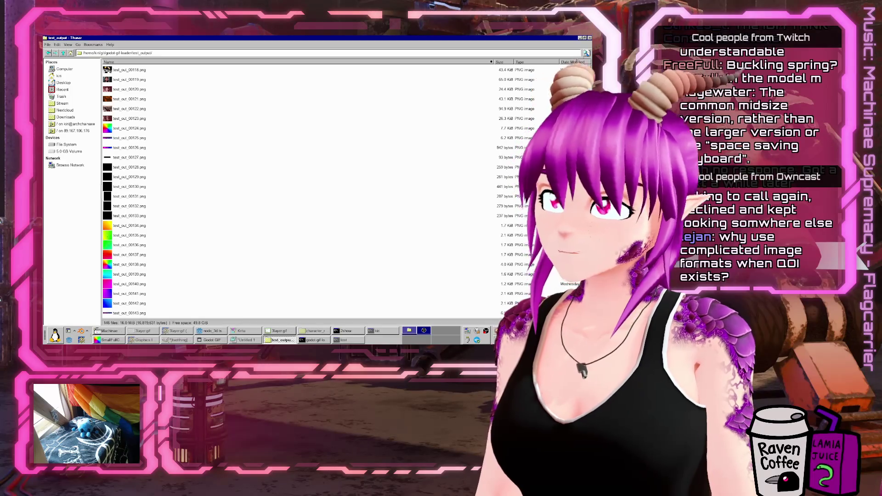
{"action": "left_click", "coordinate": [572, 62]}
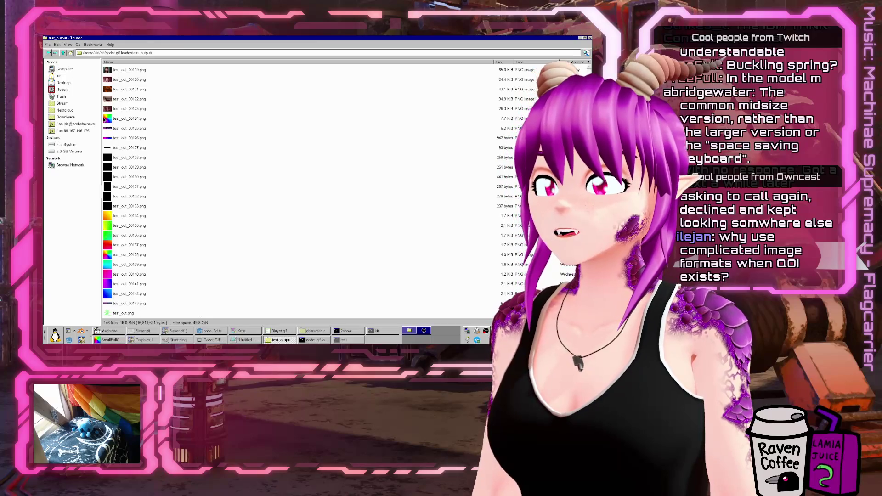
Re-enter test_output, minimize Thunar, then run the Godot project to the breakpoint and stop it
{"action": "left_click", "coordinate": [64, 53]}
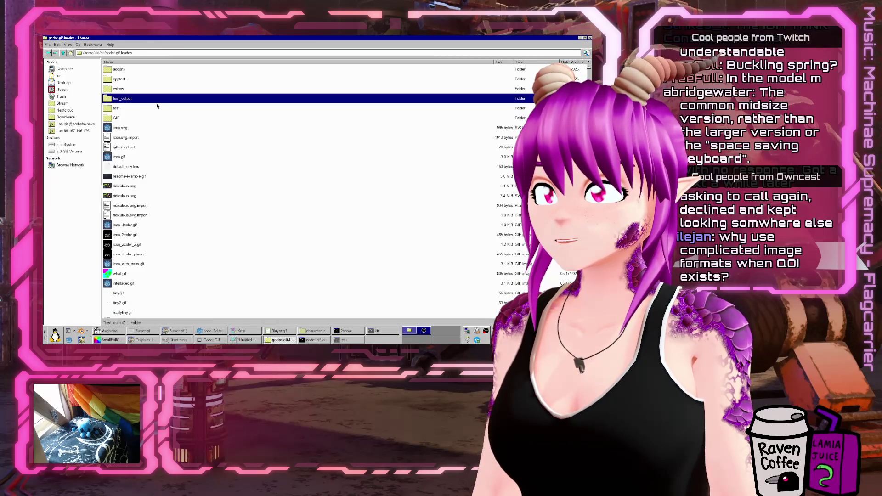
{"action": "left_click", "coordinate": [221, 332]}
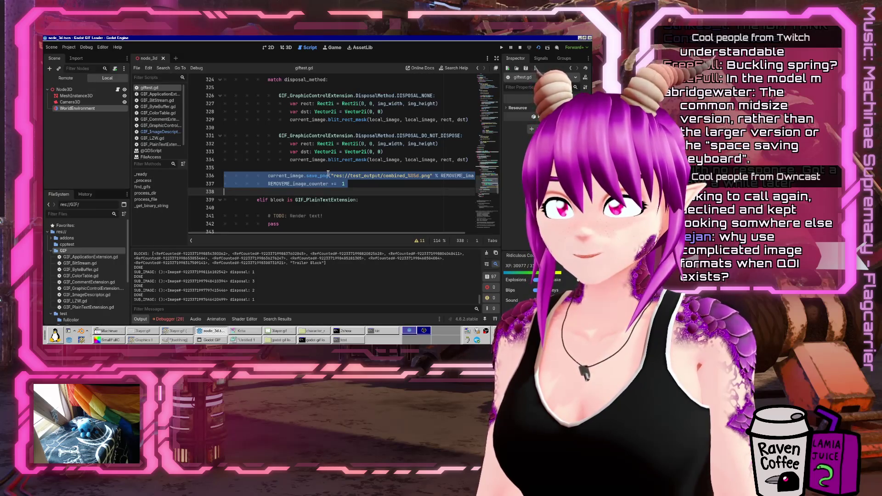
{"action": "left_click", "coordinate": [279, 340]}
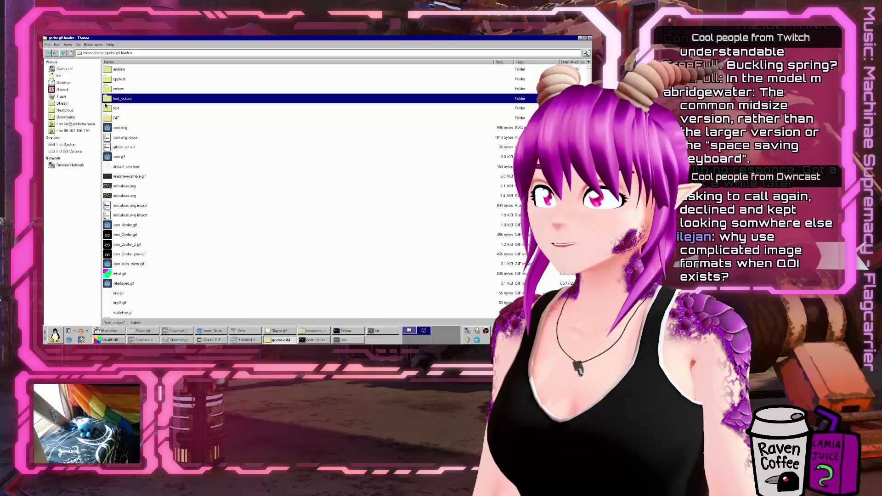
{"action": "double_click", "coordinate": [118, 97]}
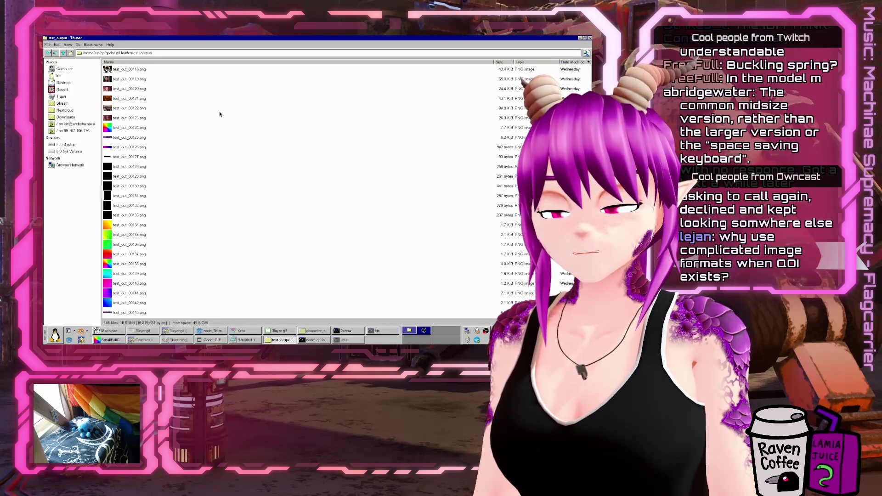
{"action": "left_click", "coordinate": [282, 342]}
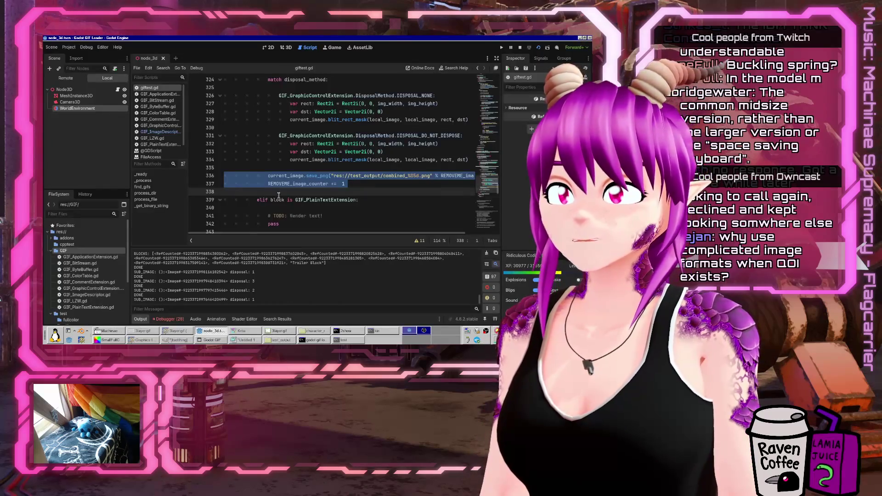
{"action": "left_click", "coordinate": [538, 48]}
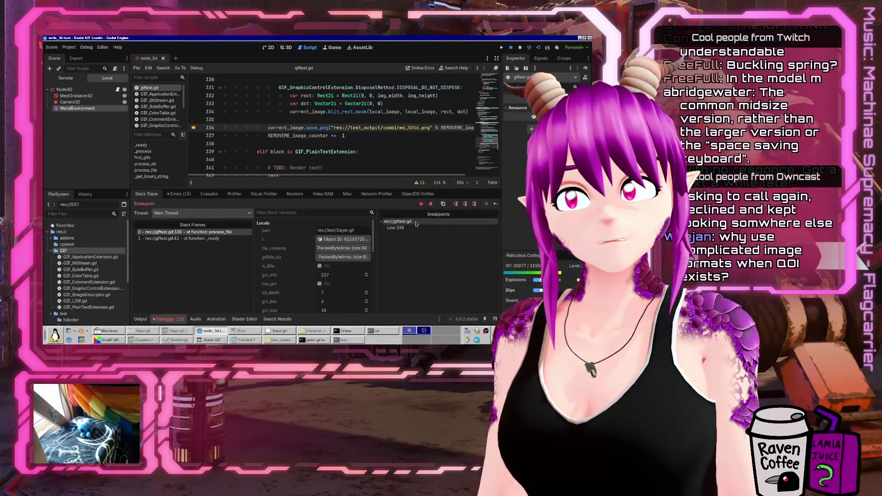
{"action": "left_click", "coordinate": [521, 48]}
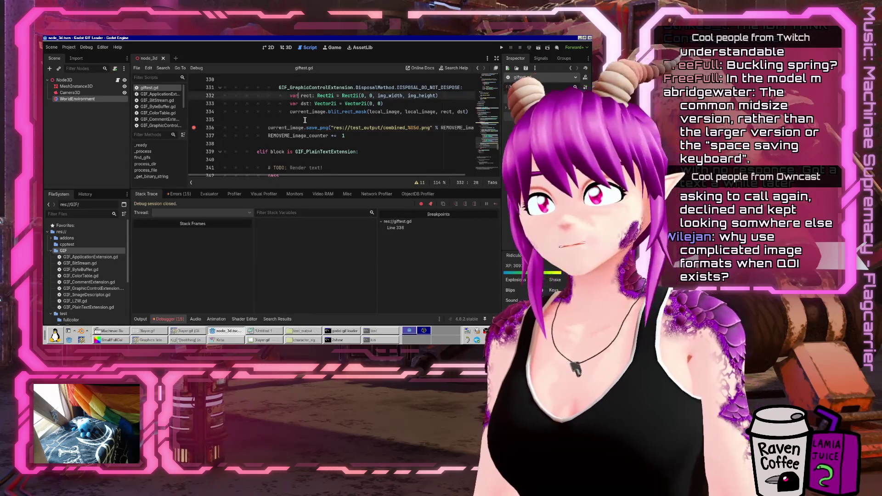
Move the save path expression into a new 'var tmp_filename =' line above save_png
{"action": "key", "text": "Return"}
{"action": "key", "text": "Tab"}
{"action": "key", "text": "Tab"}
{"action": "type", "text": "var tmp_imag"}
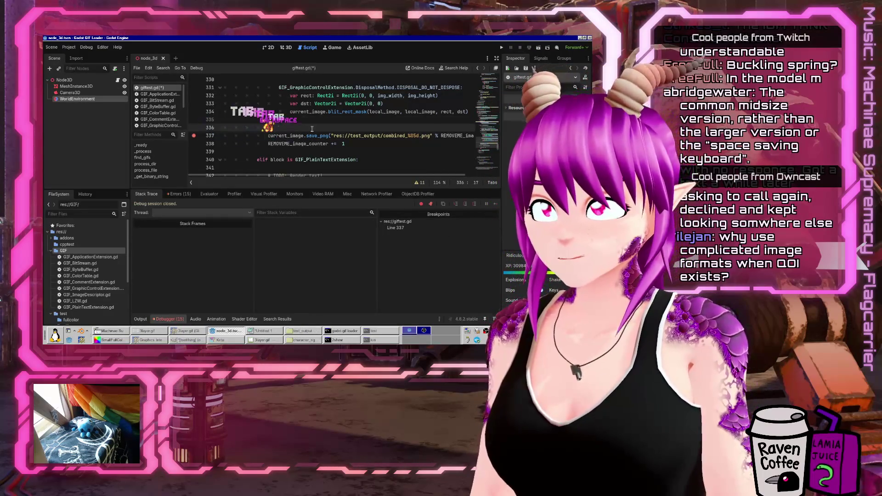
{"action": "key", "text": "BackSpace"}
{"action": "key", "text": "BackSpace"}
{"action": "key", "text": "BackSpace"}
{"action": "type", "text": "filename ="}
{"action": "key", "text": "Down"}
{"action": "key", "text": "shift+End"}
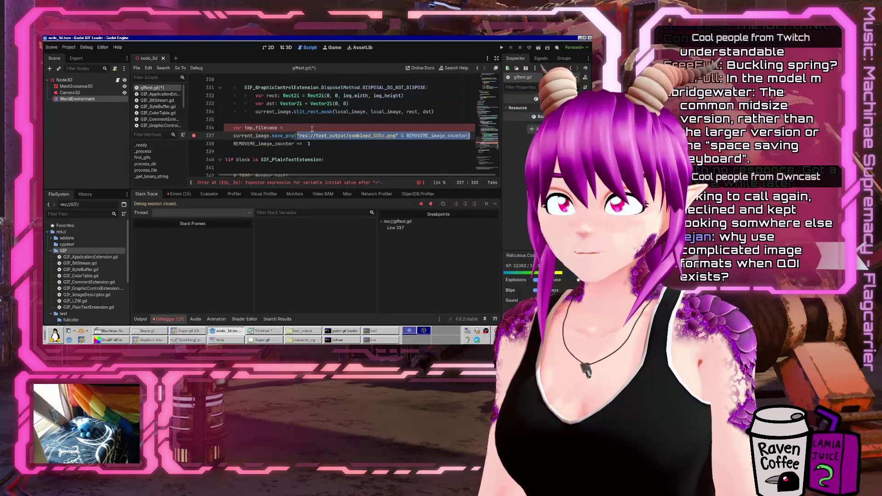
{"action": "key", "text": "ctrl+x"}
{"action": "key", "text": "Up"}
{"action": "key", "text": "ctrl+v"}
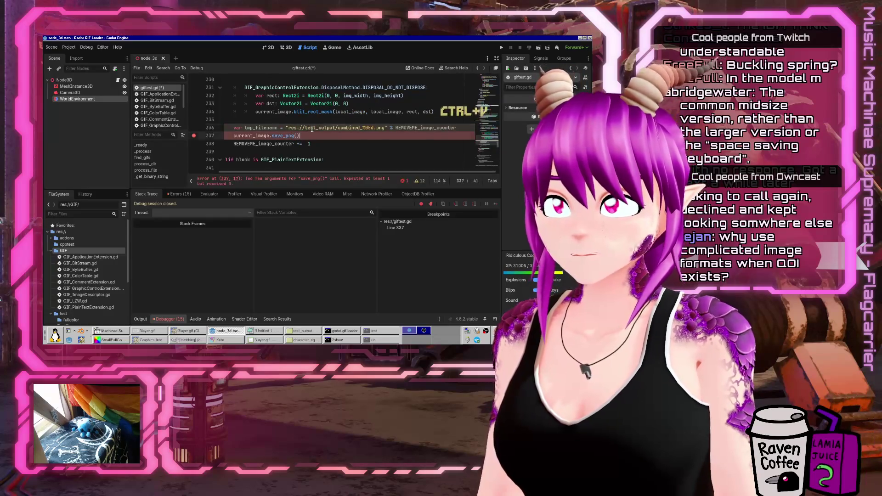
{"action": "key", "text": "Down"}
Pass tmp_filename to save_png, save the script, and run the current scene
{"action": "key", "text": "BackSpace"}
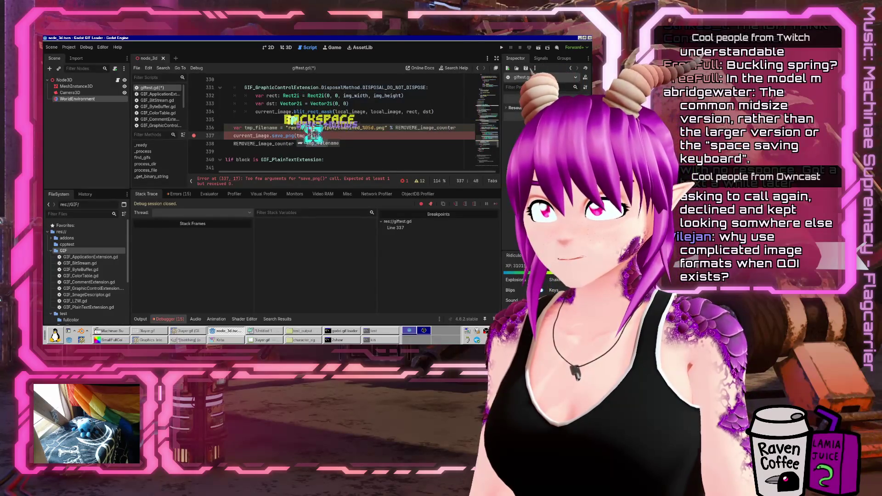
{"action": "type", "text": "mp_filena"}
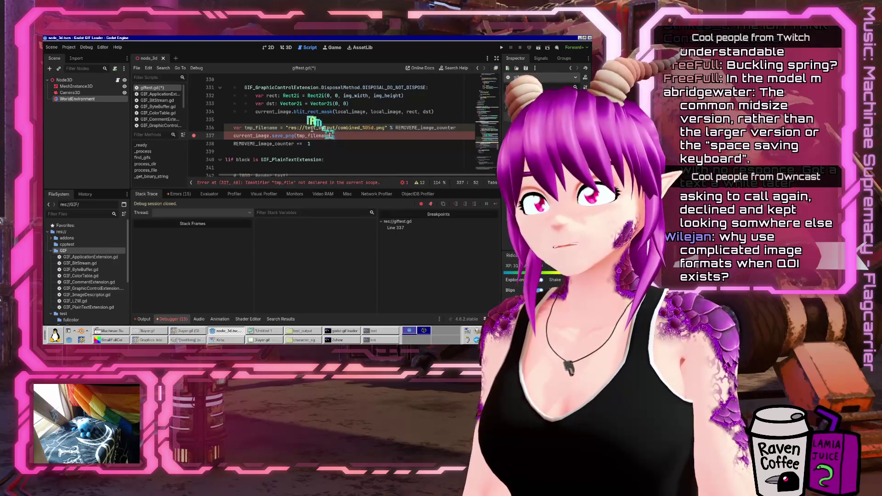
{"action": "type", "text": "me"}
{"action": "key", "text": "ctrl+s"}
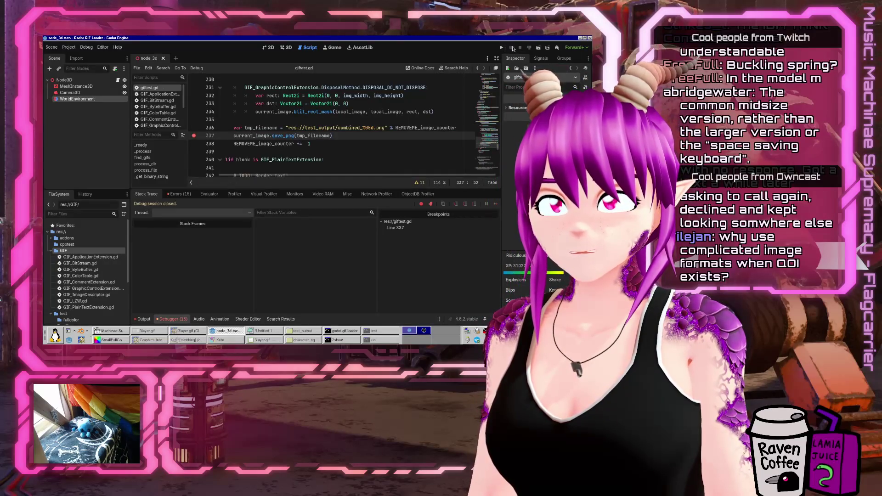
{"action": "left_click", "coordinate": [538, 48]}
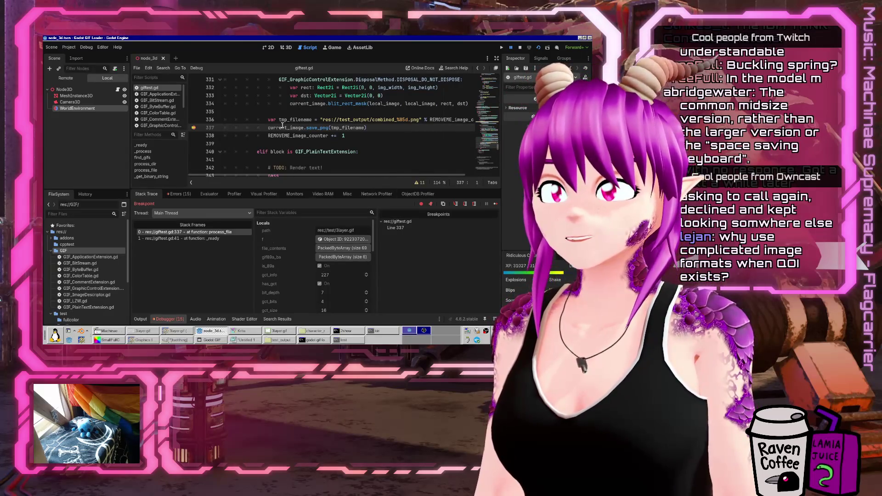
Check tmp_filename ends in combined_00000 in the debugger, then bring the terminal windows forward
{"action": "scroll", "coordinate": [278, 274], "scroll_direction": "down", "scroll_amount": 5}
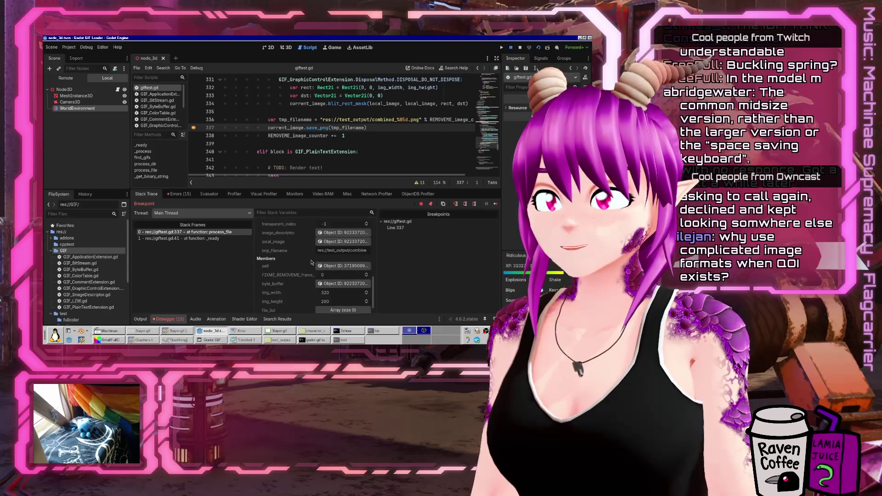
{"action": "left_click_drag", "start_coordinate": [352, 250], "coordinate": [476, 261]}
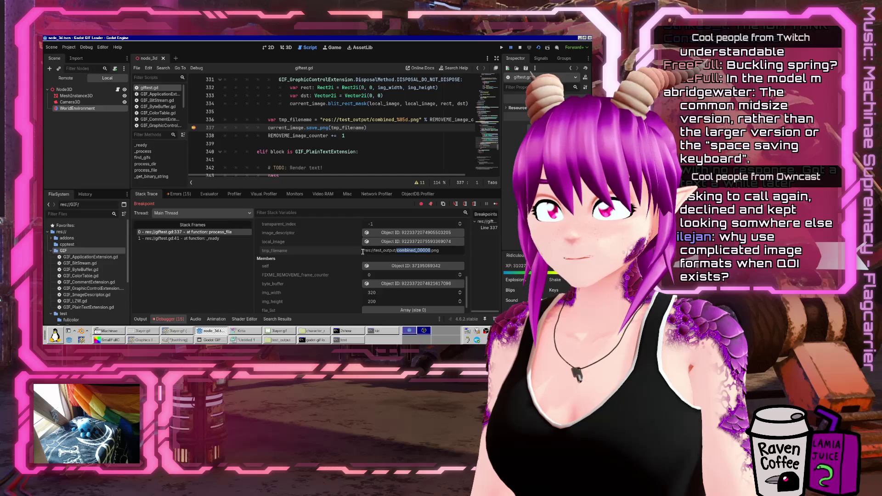
{"action": "left_click", "coordinate": [285, 344]}
{"action": "left_click", "coordinate": [283, 341]}
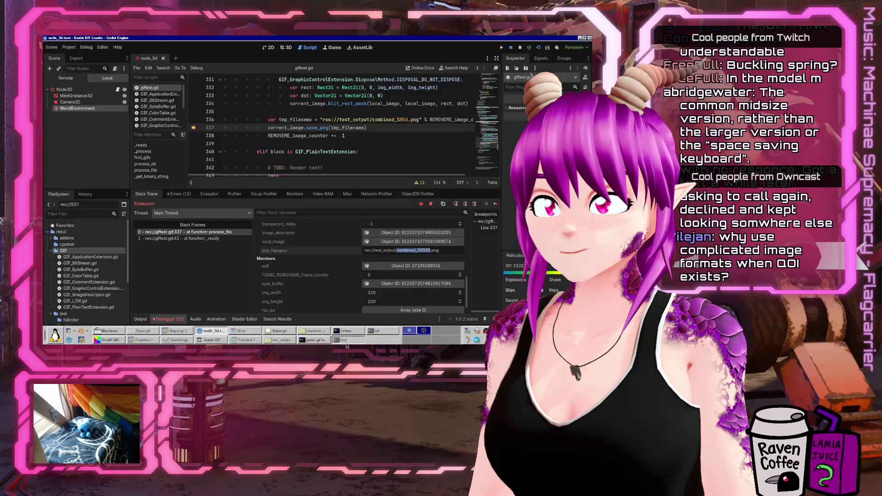
{"action": "left_click", "coordinate": [346, 341]}
{"action": "left_click", "coordinate": [375, 331]}
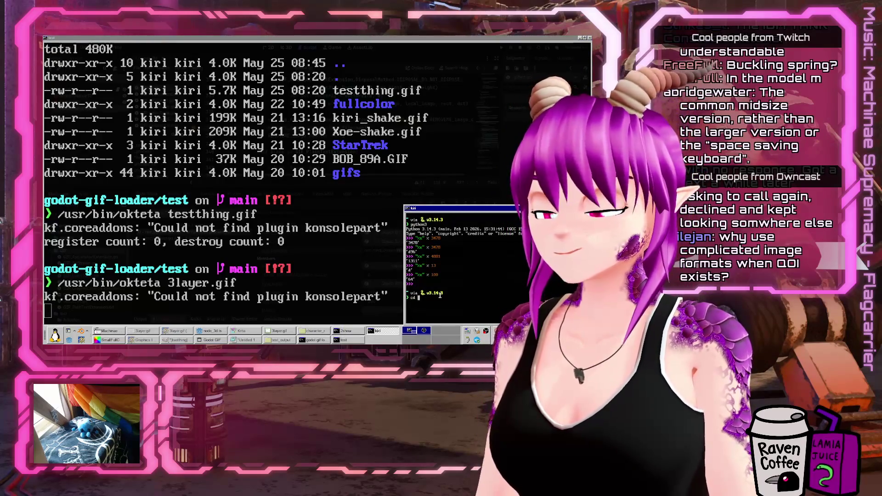
In Konsole, list ~/git/godot-gif-loader/test_output with ls -lh, return up, and start a find | grep -i combined
{"action": "type", "text": "~/git/"}
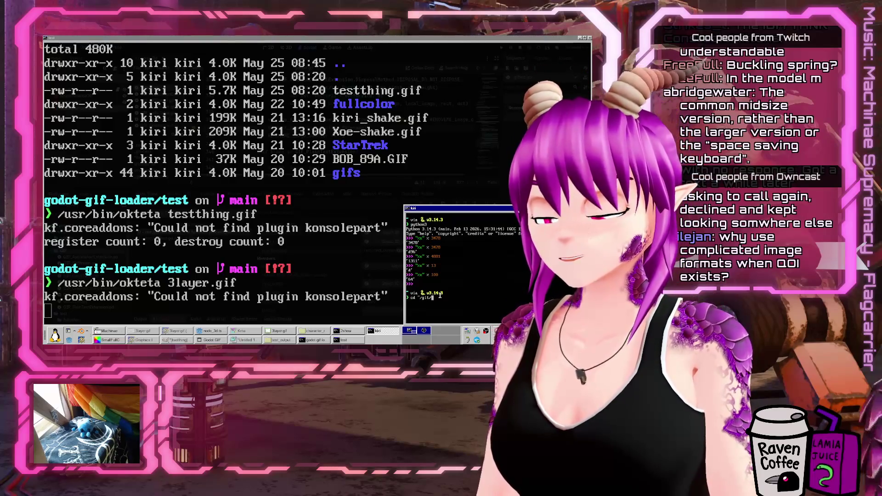
{"action": "type", "text": "godot-gif-loader"}
{"action": "key", "text": "Return"}
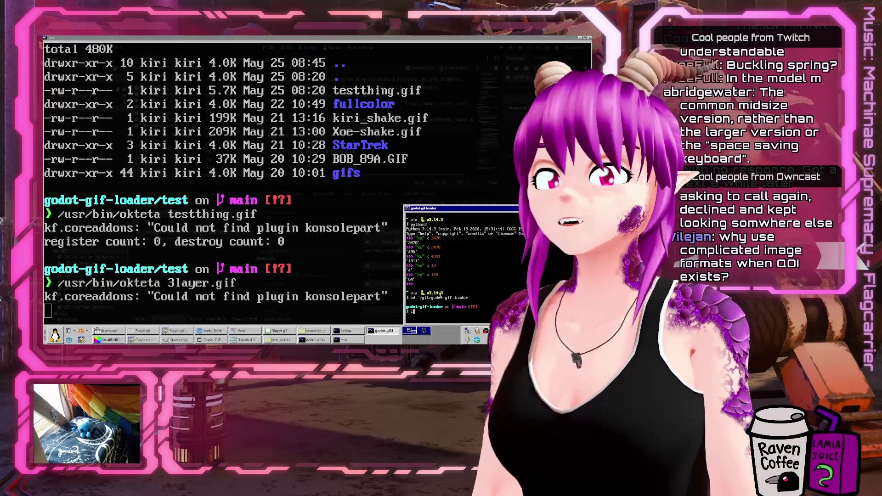
{"action": "type", "text": "te"}
{"action": "key", "text": "Tab"}
{"action": "key", "text": "Tab"}
{"action": "key", "text": "Return"}
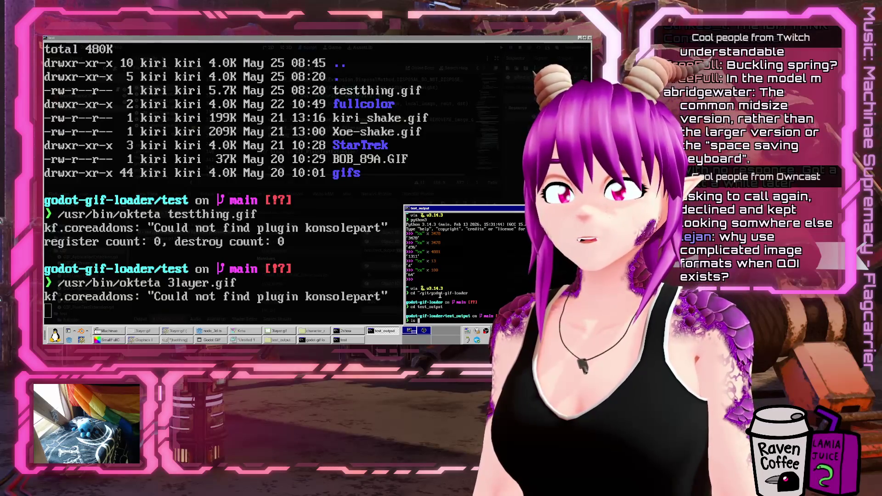
{"action": "key", "text": "Return"}
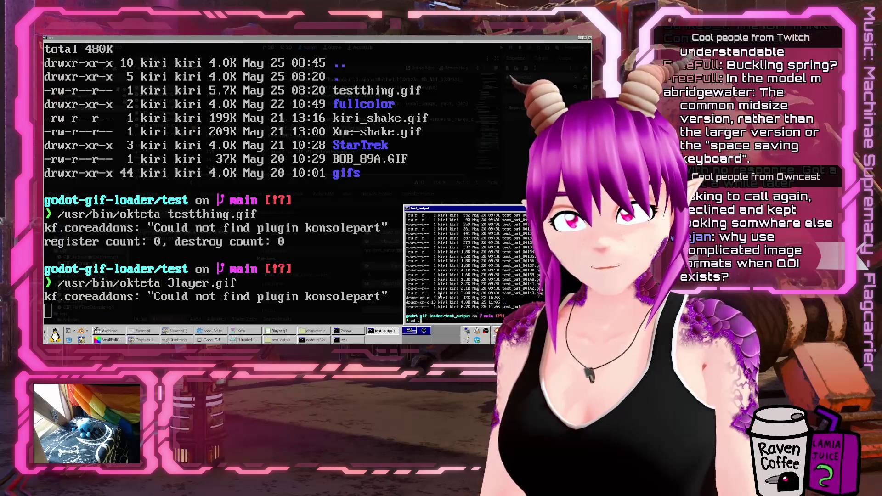
{"action": "type", "text": ".."}
{"action": "key", "text": "Return"}
{"action": "type", "text": "| grep -i combined"}
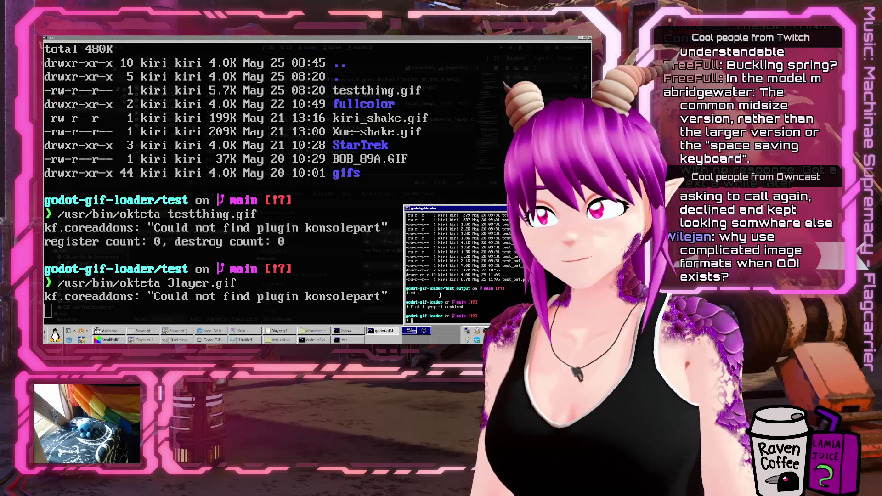
{"action": "left_click", "coordinate": [224, 334]}
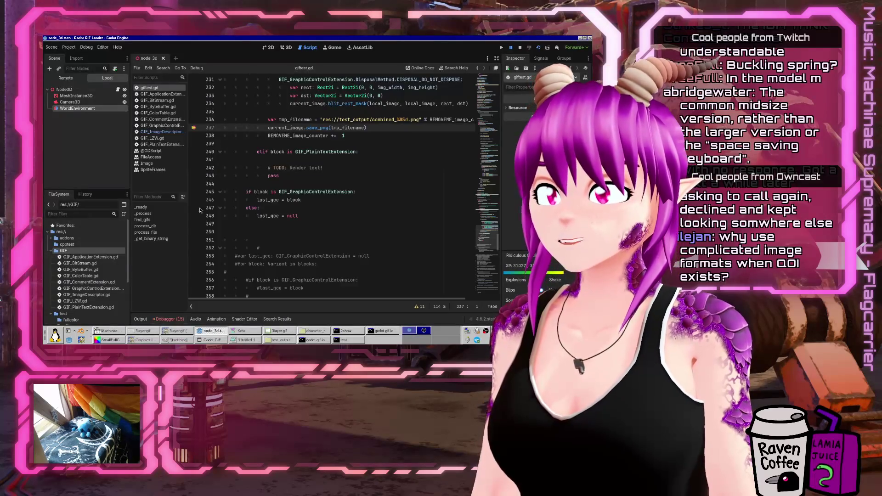
Show the debugger errors, close the GIF loader window, jump to the line 334 error, and relaunch
{"action": "left_click", "coordinate": [166, 195]}
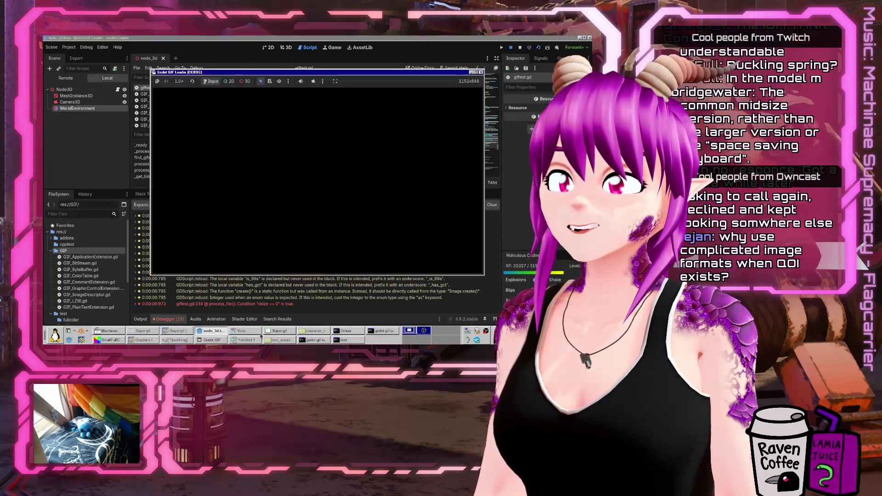
{"action": "left_click", "coordinate": [235, 331]}
{"action": "left_click", "coordinate": [235, 332]}
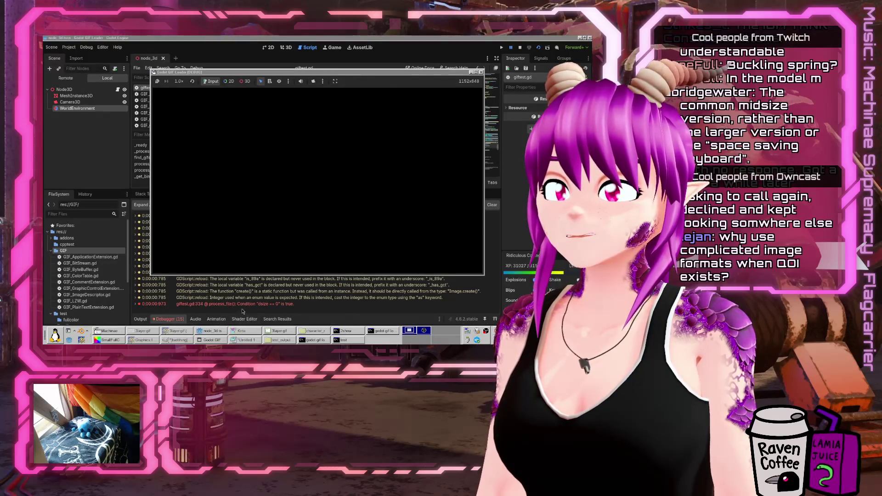
{"action": "left_click", "coordinate": [244, 310]}
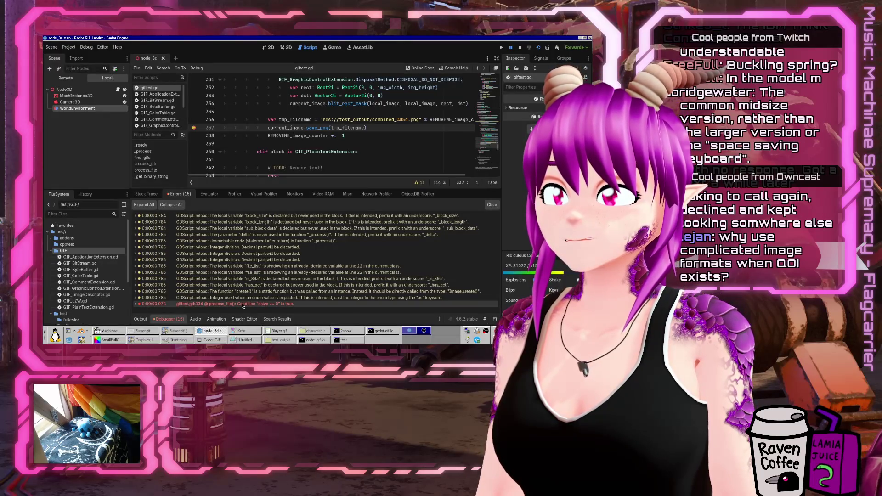
{"action": "left_click", "coordinate": [243, 305]}
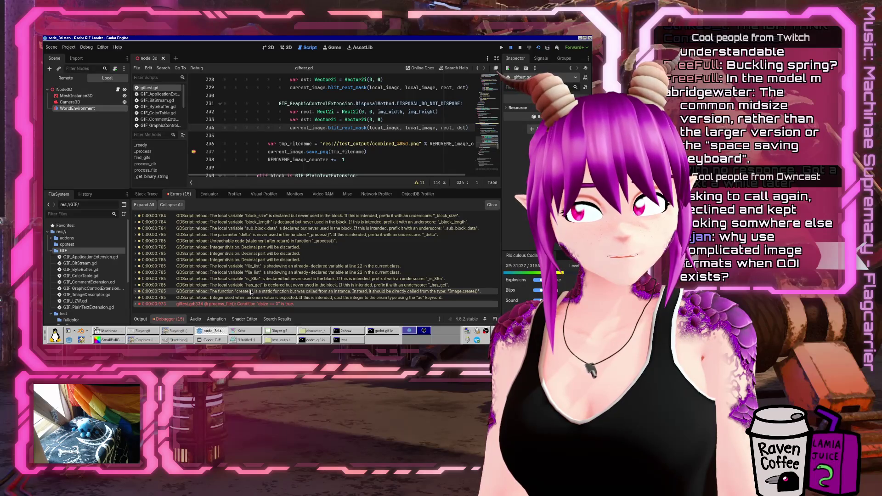
{"action": "left_click", "coordinate": [538, 47]}
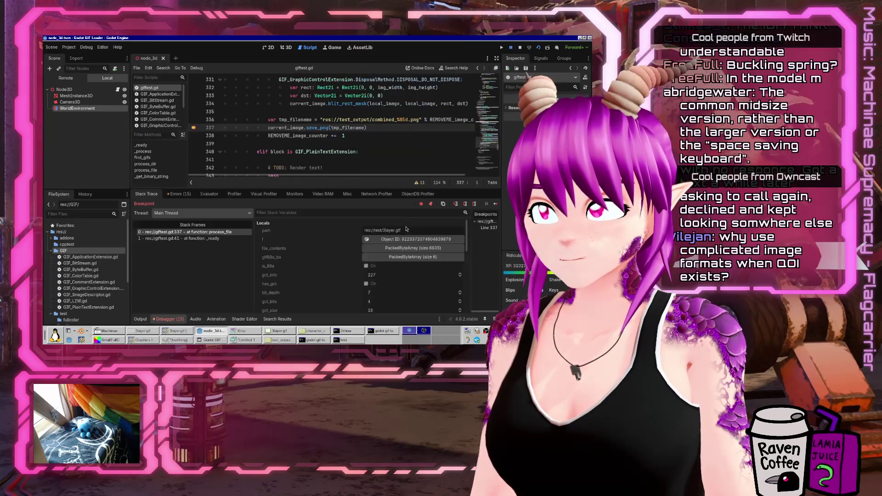
Read the giftest.gd:334 'dsize == 0' error in the errors list and inspect current_image's value
{"action": "left_click", "coordinate": [168, 319]}
{"action": "left_click", "coordinate": [169, 319]}
{"action": "left_click", "coordinate": [179, 194]}
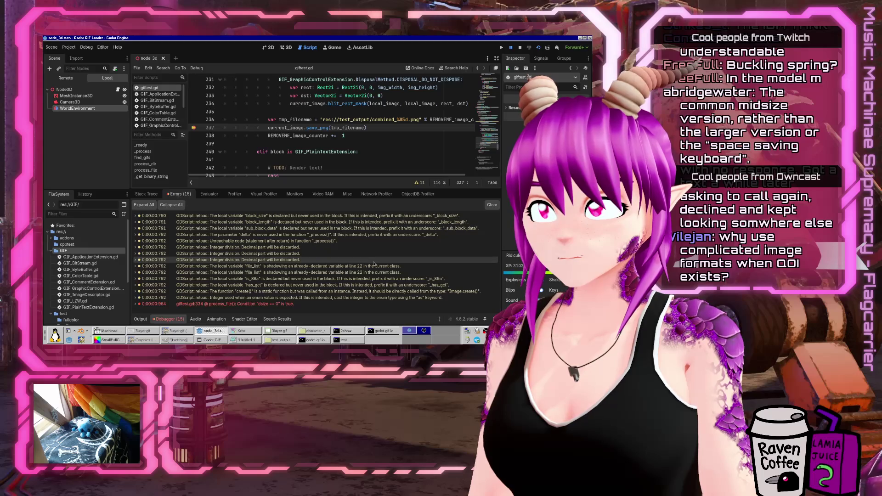
{"action": "mouse_move", "coordinate": [293, 307]}
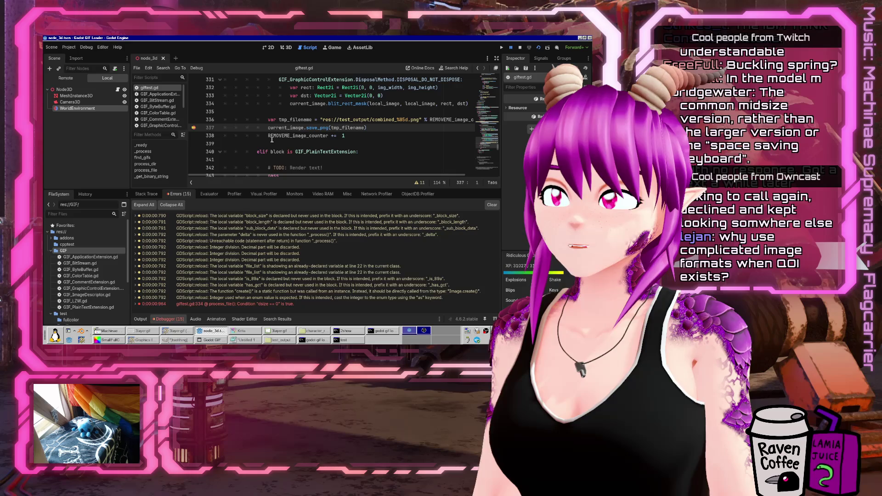
{"action": "mouse_move", "coordinate": [281, 129]}
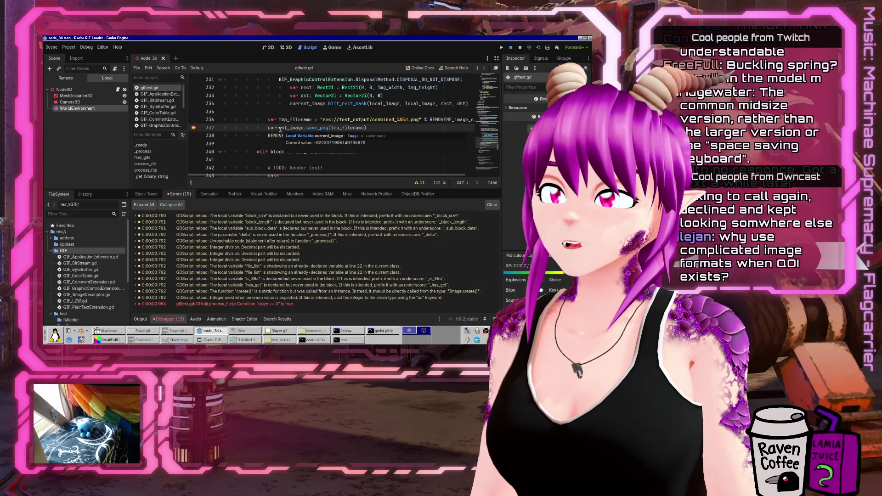
{"action": "left_click", "coordinate": [281, 129]}
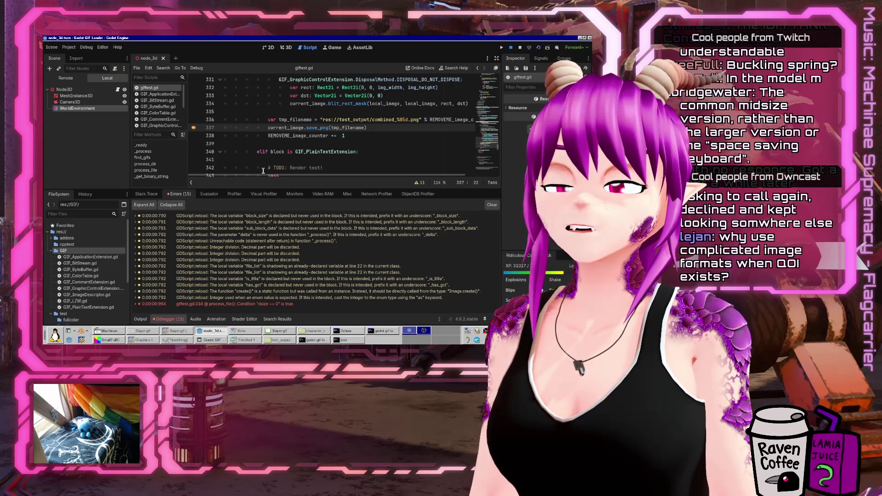
{"action": "scroll", "coordinate": [266, 171], "scroll_direction": "up", "scroll_amount": 1}
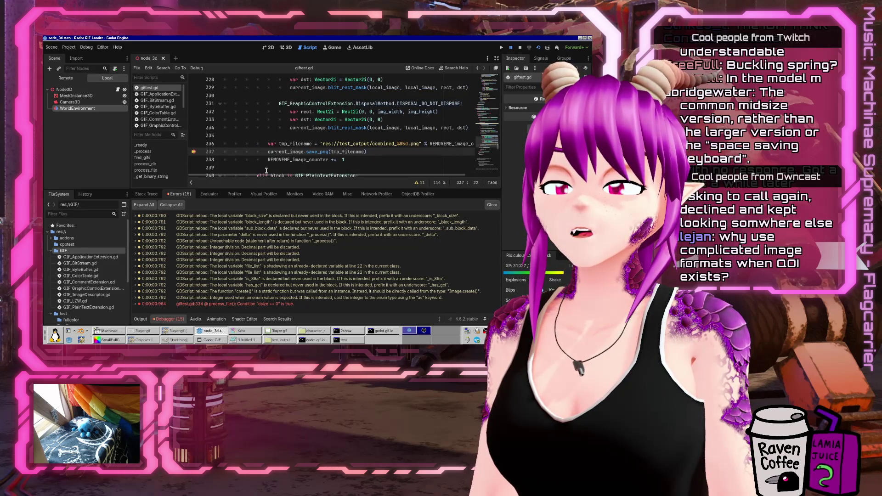
Copy the tmp_filename line into the DISPOSAL_NONE case after the blit call
{"action": "left_click", "coordinate": [288, 143]}
{"action": "key", "text": "Home"}
{"action": "key", "text": "shift+Down"}
{"action": "key", "text": "shift+Down"}
{"action": "key", "text": "shift+Down"}
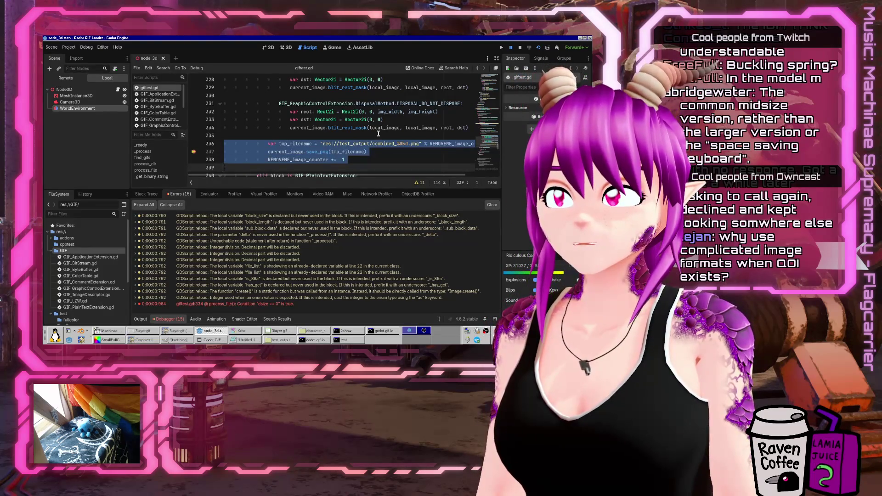
{"action": "key", "text": "shift+Up"}
{"action": "key", "text": "shift+Up"}
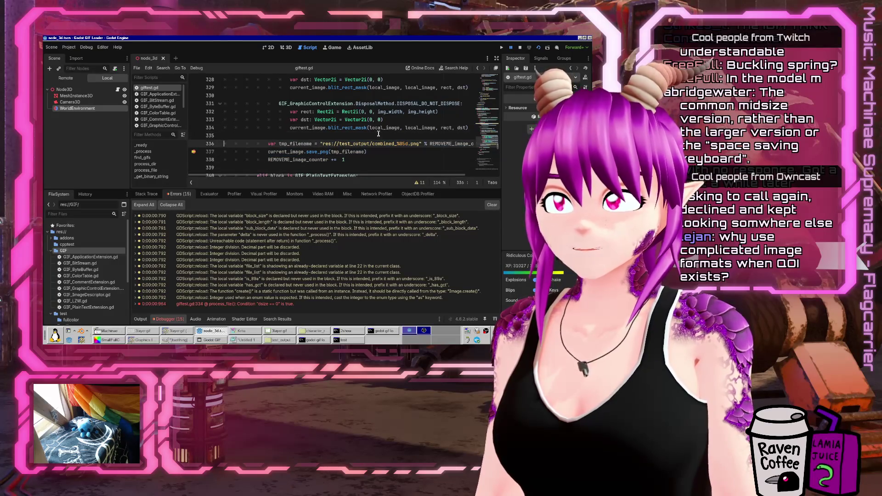
{"action": "key", "text": "ctrl+c"}
{"action": "key", "text": "Up"}
{"action": "key", "text": "Up"}
{"action": "key", "text": "Up"}
{"action": "key", "text": "Return"}
{"action": "key", "text": "ctrl+v"}
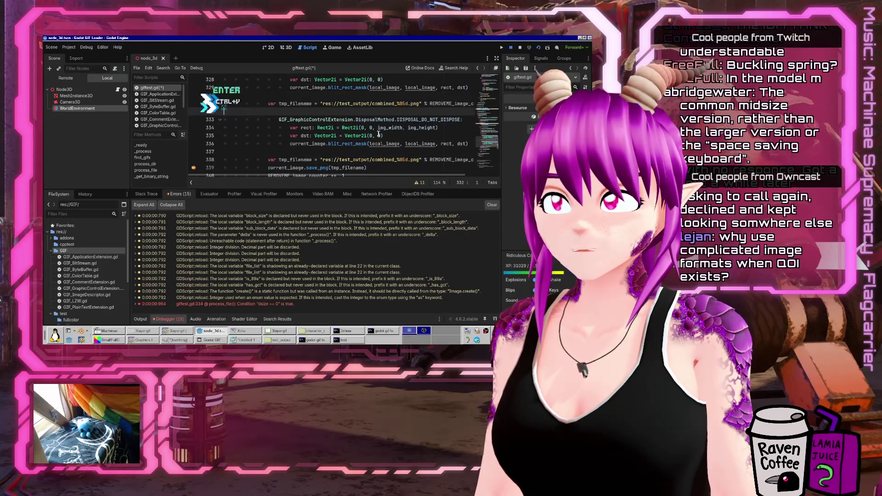
{"action": "key", "text": "Tab"}
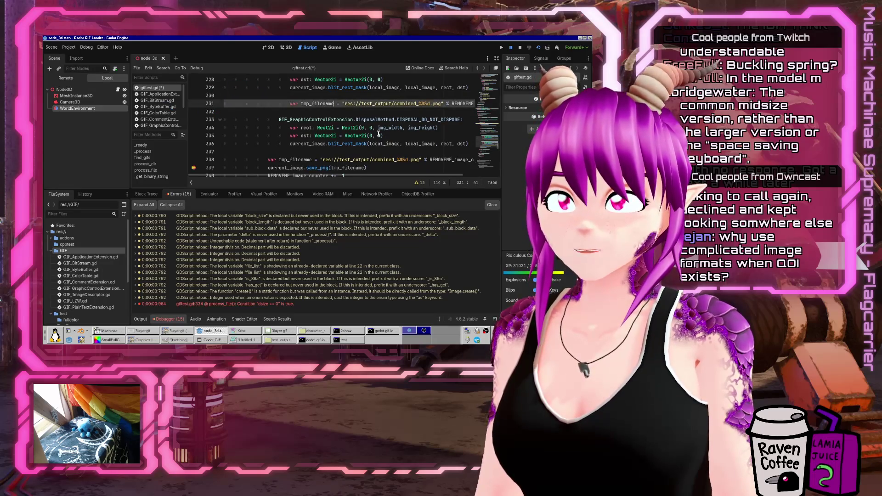
Copy the current_image.save_png line beneath the new tmp_filename line
{"action": "key", "text": "Down"}
{"action": "key", "text": "Down"}
{"action": "key", "text": "Down"}
{"action": "key", "text": "Home"}
{"action": "key", "text": "shift+End"}
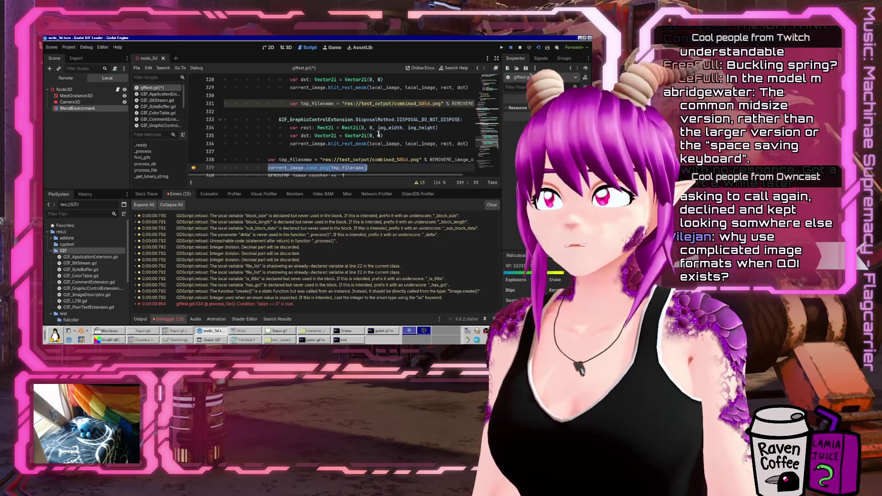
{"action": "key", "text": "ctrl+c"}
{"action": "key", "text": "Up"}
{"action": "key", "text": "Up"}
{"action": "key", "text": "Up"}
{"action": "key", "text": "End"}
{"action": "key", "text": "Return"}
{"action": "key", "text": "ctrl+v"}
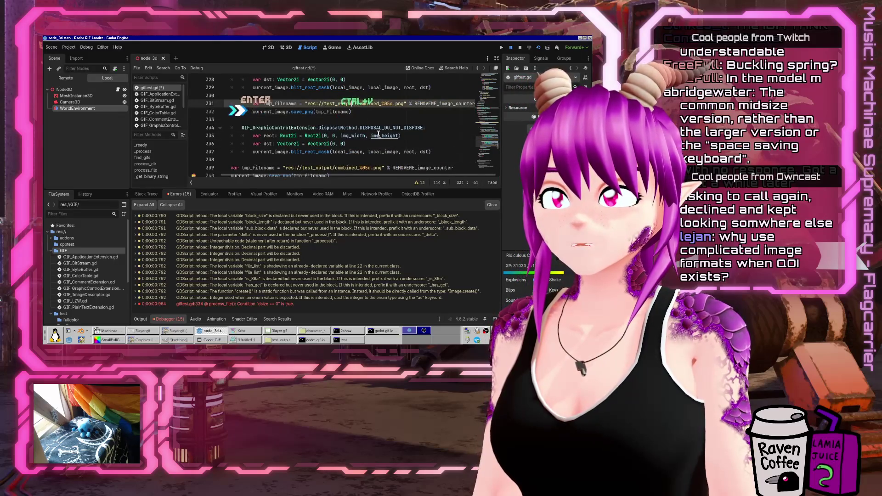
{"action": "key", "text": "Right"}
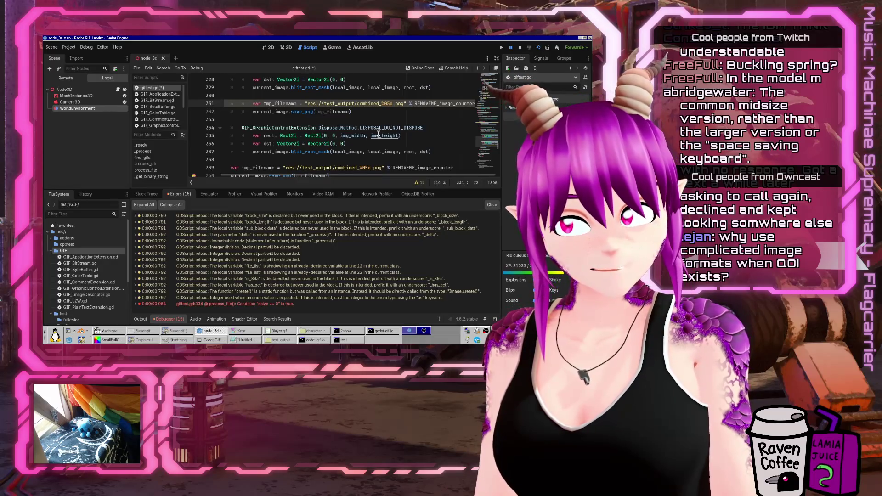
Change the copied save call to save local_image, then save and run with F5
{"action": "key", "text": "Home"}
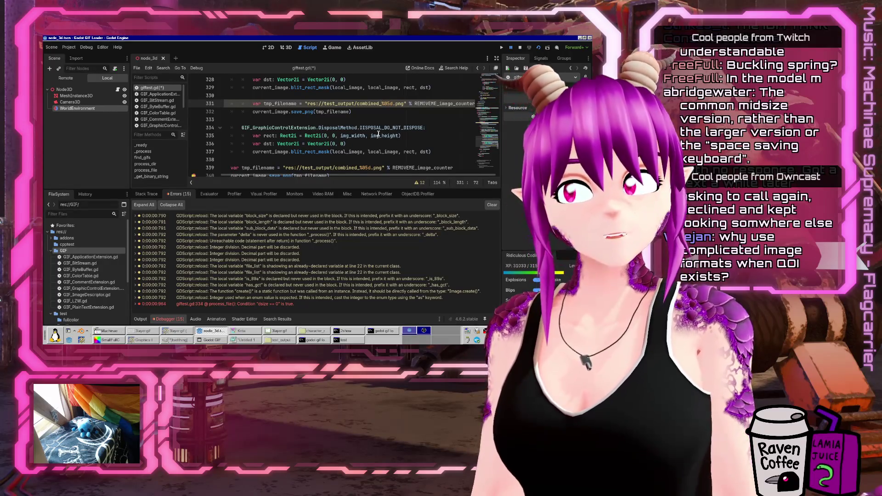
{"action": "key", "text": "Down"}
{"action": "key", "text": "ctrl+shift+Right"}
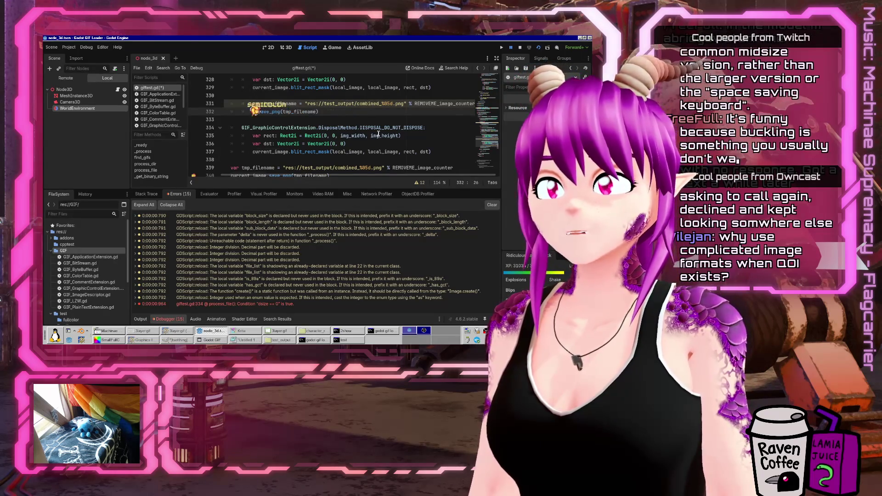
{"action": "key", "text": "BackSpace"}
{"action": "type", "text": "local"}
{"action": "key", "text": "Return"}
{"action": "key", "text": "F5"}
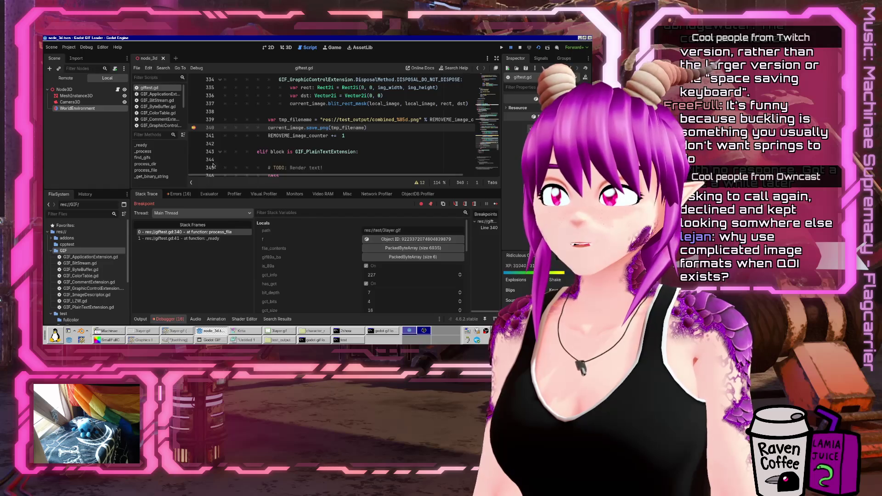
Check the test_output listing, then comment out the old combined-frame save lines 338–341 with Ctrl+K
{"action": "left_click", "coordinate": [280, 340]}
{"action": "scroll", "coordinate": [282, 303], "scroll_direction": "down", "scroll_amount": 1}
{"action": "scroll", "coordinate": [281, 303], "scroll_direction": "up", "scroll_amount": 12}
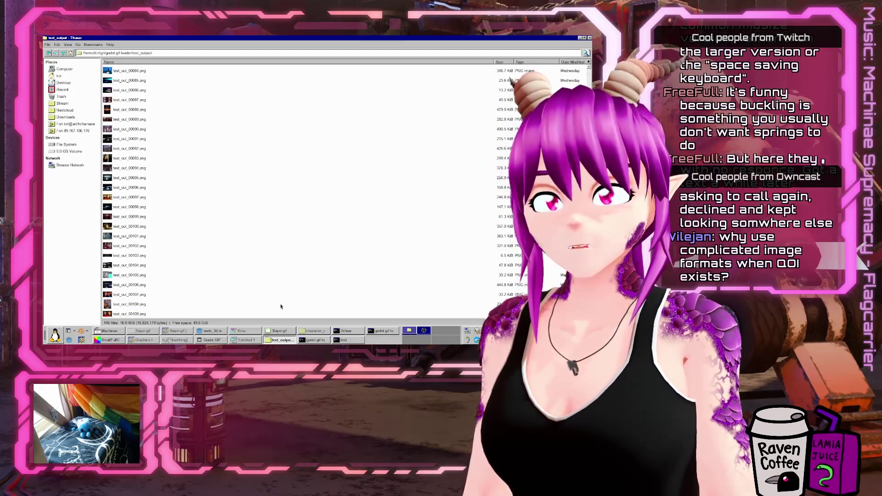
{"action": "key", "text": "alt+Tab"}
{"action": "mouse_move", "coordinate": [361, 135]}
{"action": "left_mouse_down"}
{"action": "mouse_move", "coordinate": [202, 104]}
{"action": "mouse_move", "coordinate": [195, 111]}
{"action": "left_mouse_up"}
{"action": "key", "text": "ctrl+k"}
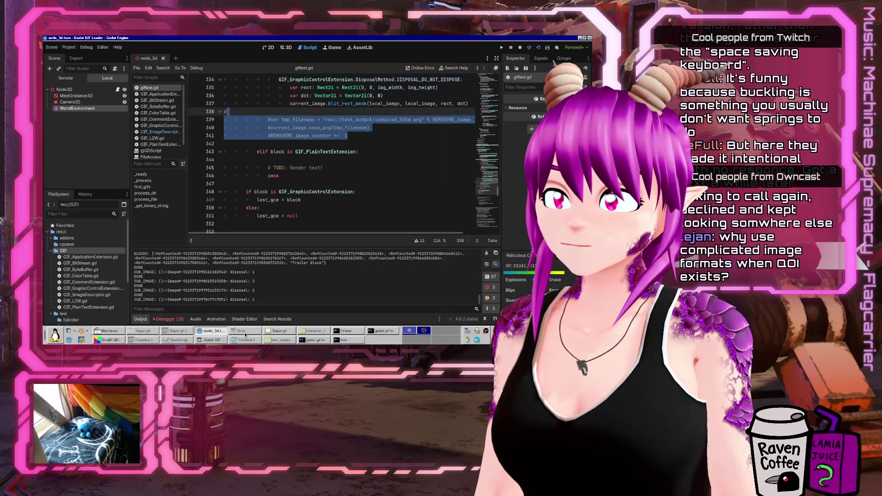
Recheck the test_output folder and review the error list in the debugger panel
{"action": "left_click", "coordinate": [279, 340]}
{"action": "scroll", "coordinate": [269, 289], "scroll_direction": "down", "scroll_amount": 10}
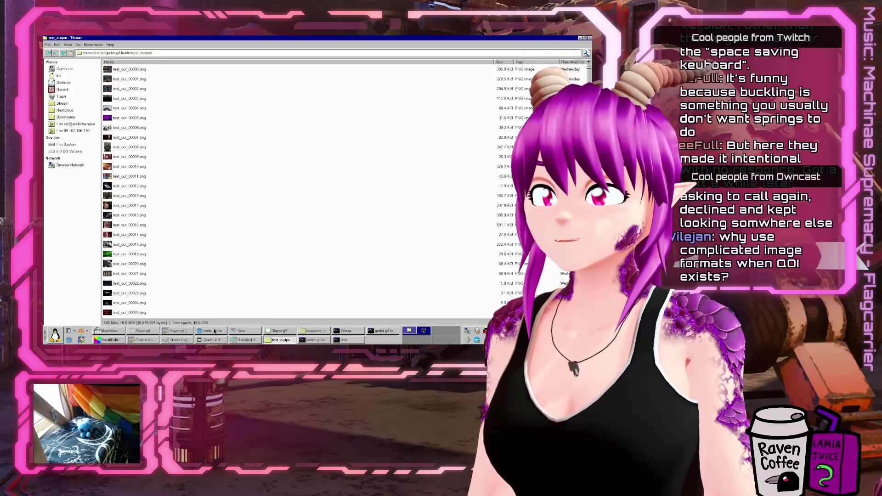
{"action": "key", "text": "alt+Tab"}
{"action": "left_click", "coordinate": [179, 320]}
{"action": "left_click", "coordinate": [180, 195]}
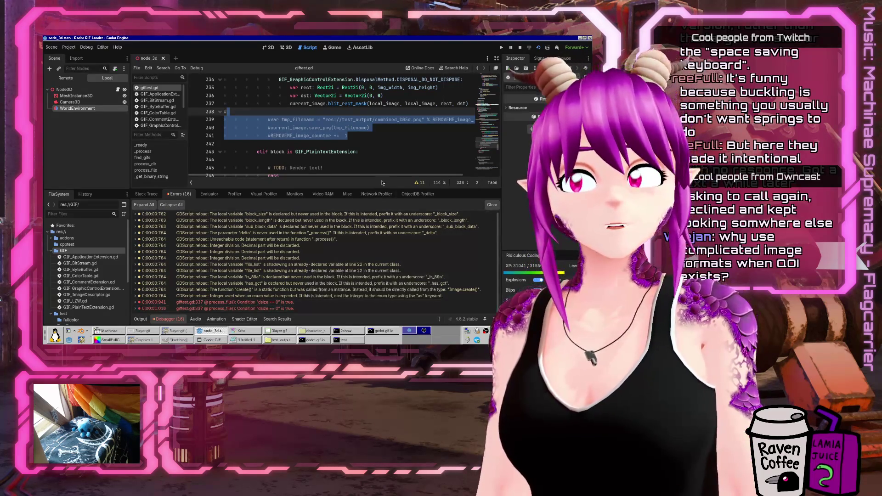
{"action": "scroll", "coordinate": [449, 155], "scroll_direction": "up", "scroll_amount": 2}
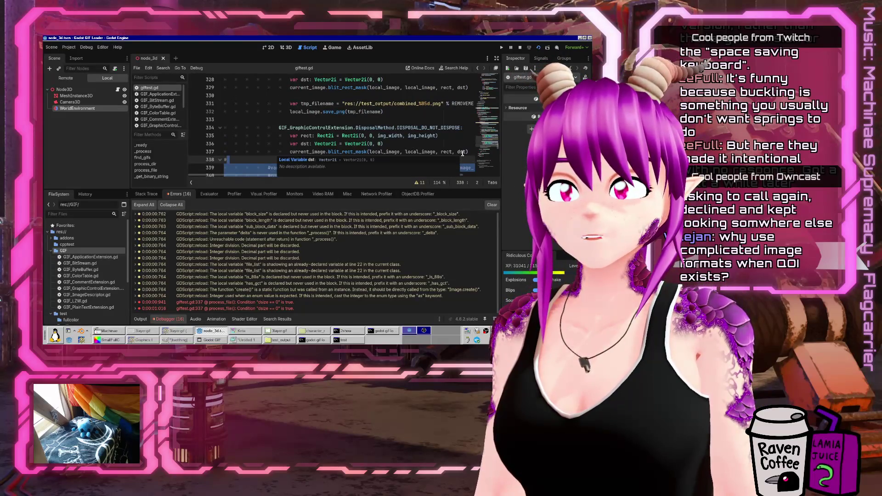
Set a breakpoint on the current_image.fill line 296 and run the scene until it pauses there
{"action": "left_click", "coordinate": [463, 152]}
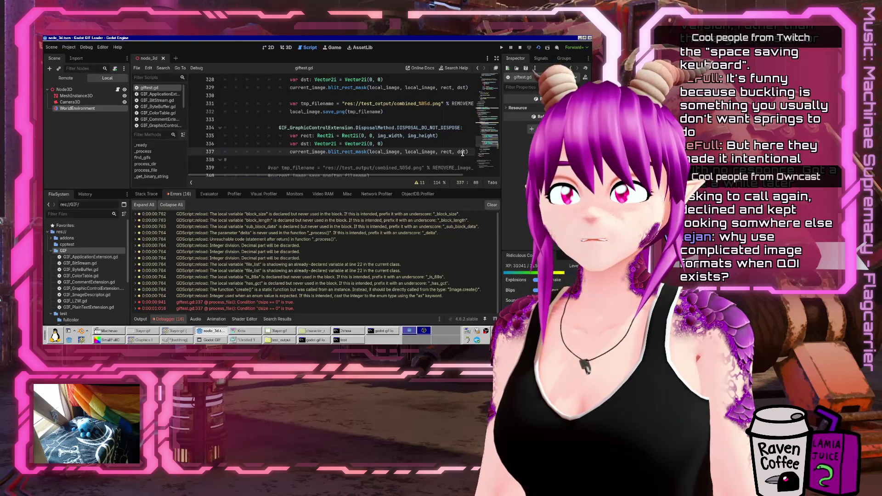
{"action": "scroll", "coordinate": [301, 148], "scroll_direction": "up", "scroll_amount": 12}
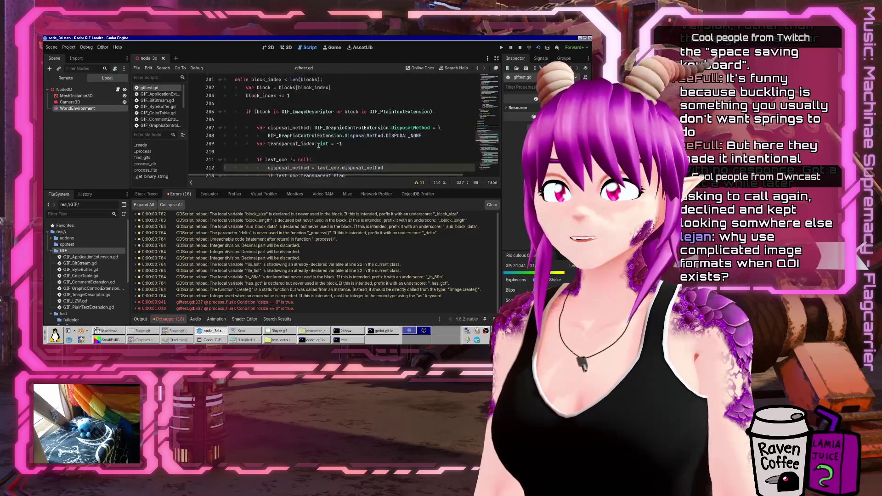
{"action": "left_click", "coordinate": [294, 103]}
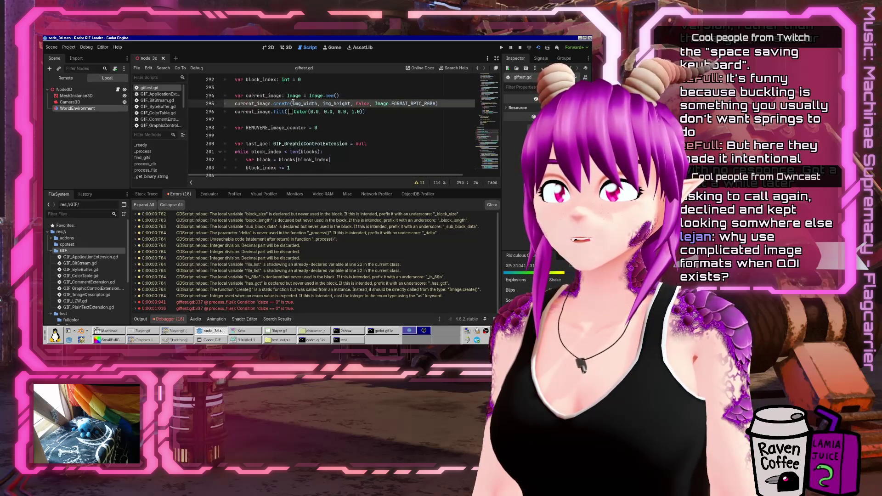
{"action": "left_click", "coordinate": [440, 104]}
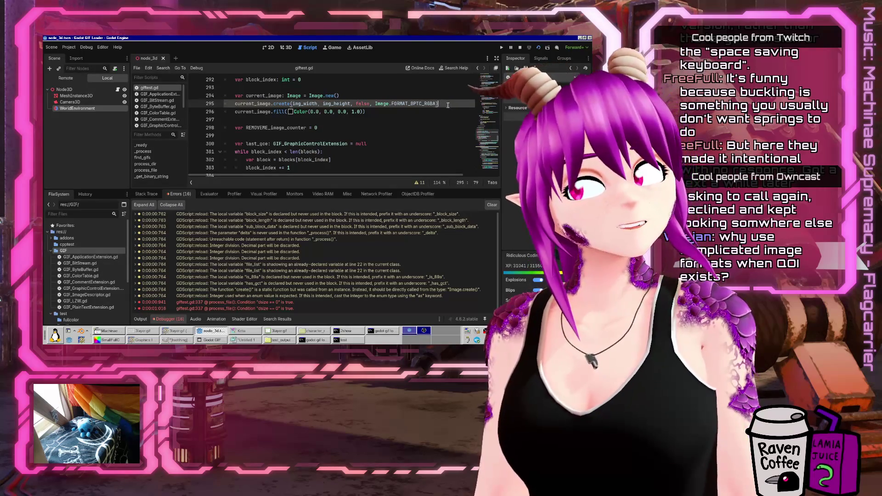
{"action": "left_click", "coordinate": [300, 104]}
{"action": "left_click", "coordinate": [194, 112]}
{"action": "left_click", "coordinate": [546, 45]}
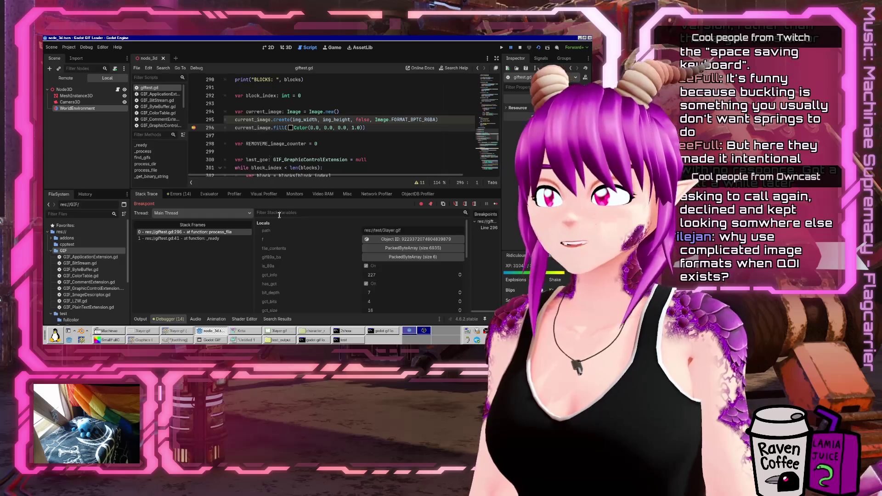
{"action": "scroll", "coordinate": [291, 268], "scroll_direction": "down", "scroll_amount": 3}
{"action": "scroll", "coordinate": [292, 268], "scroll_direction": "down", "scroll_amount": 5}
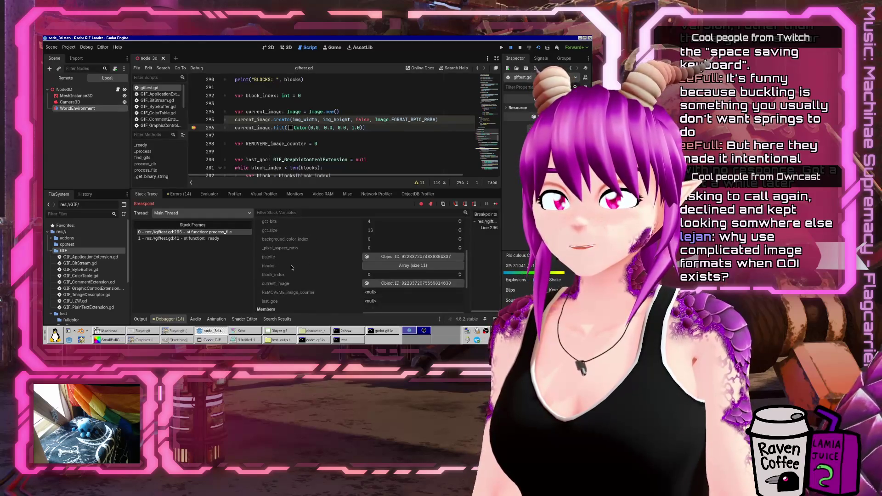
{"action": "scroll", "coordinate": [373, 104], "scroll_direction": "down", "scroll_amount": 5}
{"action": "scroll", "coordinate": [372, 104], "scroll_direction": "down", "scroll_amount": 9}
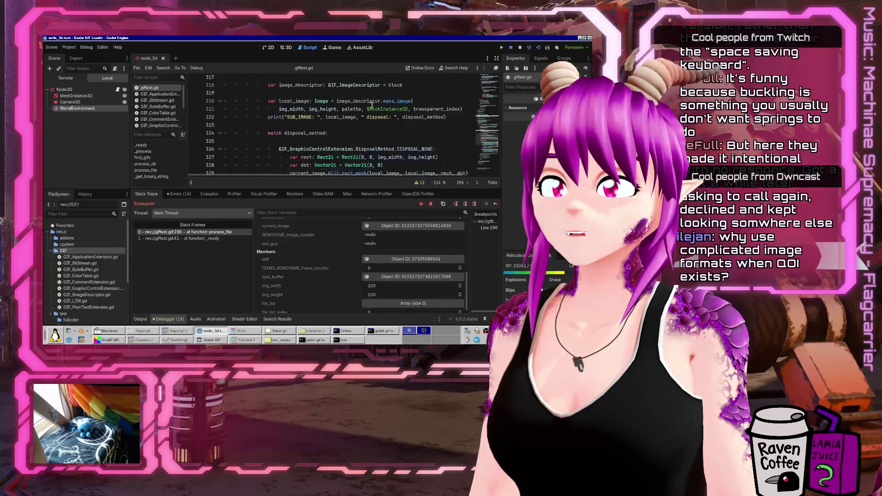
{"action": "scroll", "coordinate": [371, 110], "scroll_direction": "up", "scroll_amount": 1}
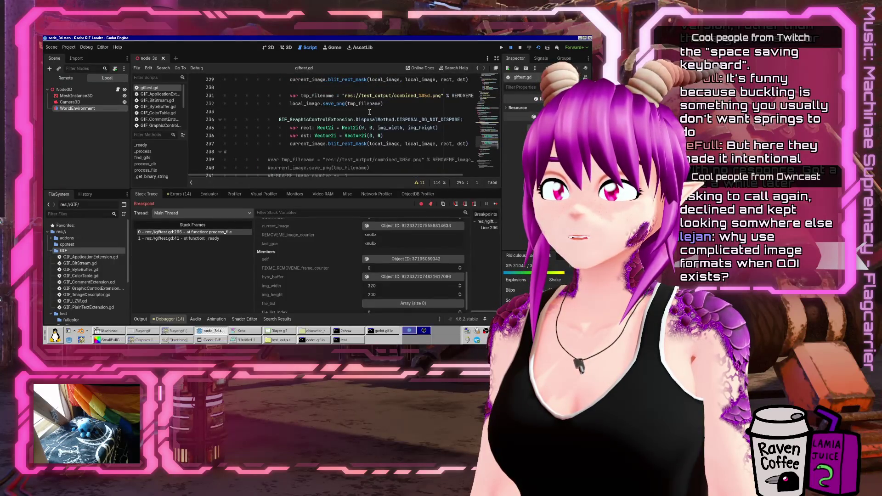
{"action": "scroll", "coordinate": [370, 112], "scroll_direction": "up", "scroll_amount": 13}
{"action": "scroll", "coordinate": [369, 112], "scroll_direction": "up", "scroll_amount": 1}
{"action": "scroll", "coordinate": [348, 262], "scroll_direction": "down", "scroll_amount": 1}
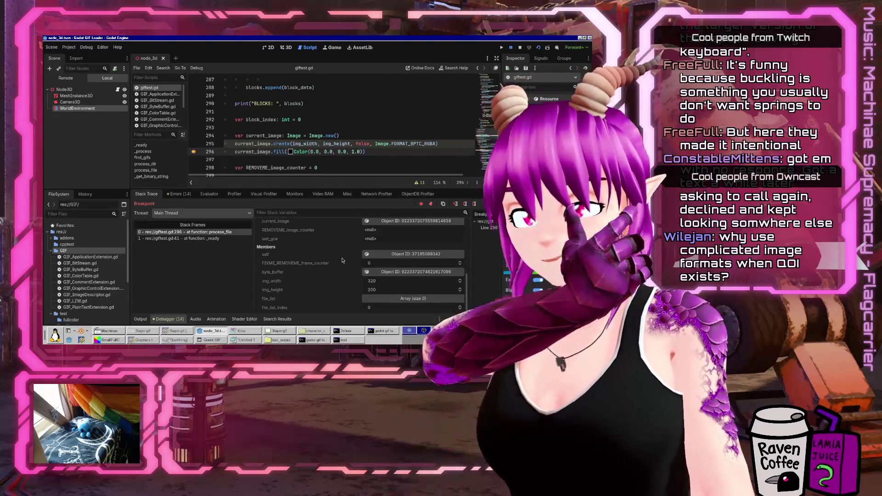
{"action": "scroll", "coordinate": [339, 100], "scroll_direction": "down", "scroll_amount": 15}
{"action": "scroll", "coordinate": [339, 100], "scroll_direction": "up", "scroll_amount": 3}
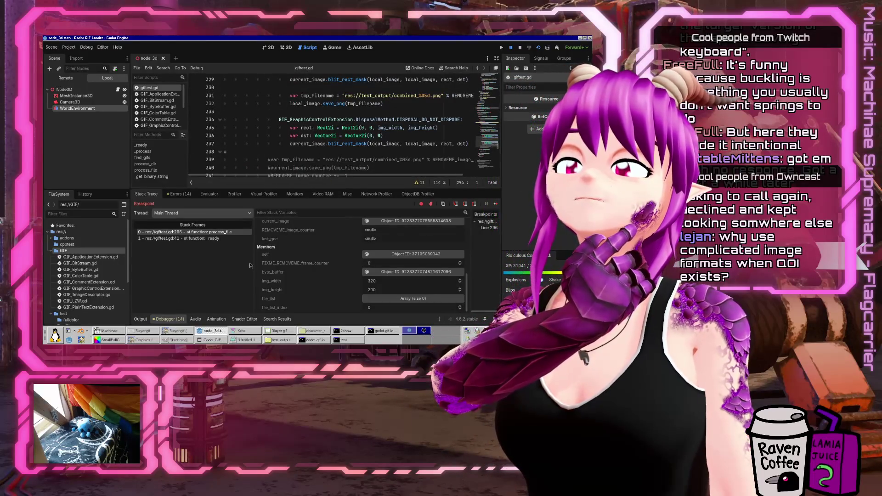
{"action": "double_click", "coordinate": [348, 143]}
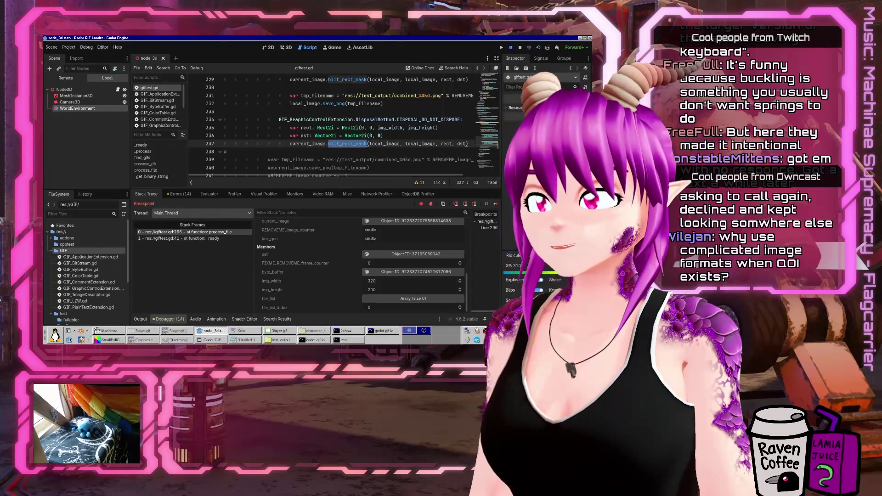
In the godot source folder, grep -r for blit_rect_mask restricted to *.cpp files
{"action": "key", "text": "ctrl+alt+t"}
{"action": "type", "text": "cd git/godot"}
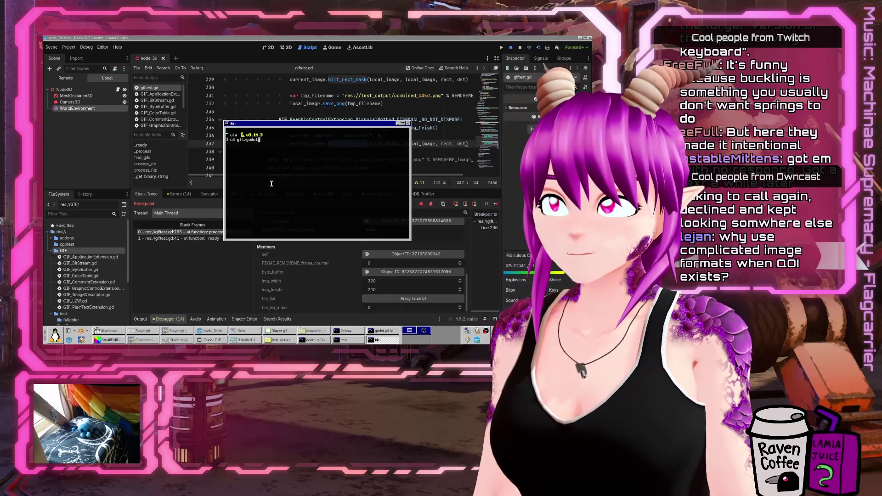
{"action": "key", "text": "Return"}
{"action": "type", "text": "grep -r blit_rect_mask --include=\"*.cpp"}
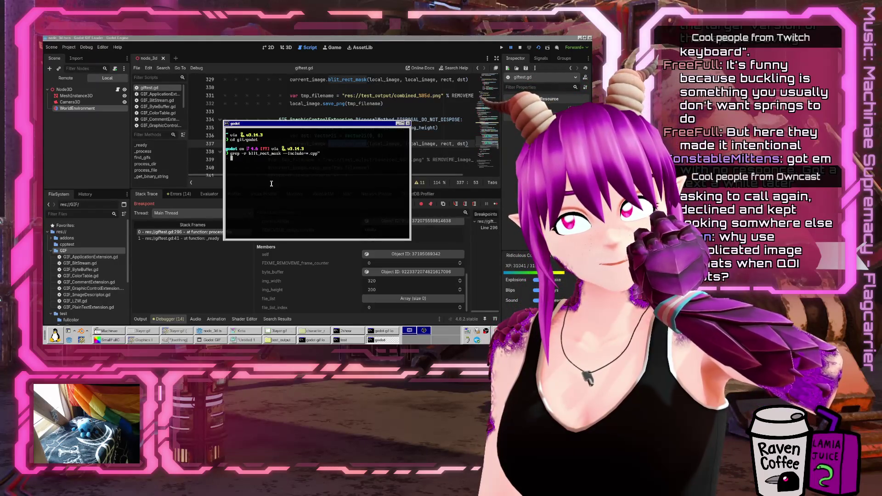
{"action": "key", "text": "Up"}
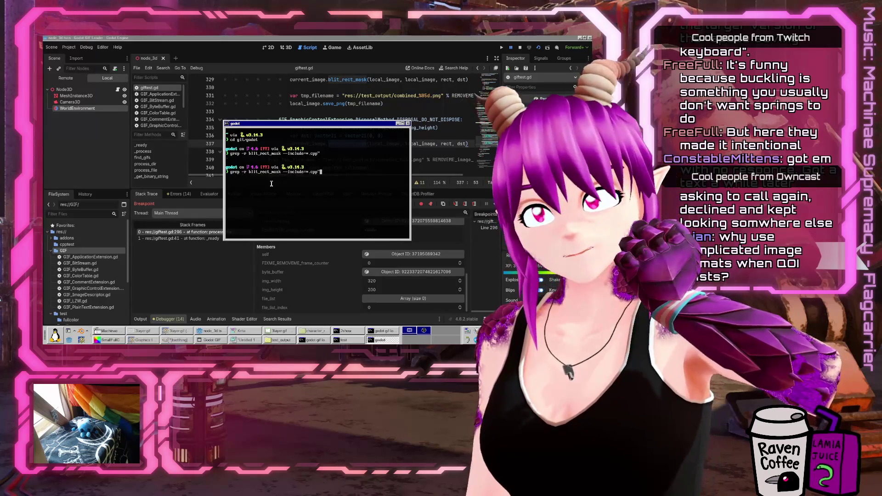
{"action": "key", "text": "Left"}
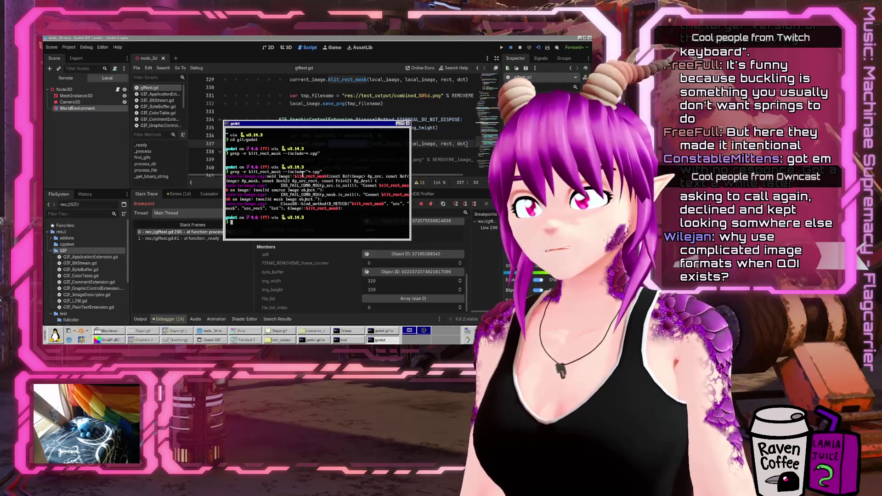
Open the found core/io/image.cpp file in Emacs
{"action": "left_click_drag", "start_coordinate": [265, 176], "coordinate": [220, 177]}
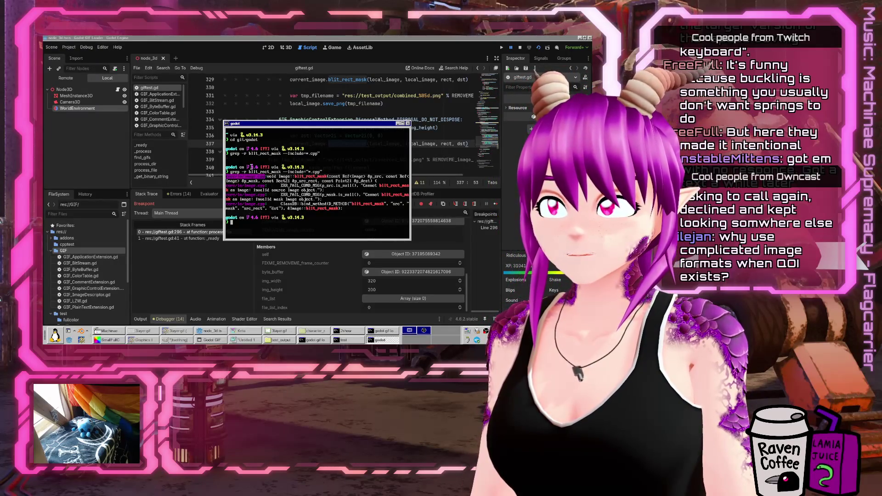
{"action": "double_click", "coordinate": [353, 124]}
{"action": "middle_click", "coordinate": [220, 184]}
{"action": "key", "text": "Home"}
{"action": "type", "text": "emacs"}
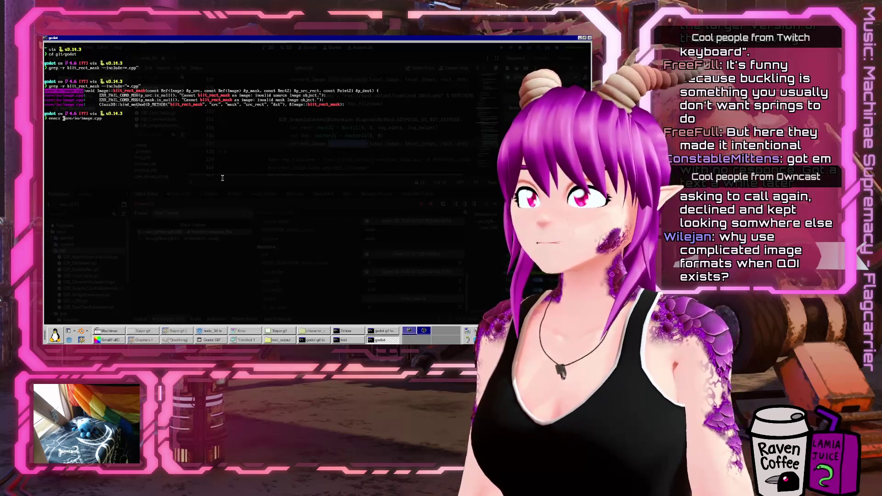
{"action": "key", "text": "Return"}
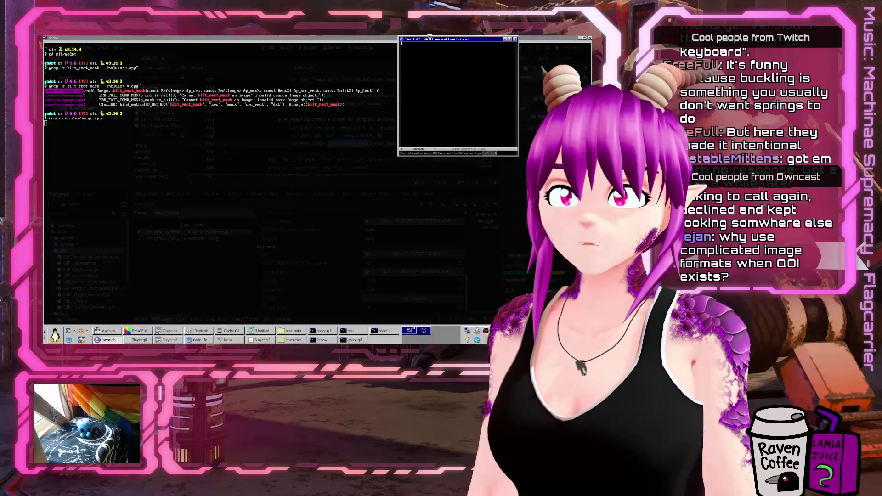
Maximize Emacs and search image.cpp to the Image::blit_rect_mask function
{"action": "double_click", "coordinate": [435, 41]}
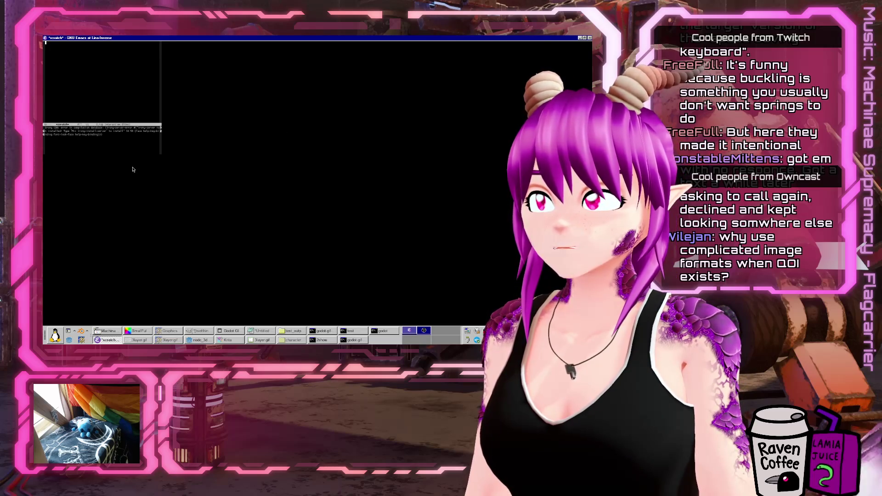
{"action": "key", "text": "ctrl+s"}
{"action": "type", "text": "d_size"}
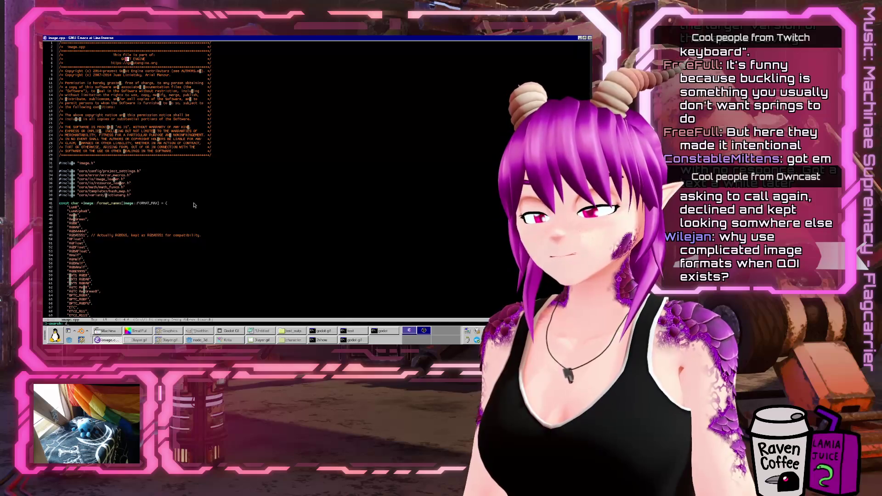
{"action": "key", "text": "BackSpace"}
{"action": "key", "text": "BackSpace"}
{"action": "key", "text": "BackSpace"}
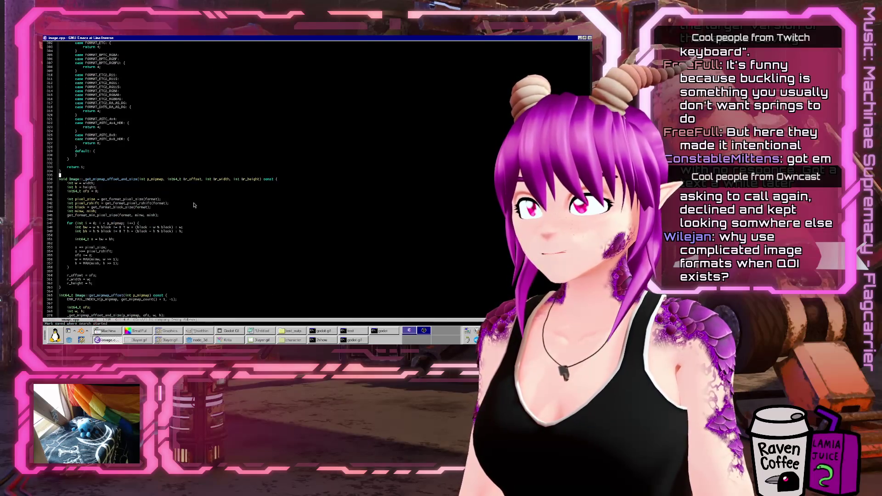
{"action": "type", "text": "it_"}
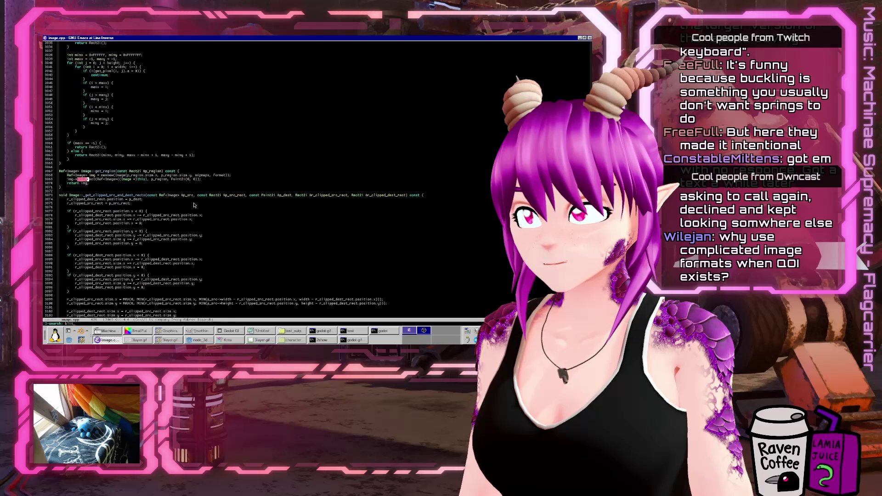
{"action": "key", "text": "ctrl+s"}
{"action": "key", "text": "ctrl+s"}
{"action": "key", "text": "Return"}
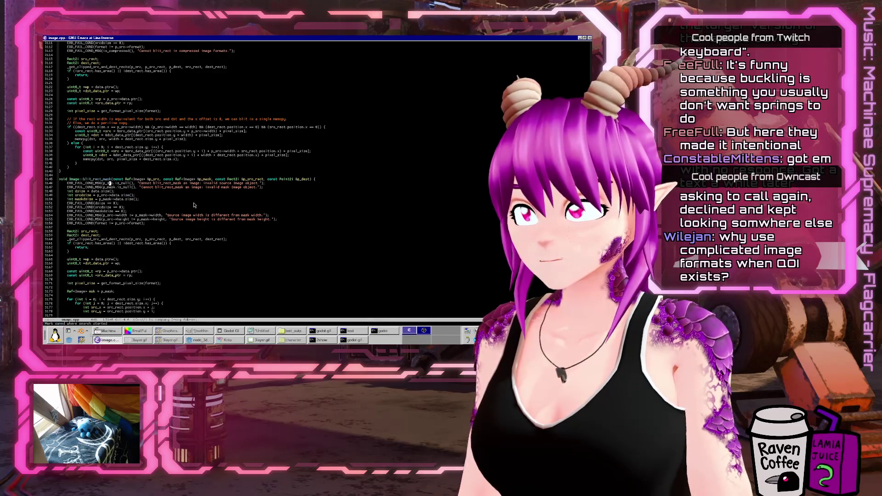
Enlarge the code font and inspect the dsize size-check lines of blit_rect_mask
{"action": "key", "text": "ctrl+x"}
{"action": "key", "text": "ctrl+equal"}
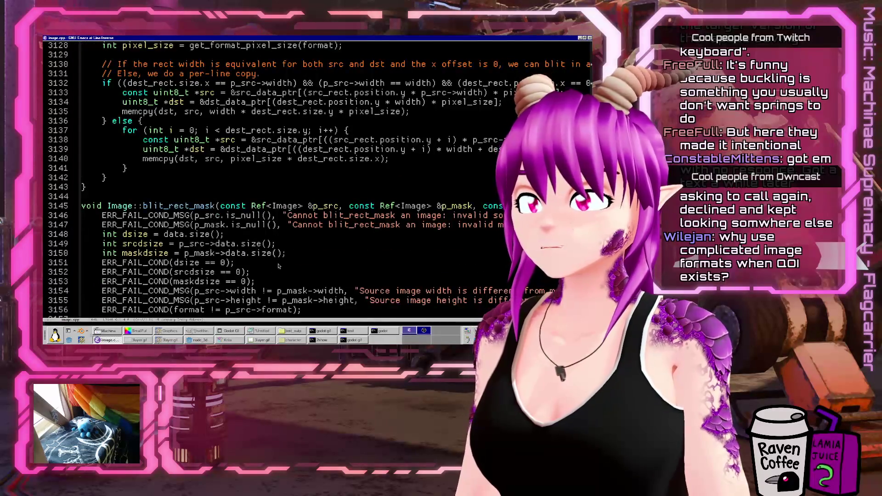
{"action": "key", "text": "Down"}
{"action": "key", "text": "Down"}
{"action": "key", "text": "Down"}
{"action": "double_click", "coordinate": [187, 253]}
{"action": "left_click", "coordinate": [321, 235]}
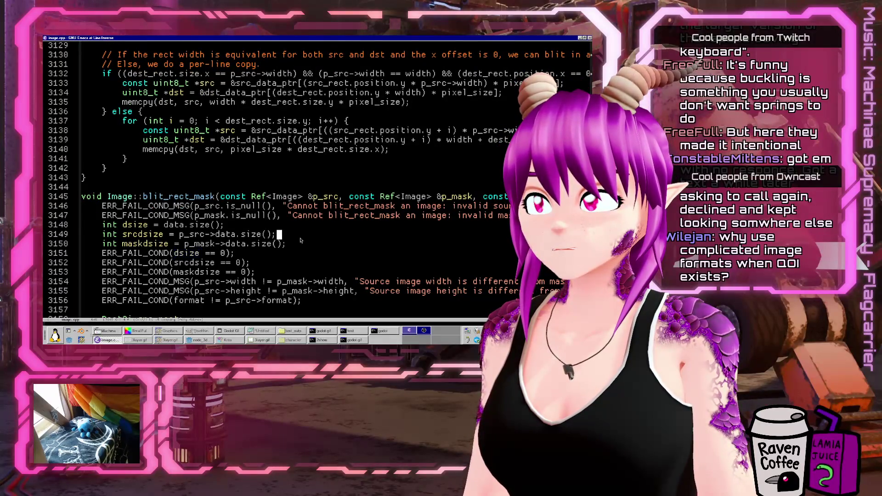
{"action": "key", "text": "Up"}
{"action": "scroll", "coordinate": [323, 243], "scroll_direction": "right", "scroll_amount": 5}
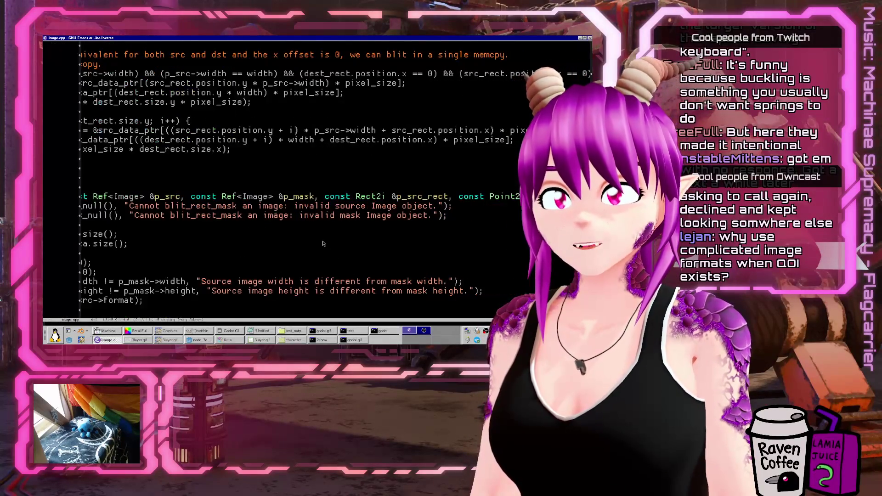
{"action": "key", "text": "Up"}
{"action": "key", "text": "Up"}
{"action": "key", "text": "Up"}
{"action": "key", "text": "Home"}
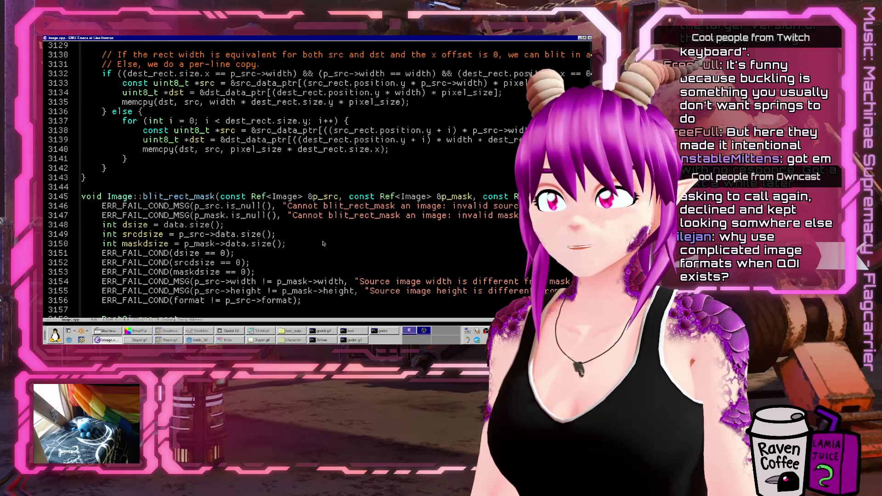
Try M-. to find the definition of data on line 3148, cancel it, and open Godot's help search
{"action": "key", "text": "Down"}
{"action": "key", "text": "ctrl+Right"}
{"action": "key", "text": "ctrl+Right"}
{"action": "key", "text": "ctrl+Right"}
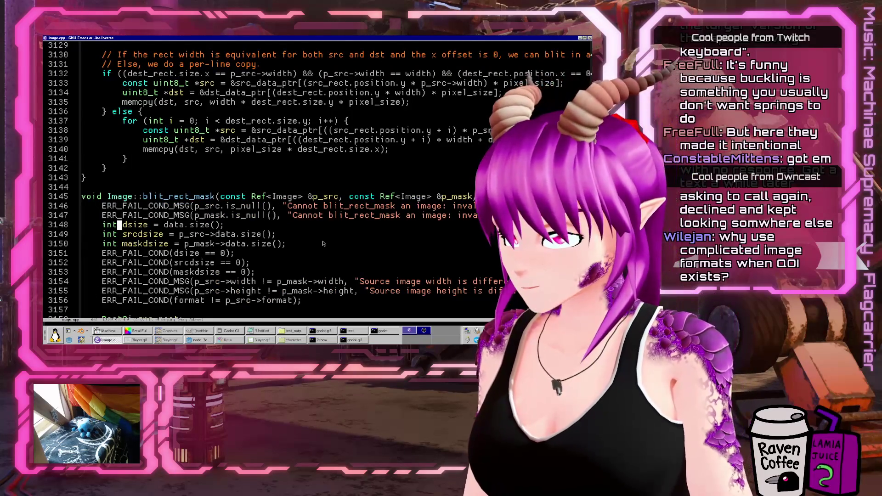
{"action": "key", "text": "Left"}
{"action": "key", "text": "Left"}
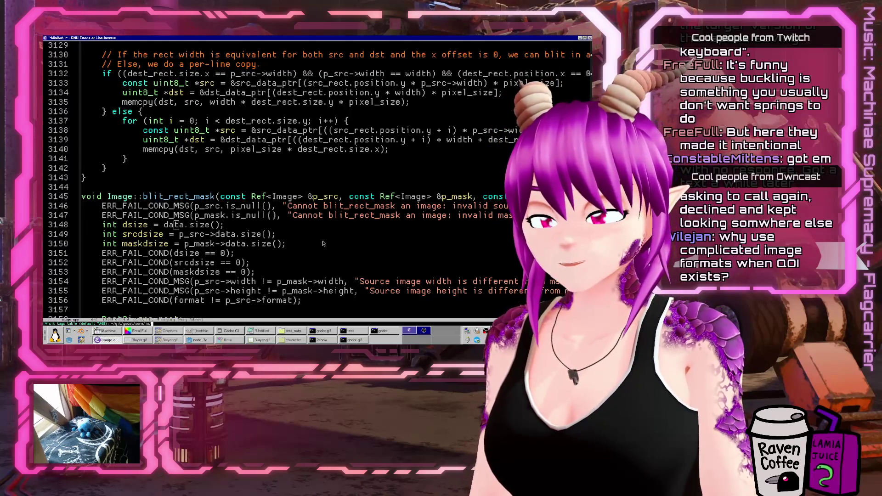
{"action": "key", "text": "alt+period"}
{"action": "key", "text": "ctrl+g"}
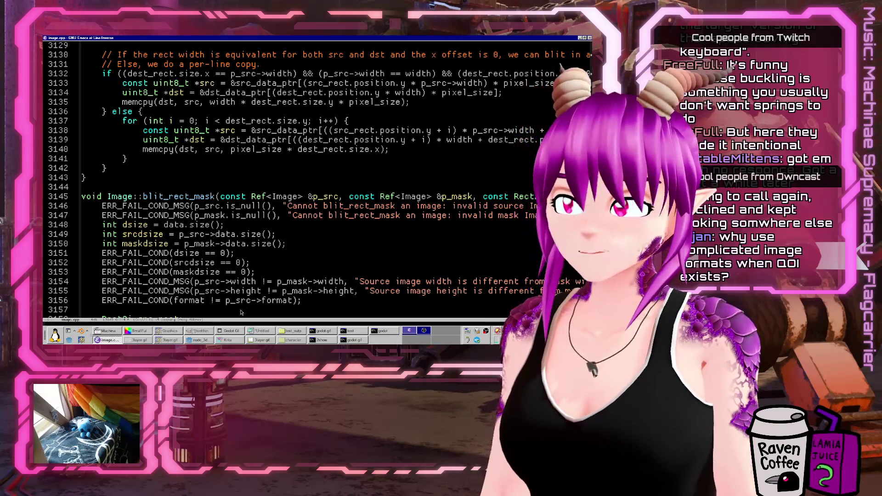
{"action": "key", "text": "alt+Tab"}
{"action": "left_click", "coordinate": [455, 67]}
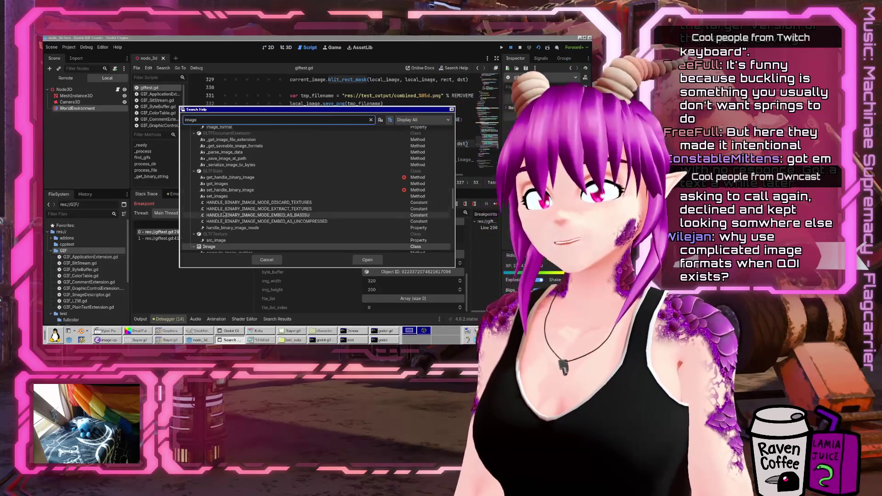
Read the create_empty method description in the Image class documentation
{"action": "key", "text": "Return"}
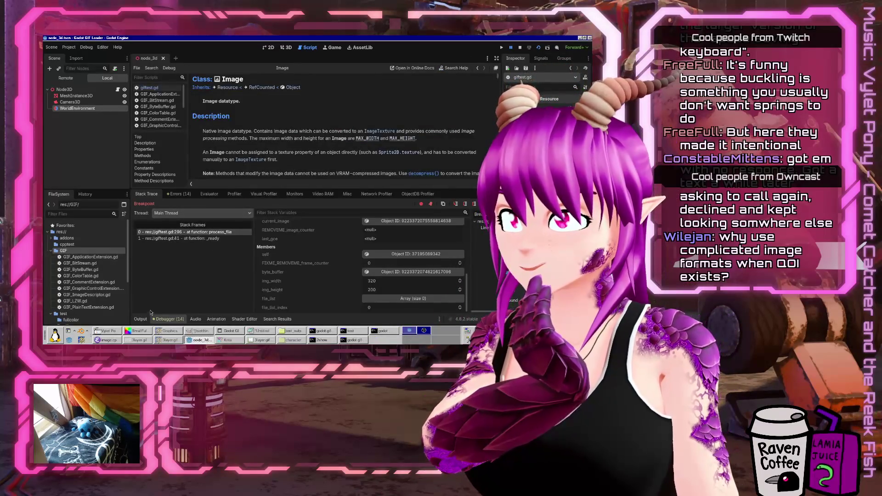
{"action": "key", "text": "ctrl+j"}
{"action": "scroll", "coordinate": [358, 233], "scroll_direction": "down", "scroll_amount": 5}
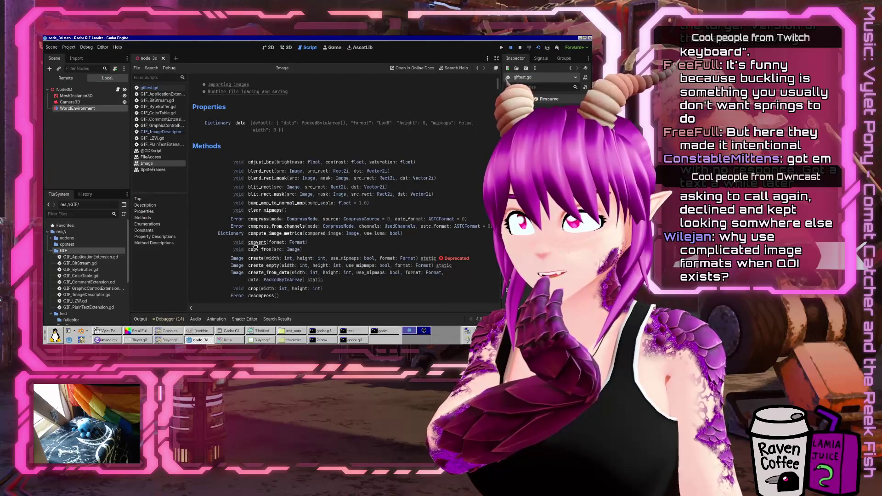
{"action": "scroll", "coordinate": [358, 256], "scroll_direction": "down", "scroll_amount": 1}
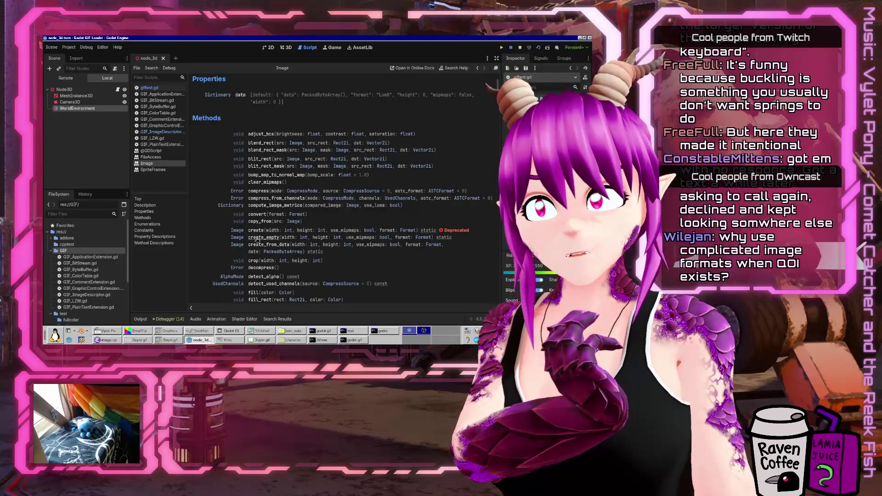
{"action": "left_click", "coordinate": [258, 238]}
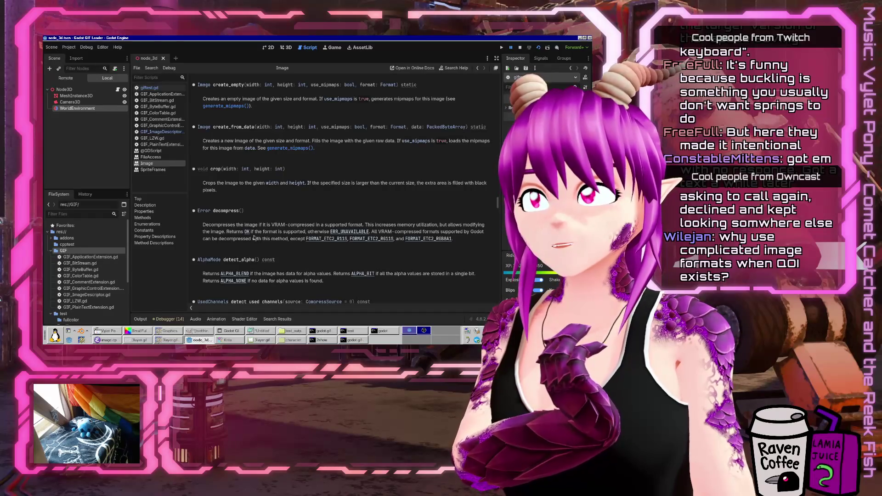
Change line 295 of giftest.gd from create to create_empty and run the project
{"action": "left_click", "coordinate": [150, 87]}
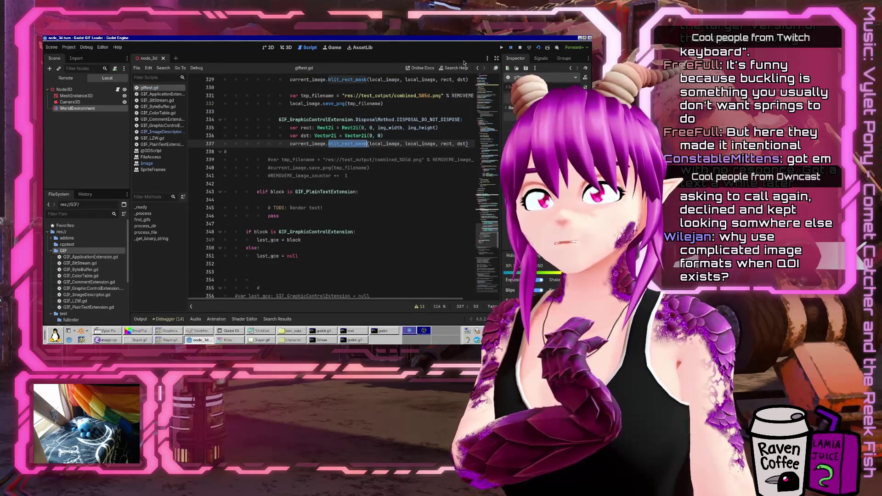
{"action": "left_click", "coordinate": [457, 68]}
{"action": "left_click", "coordinate": [268, 262]}
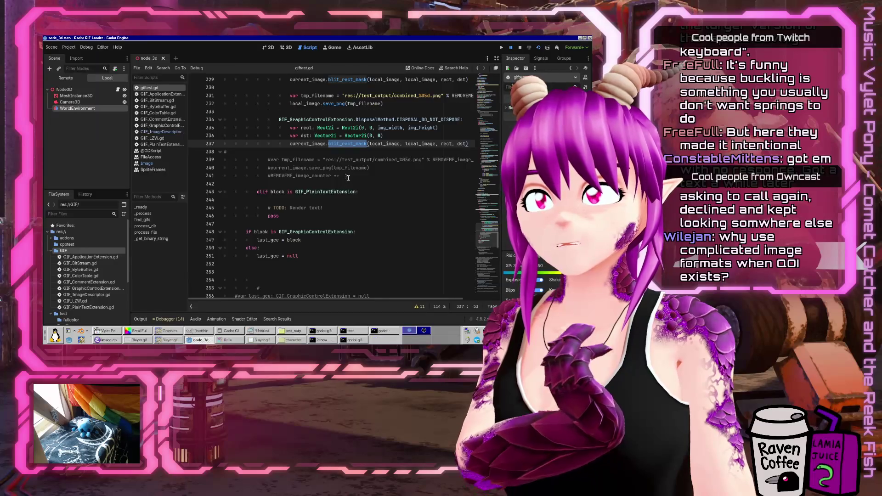
{"action": "scroll", "coordinate": [349, 176], "scroll_direction": "up", "scroll_amount": 9}
{"action": "scroll", "coordinate": [348, 176], "scroll_direction": "up", "scroll_amount": 8}
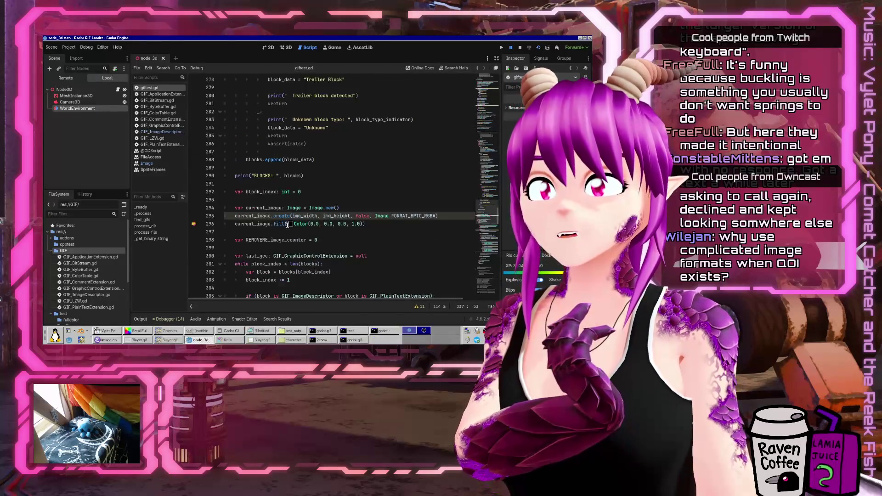
{"action": "left_click", "coordinate": [298, 215]}
{"action": "type", "text": "_empty"}
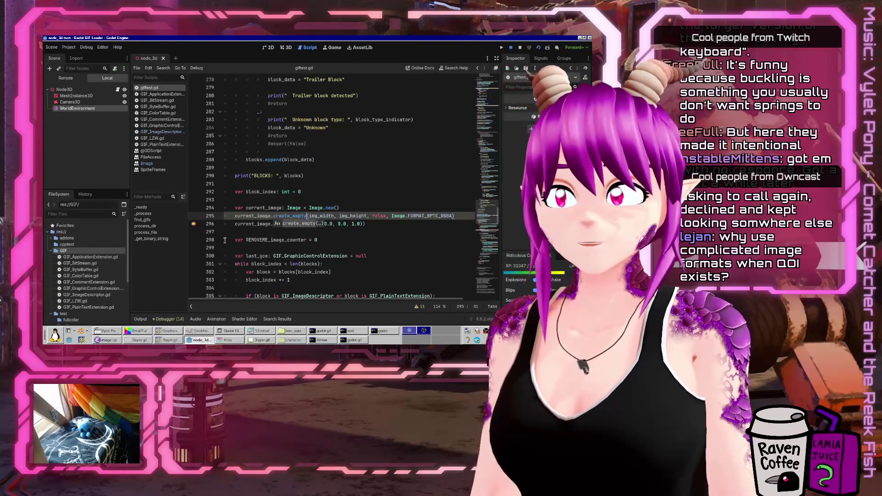
{"action": "key", "text": "Escape"}
{"action": "left_click", "coordinate": [539, 48]}
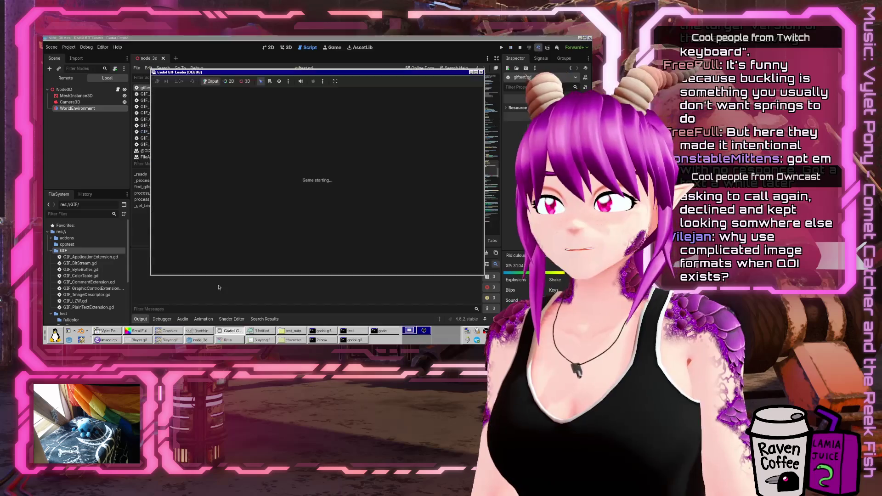
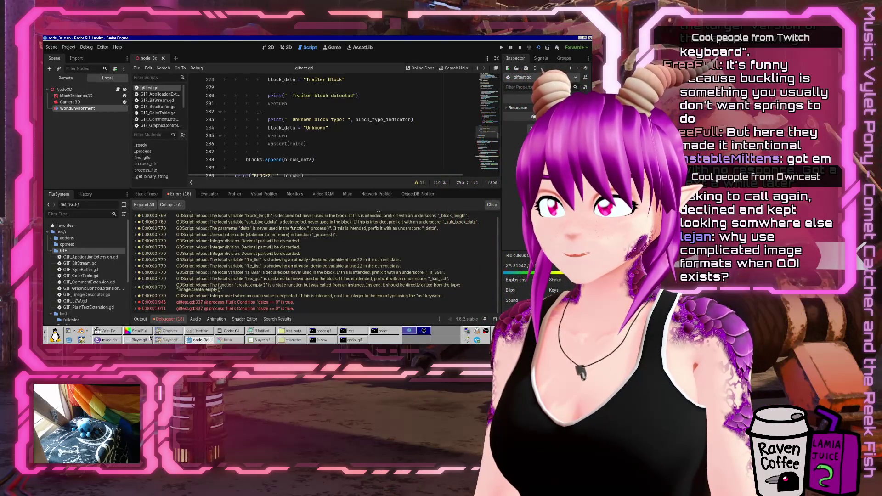
Bring the Emacs window showing image.cpp's blit_rect_mask function to the front
{"action": "left_click", "coordinate": [106, 340]}
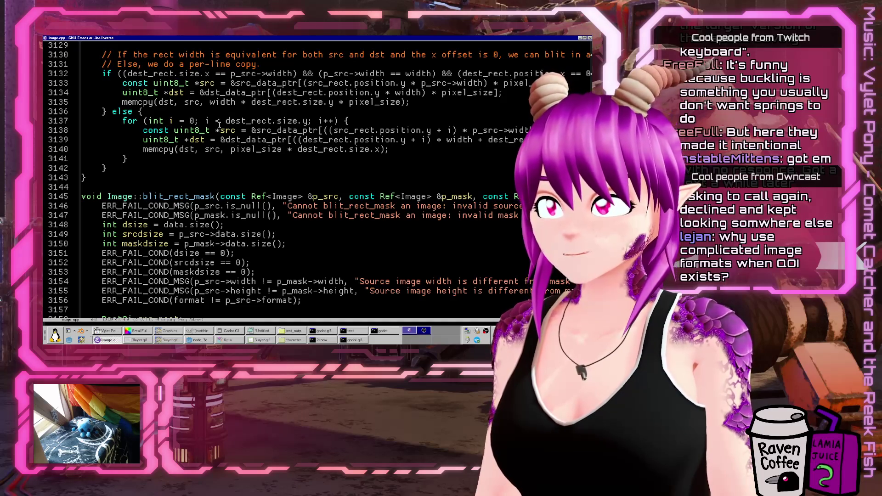
Open image.h in Emacs, declining the project-root prompt, and search it for data
{"action": "key", "text": "ctrl+x"}
{"action": "key", "text": "ctrl+f"}
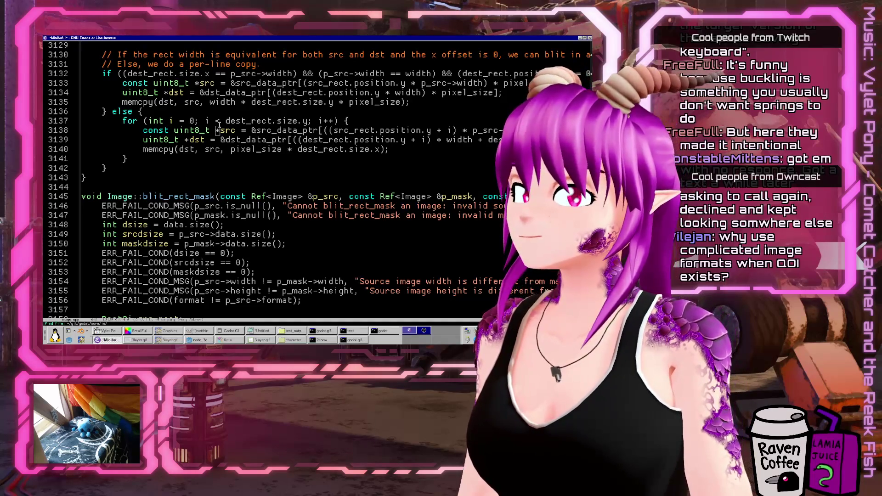
{"action": "type", "text": "image.h"}
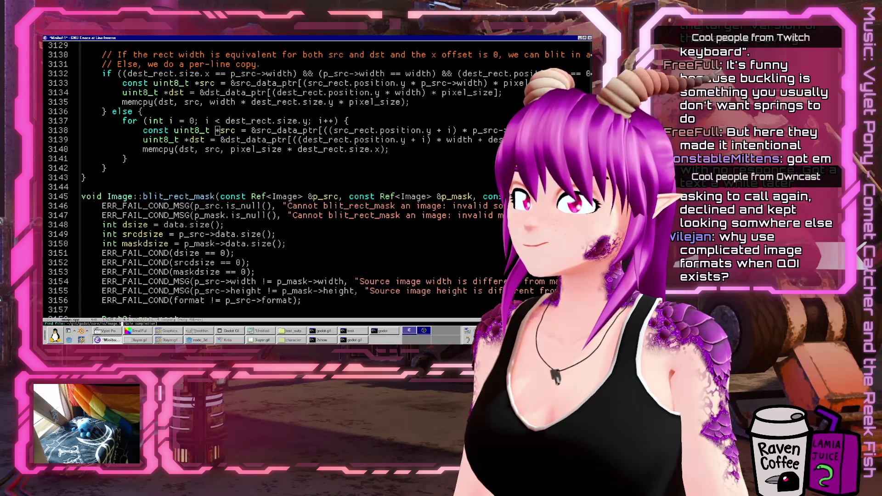
{"action": "key", "text": "Return"}
{"action": "key", "text": "n"}
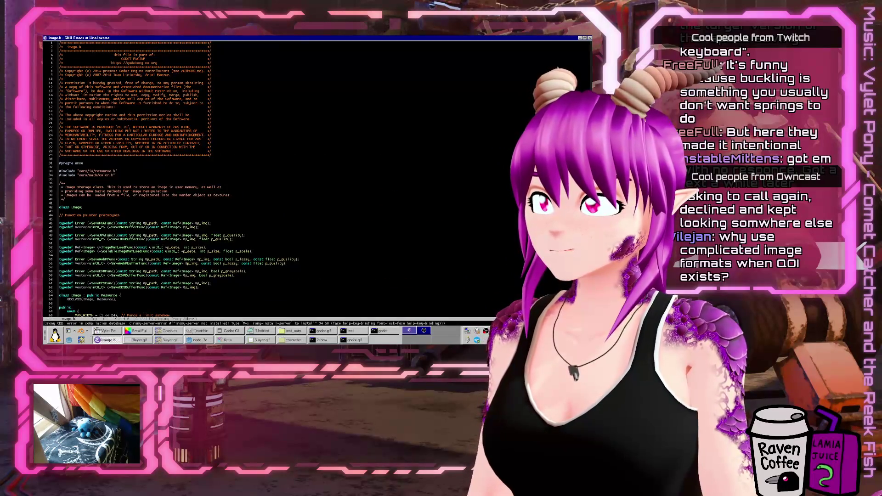
{"action": "key", "text": "ctrl+s"}
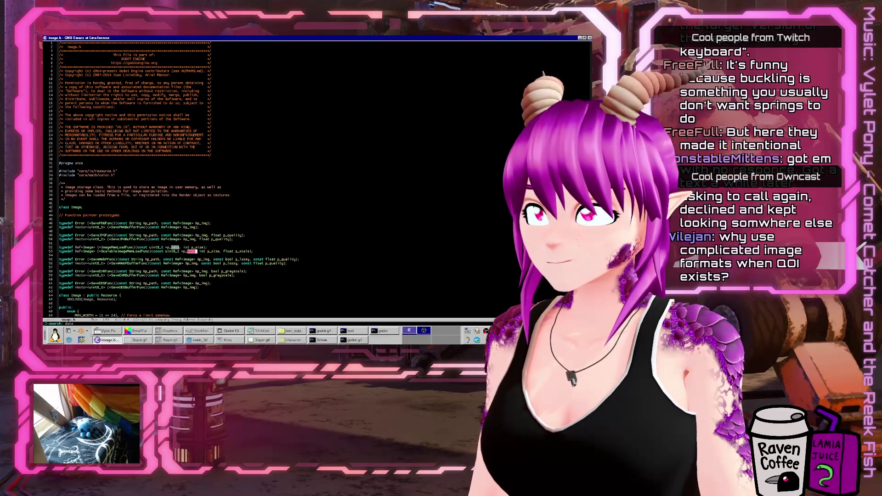
{"action": "key", "text": "ctrl+s"}
{"action": "key", "text": "ctrl+s"}
{"action": "key", "text": "ctrl+s"}
Enlarge the code text and copy the image.h member declarations on lines 261–264
{"action": "key", "text": "ctrl+x"}
{"action": "key", "text": "ctrl+equal"}
{"action": "key", "text": "ctrl+equal"}
{"action": "key", "text": "ctrl+space"}
{"action": "key", "text": "Down"}
{"action": "key", "text": "End"}
{"action": "key", "text": "alt+w"}
{"action": "key", "text": "Up"}
{"action": "key", "text": "Up"}
{"action": "key", "text": "Up"}
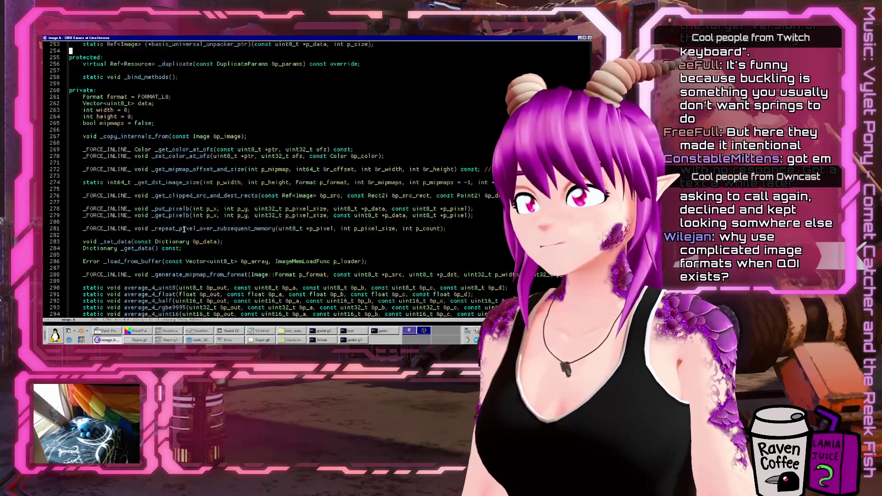
{"action": "scroll", "coordinate": [184, 229], "scroll_direction": "up", "scroll_amount": 1}
{"action": "left_click", "coordinate": [133, 132]}
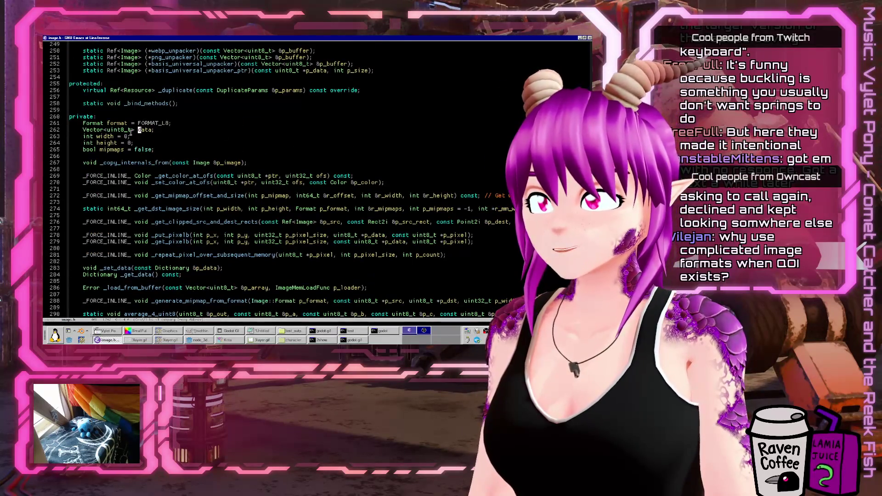
{"action": "left_click_drag", "start_coordinate": [82, 128], "coordinate": [136, 143]}
{"action": "key", "text": "alt+w"}
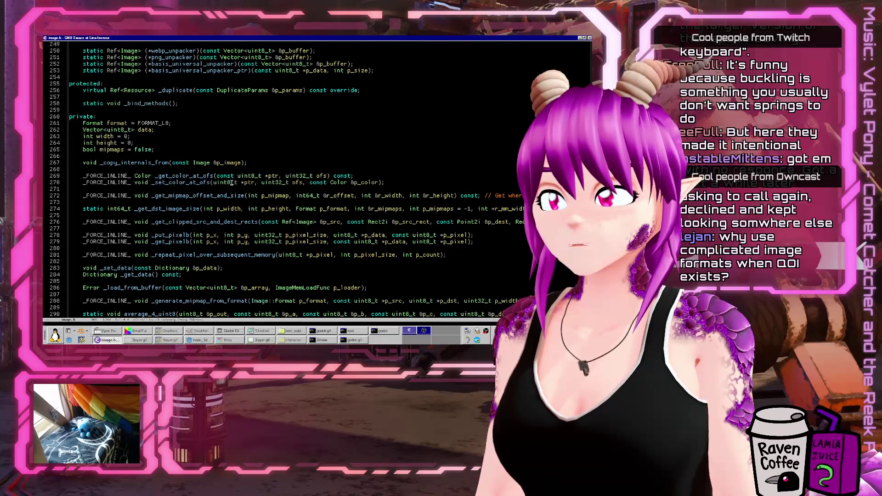
Switch to image.cpp, find create_empty in rgbe_to_srgb, then return to the Godot editor
{"action": "key", "text": "ctrl+x"}
{"action": "key", "text": "ctrl+b"}
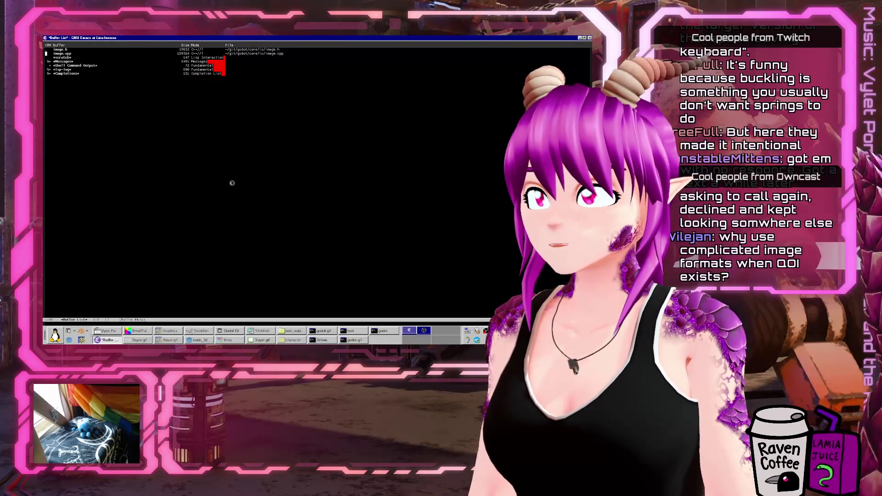
{"action": "key", "text": "Return"}
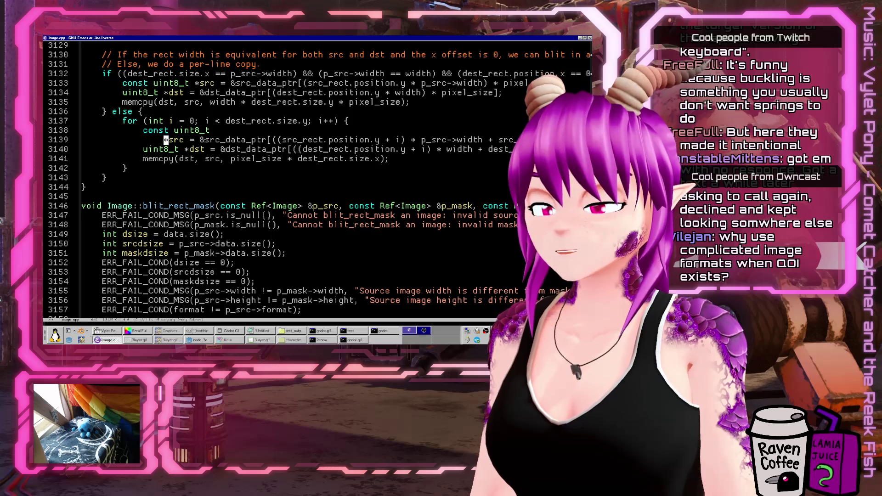
{"action": "key", "text": "ctrl+s"}
{"action": "type", "text": "create"}
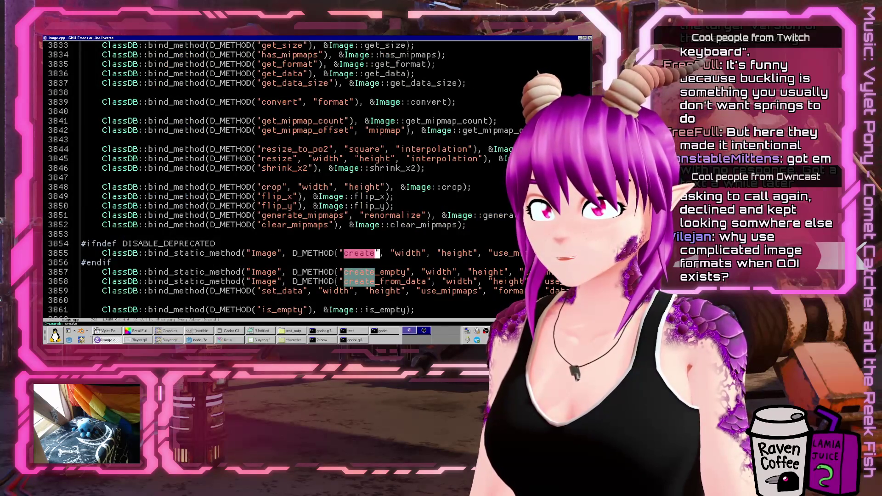
{"action": "type", "text": "_empty"}
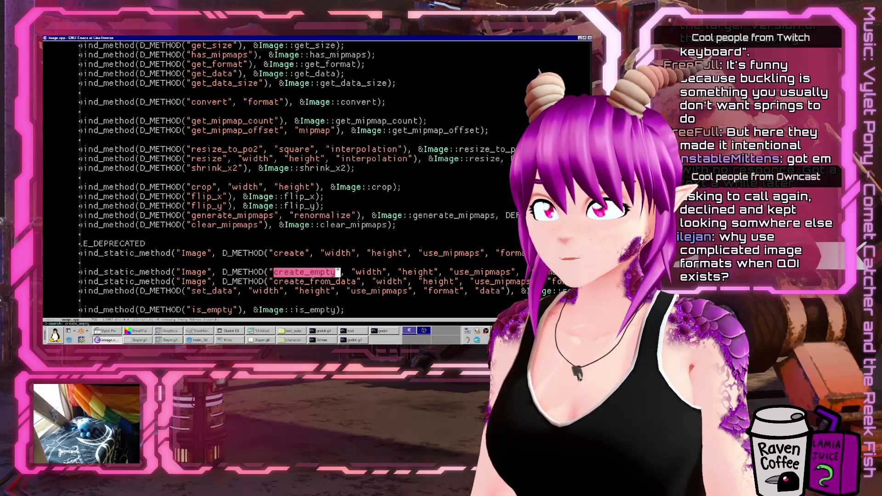
{"action": "key", "text": "ctrl+s"}
{"action": "key", "text": "ctrl+s"}
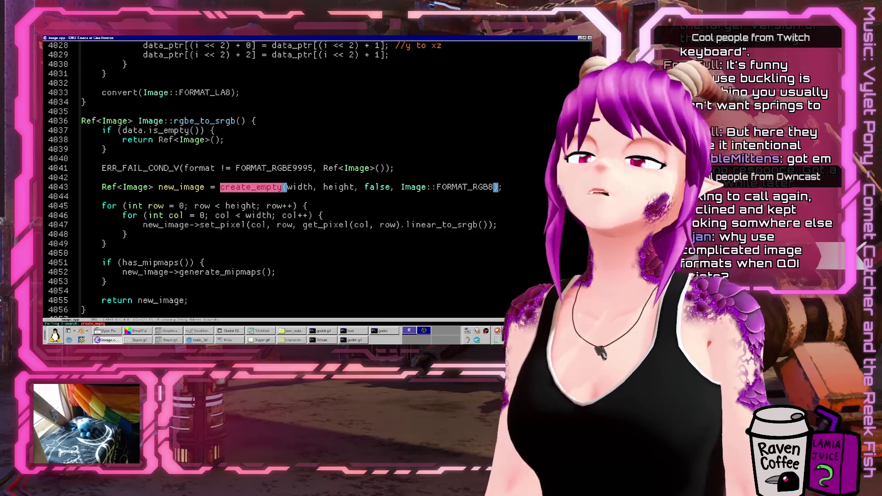
{"action": "left_click", "coordinate": [205, 340]}
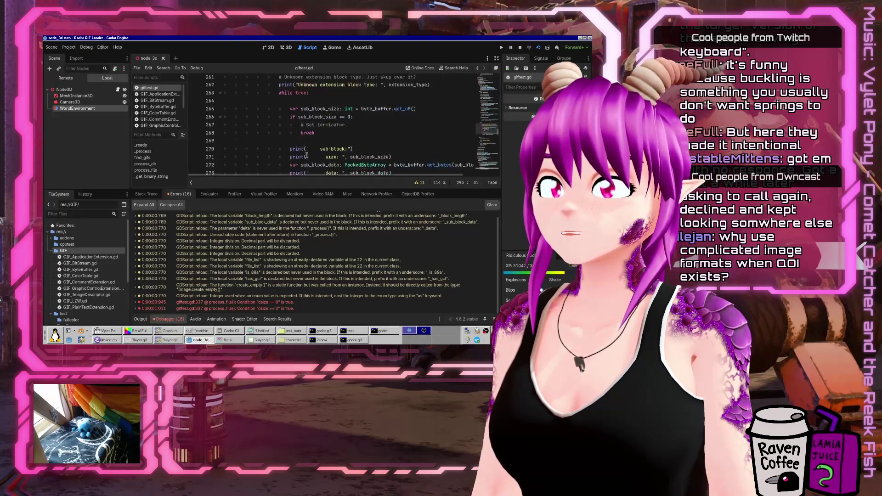
Show the Output log of block and disposal prints in the bottom panel
{"action": "left_click", "coordinate": [141, 319]}
{"action": "scroll", "coordinate": [405, 171], "scroll_direction": "up", "scroll_amount": 10}
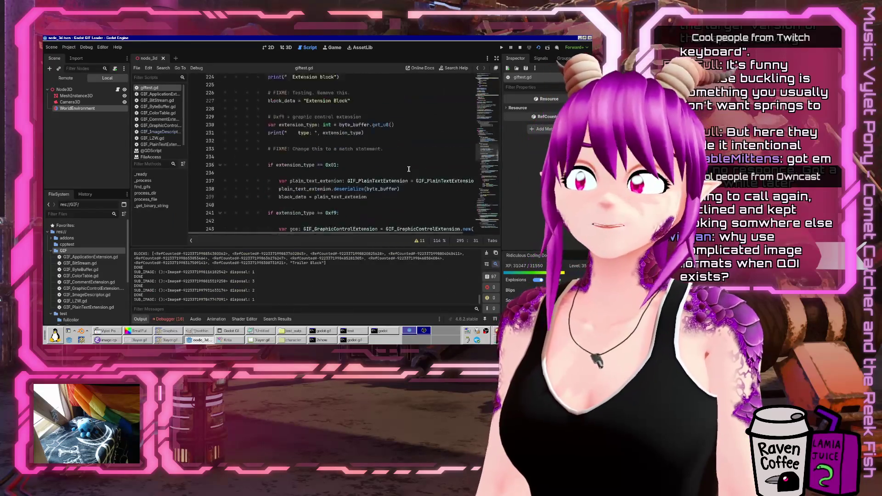
{"action": "scroll", "coordinate": [405, 170], "scroll_direction": "up", "scroll_amount": 12}
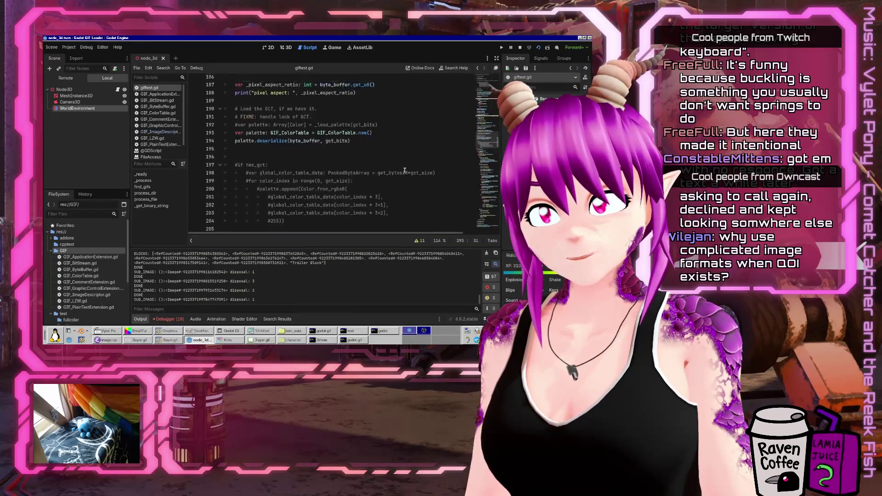
{"action": "scroll", "coordinate": [405, 171], "scroll_direction": "down", "scroll_amount": 20}
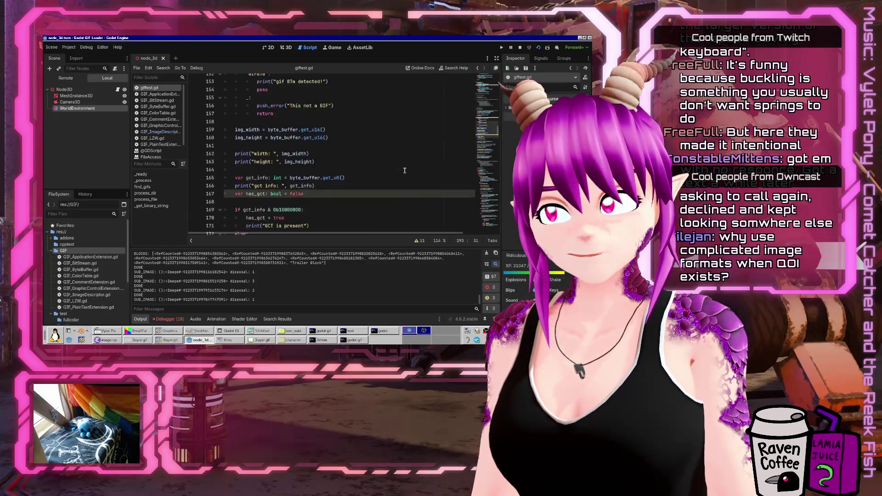
{"action": "scroll", "coordinate": [368, 179], "scroll_direction": "down", "scroll_amount": 5}
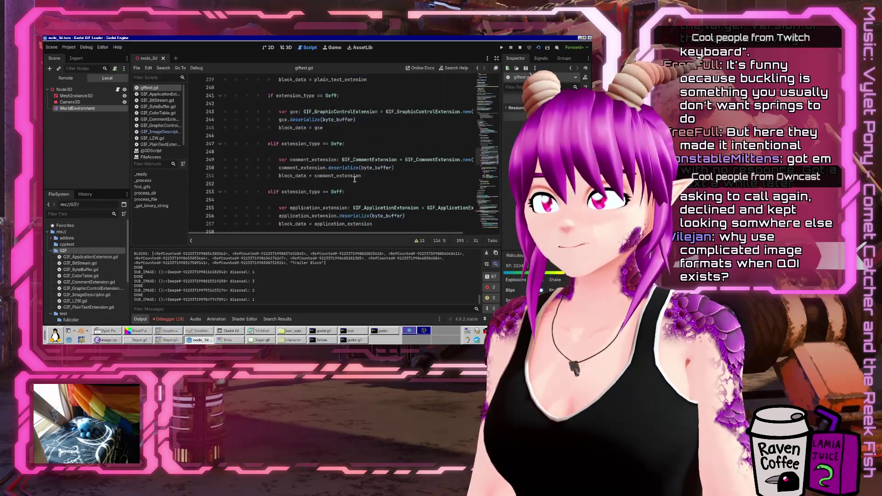
{"action": "scroll", "coordinate": [328, 179], "scroll_direction": "up", "scroll_amount": 3}
{"action": "scroll", "coordinate": [328, 179], "scroll_direction": "up", "scroll_amount": 7}
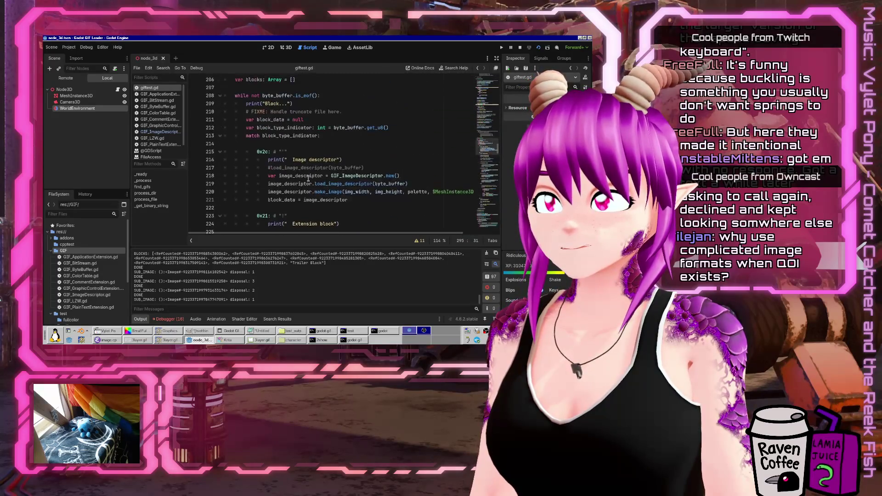
Move through giftest.gd's block parser down to the current_image create_empty setup
{"action": "left_click", "coordinate": [320, 135]}
{"action": "left_click", "coordinate": [324, 152]}
{"action": "scroll", "coordinate": [311, 147], "scroll_direction": "up", "scroll_amount": 6}
{"action": "scroll", "coordinate": [311, 147], "scroll_direction": "down", "scroll_amount": 20}
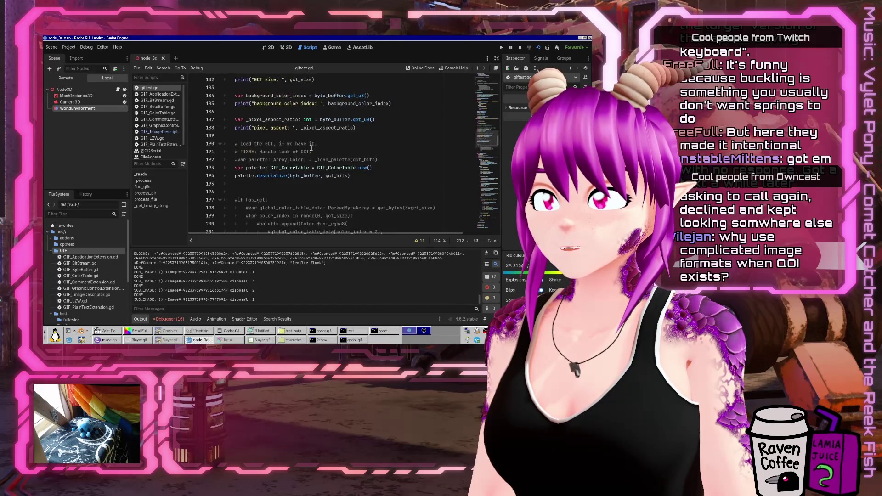
{"action": "scroll", "coordinate": [307, 152], "scroll_direction": "down", "scroll_amount": 8}
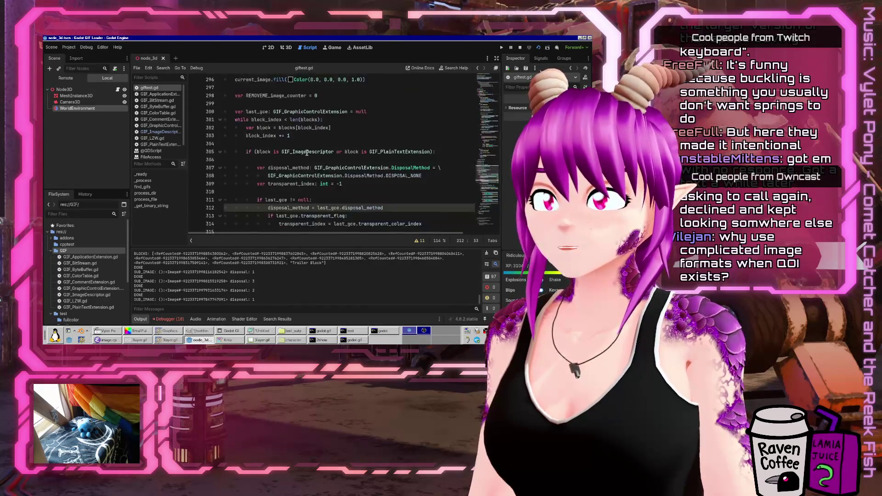
{"action": "left_click", "coordinate": [270, 145]}
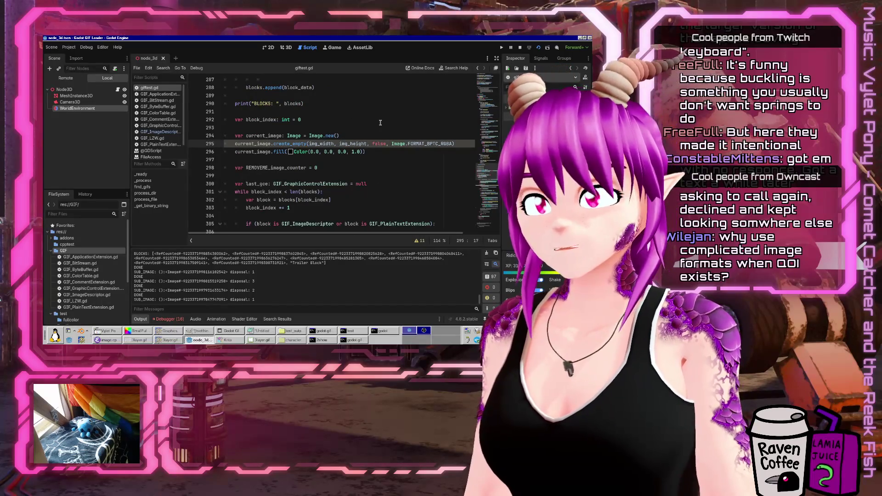
Replace Image.new() on line 294 with Image.create_empty(...) and delete leftover line 295
{"action": "key", "text": "shift+End"}
{"action": "key", "text": "ctrl+x"}
{"action": "key", "text": "Up"}
{"action": "key", "text": "End"}
{"action": "key", "text": "ctrl+shift+Left"}
{"action": "key", "text": "ctrl+shift+Left"}
{"action": "key", "text": "ctrl+shift+Left"}
{"action": "key", "text": "shift+Insert"}
{"action": "key", "text": "Home"}
{"action": "type", "text": "Image."}
{"action": "key", "text": "Escape"}
{"action": "key", "text": "Down"}
{"action": "key", "text": "Home"}
{"action": "key", "text": "shift+Down"}
{"action": "key", "text": "Delete"}
Save giftest.gd, test-run the project, and bring the Thunar file manager forward
{"action": "key", "text": "ctrl+s"}
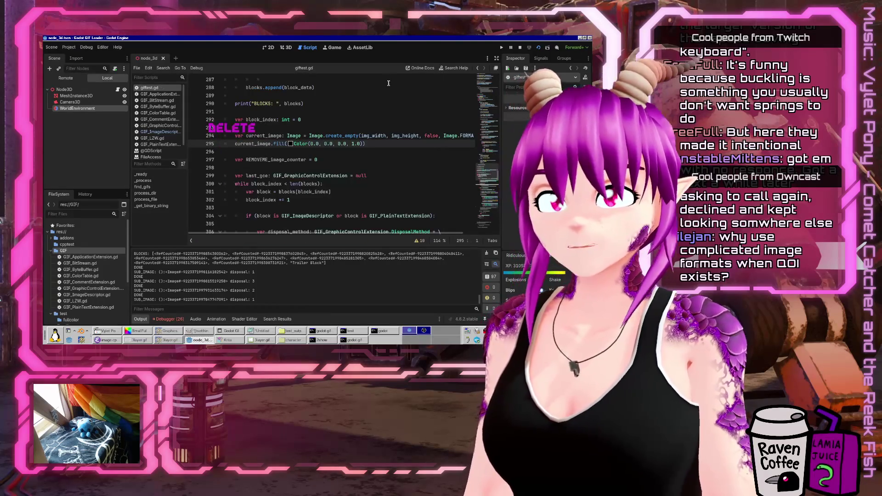
{"action": "left_click", "coordinate": [539, 48]}
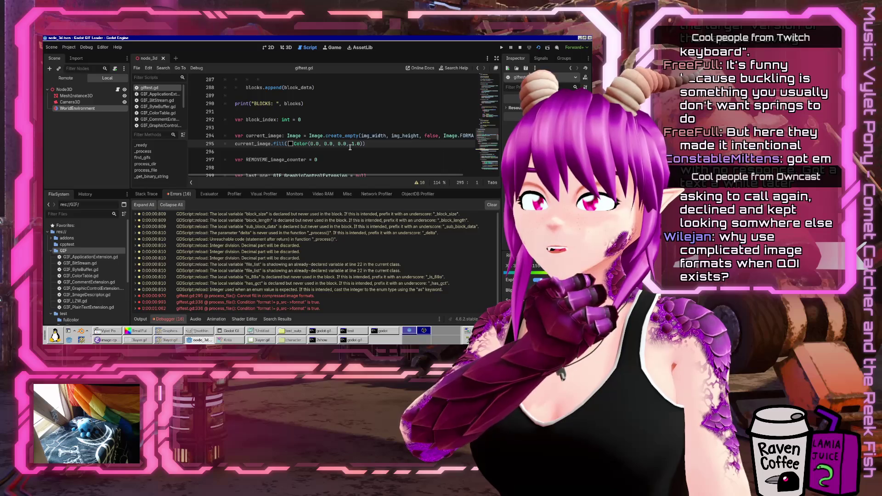
{"action": "scroll", "coordinate": [351, 147], "scroll_direction": "down", "scroll_amount": 10}
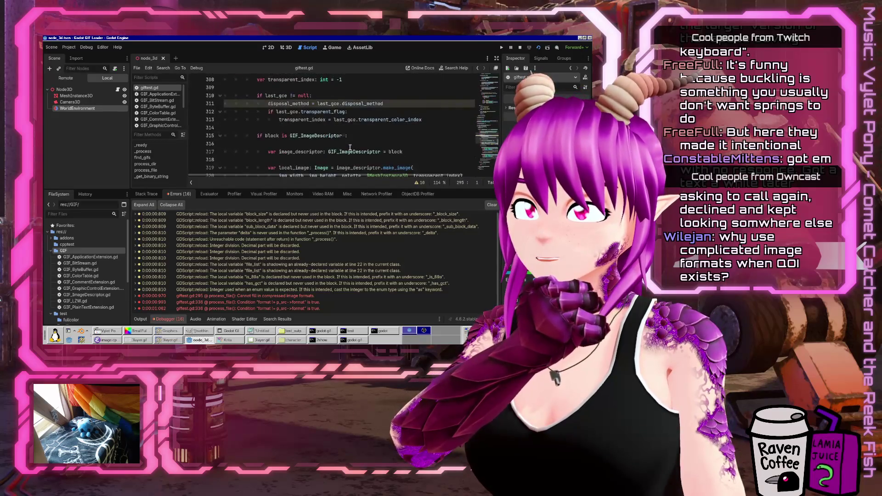
{"action": "scroll", "coordinate": [350, 147], "scroll_direction": "down", "scroll_amount": 1}
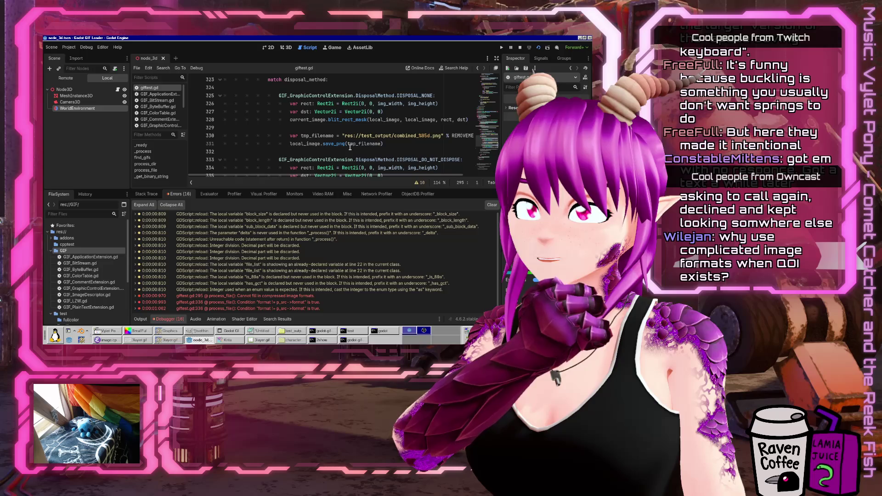
{"action": "left_click_drag", "start_coordinate": [381, 175], "coordinate": [394, 175]}
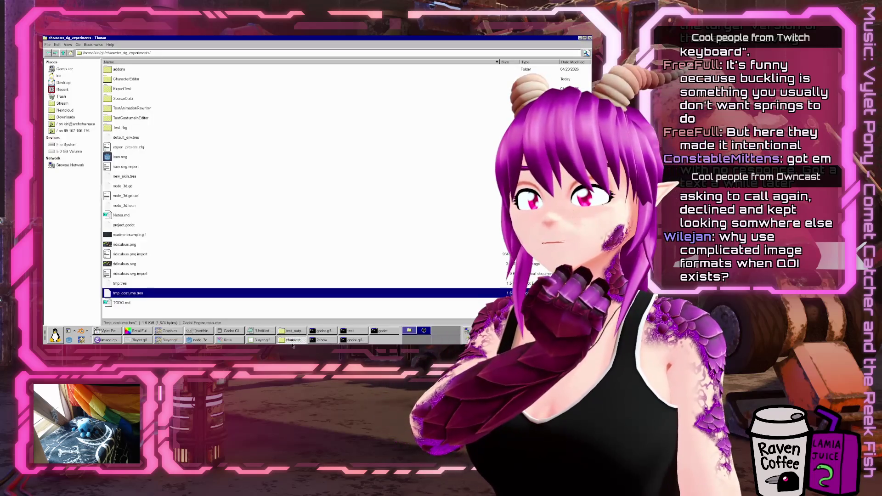
{"action": "left_click", "coordinate": [292, 342]}
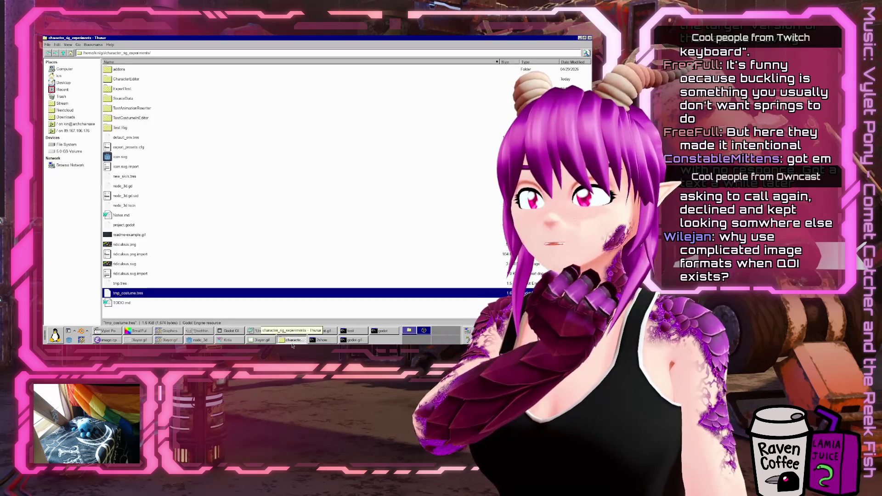
Browse the test_out PNG frames in test_output, then minimize Thunar back to Godot
{"action": "left_click", "coordinate": [294, 334]}
{"action": "scroll", "coordinate": [255, 215], "scroll_direction": "down", "scroll_amount": 20}
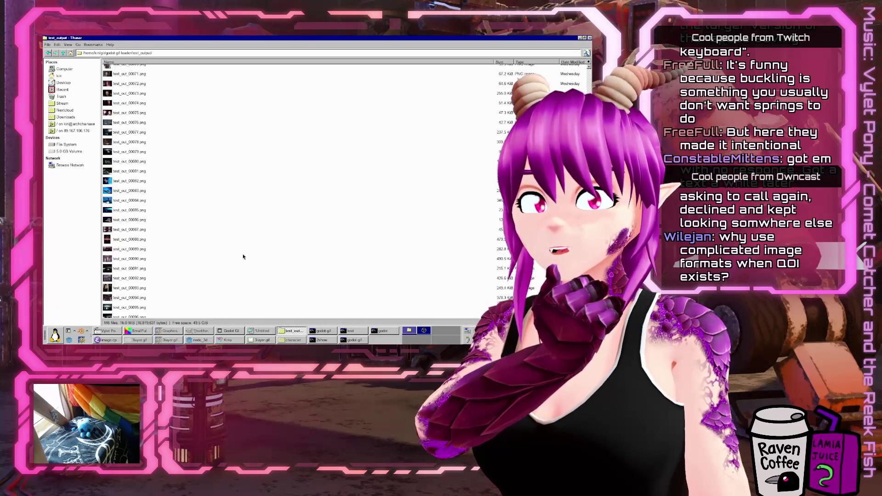
{"action": "scroll", "coordinate": [377, 246], "scroll_direction": "down", "scroll_amount": 2}
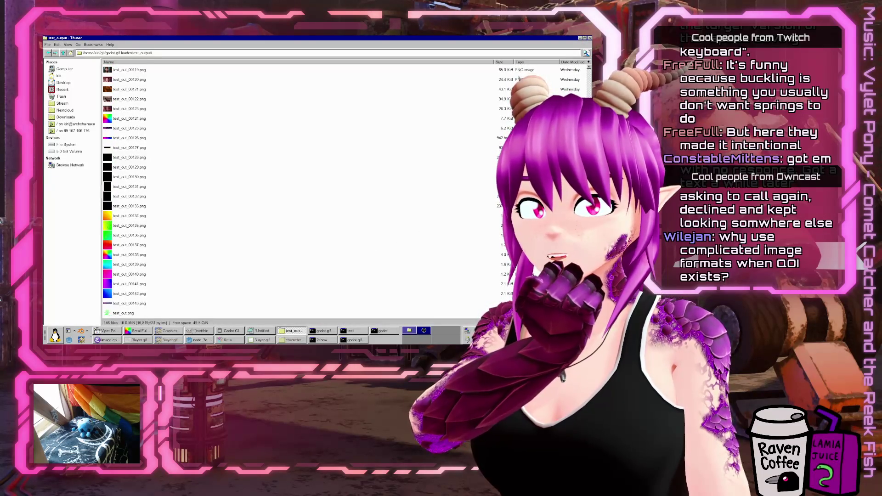
{"action": "key", "text": "Home"}
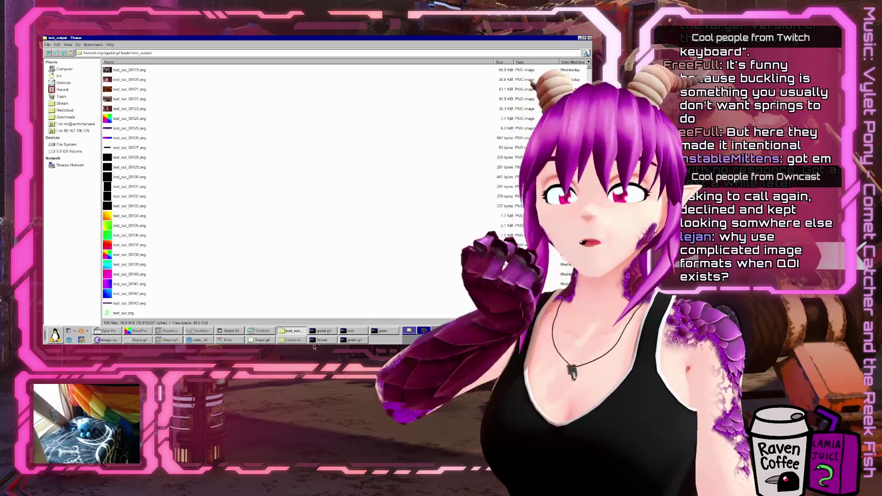
{"action": "left_click", "coordinate": [281, 332]}
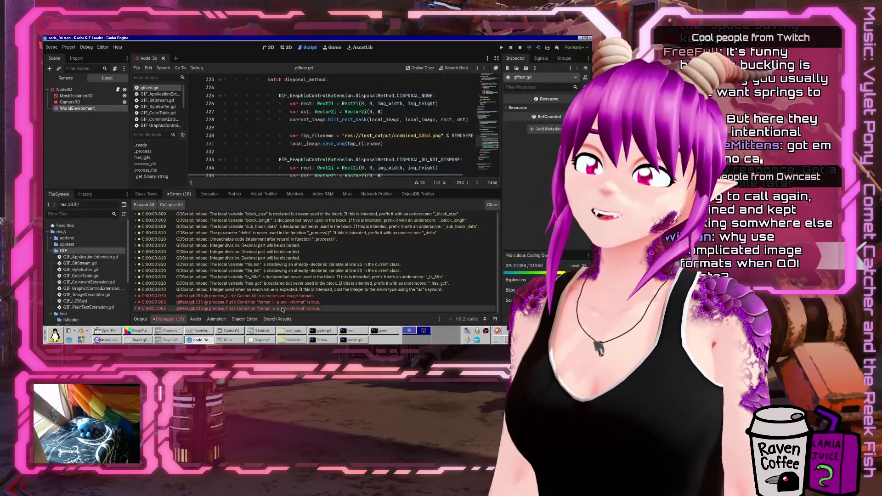
Comment out both blit_rect_mask calls in the disposal match and run the project
{"action": "scroll", "coordinate": [322, 134], "scroll_direction": "down", "scroll_amount": 2}
{"action": "scroll", "coordinate": [320, 147], "scroll_direction": "up", "scroll_amount": 2}
{"action": "scroll", "coordinate": [320, 153], "scroll_direction": "up", "scroll_amount": 2}
{"action": "scroll", "coordinate": [313, 145], "scroll_direction": "down", "scroll_amount": 2}
{"action": "left_click", "coordinate": [288, 123]}
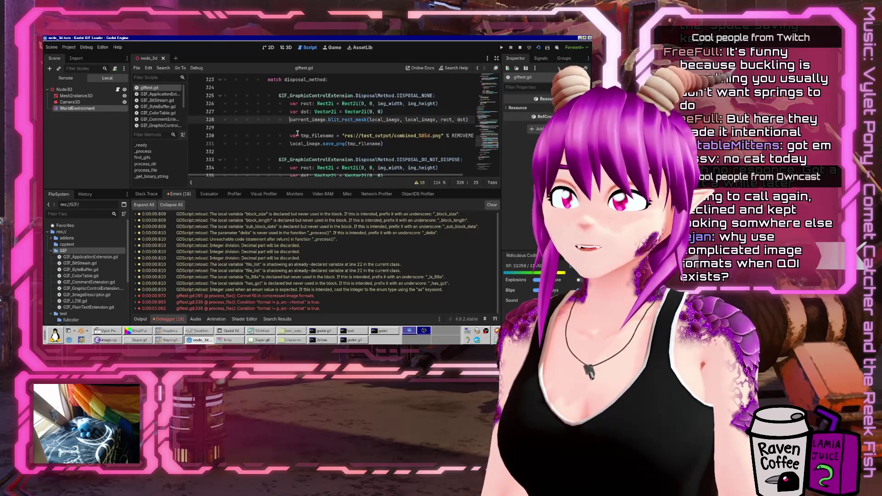
{"action": "scroll", "coordinate": [288, 122], "scroll_direction": "down", "scroll_amount": 3}
{"action": "type", "text": "#"}
{"action": "left_click", "coordinate": [289, 112]}
{"action": "type", "text": "#"}
{"action": "scroll", "coordinate": [312, 124], "scroll_direction": "up", "scroll_amount": 4}
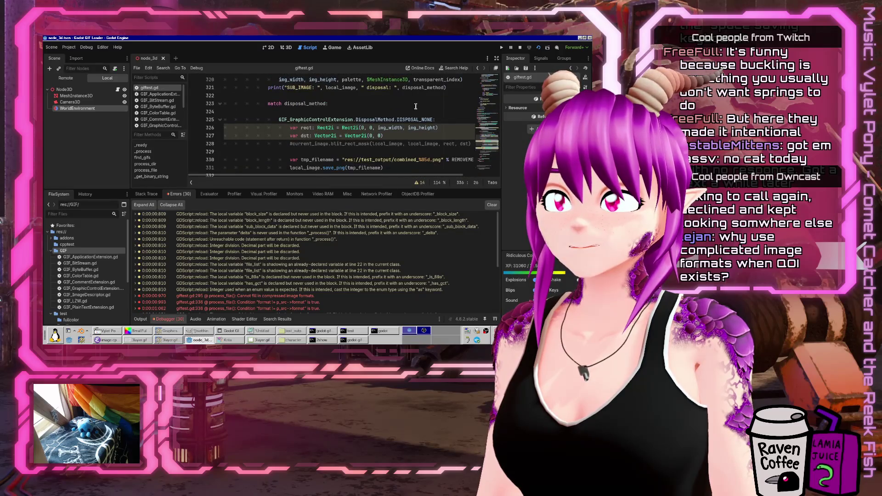
{"action": "scroll", "coordinate": [418, 102], "scroll_direction": "up", "scroll_amount": 2}
{"action": "left_click", "coordinate": [530, 49]}
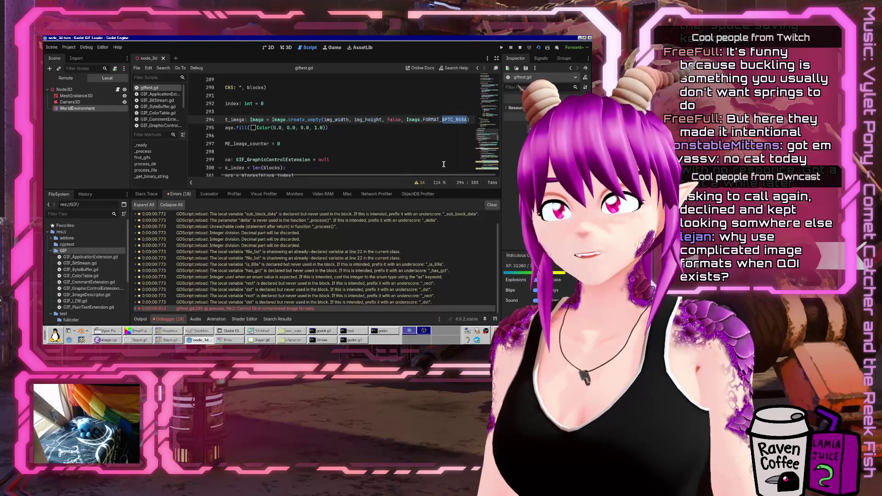
Change the line 294 image format from FORMAT_BPTC_RGBA to FORMAT_RGBA8 via autocomplete
{"action": "key", "text": "BackSpace"}
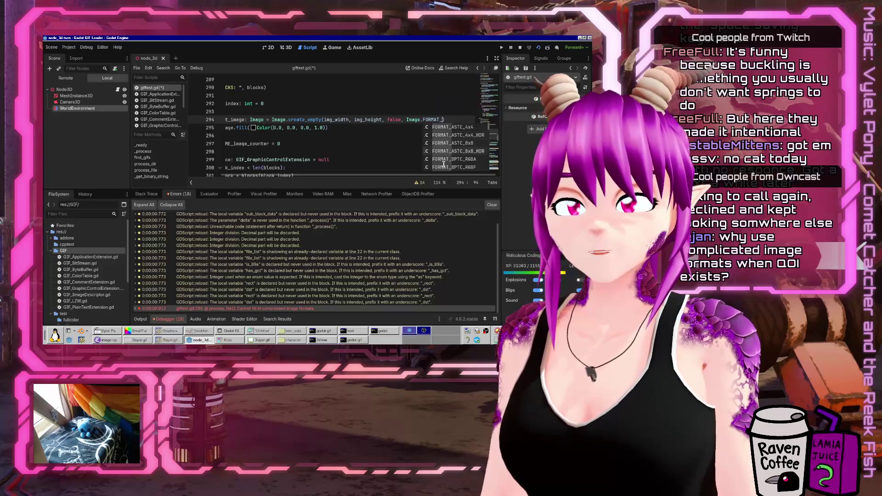
{"action": "scroll", "coordinate": [444, 164], "scroll_direction": "down", "scroll_amount": 3}
{"action": "scroll", "coordinate": [444, 165], "scroll_direction": "down", "scroll_amount": 2}
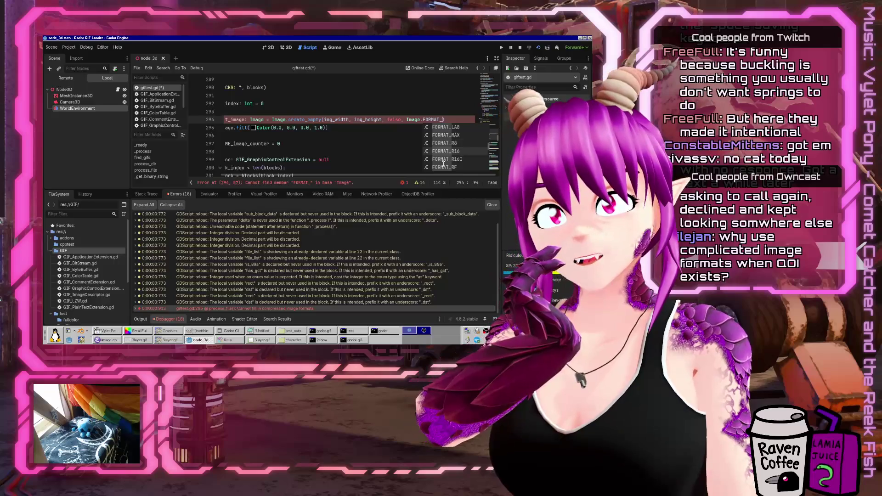
{"action": "scroll", "coordinate": [444, 164], "scroll_direction": "down", "scroll_amount": 3}
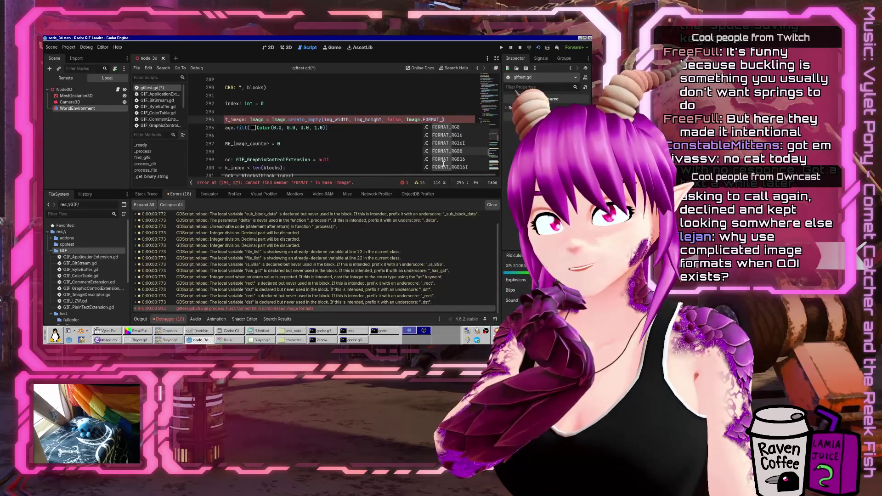
{"action": "scroll", "coordinate": [444, 164], "scroll_direction": "down", "scroll_amount": 2}
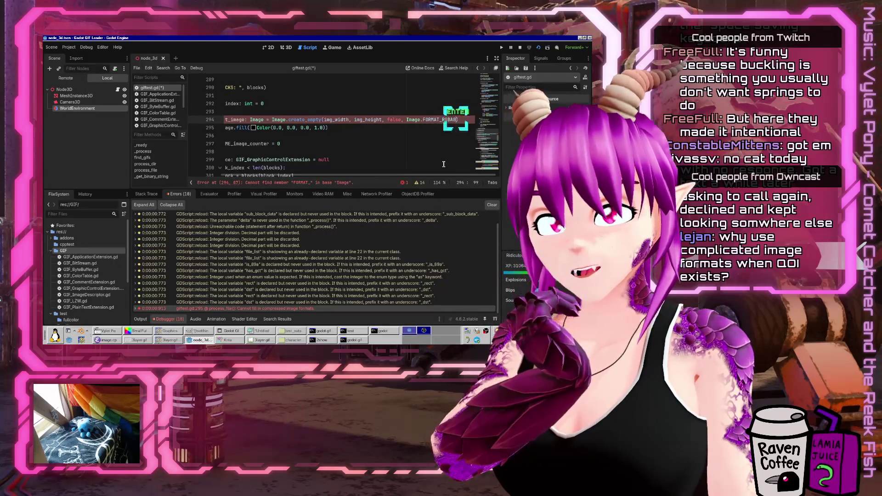
{"action": "key", "text": "Return"}
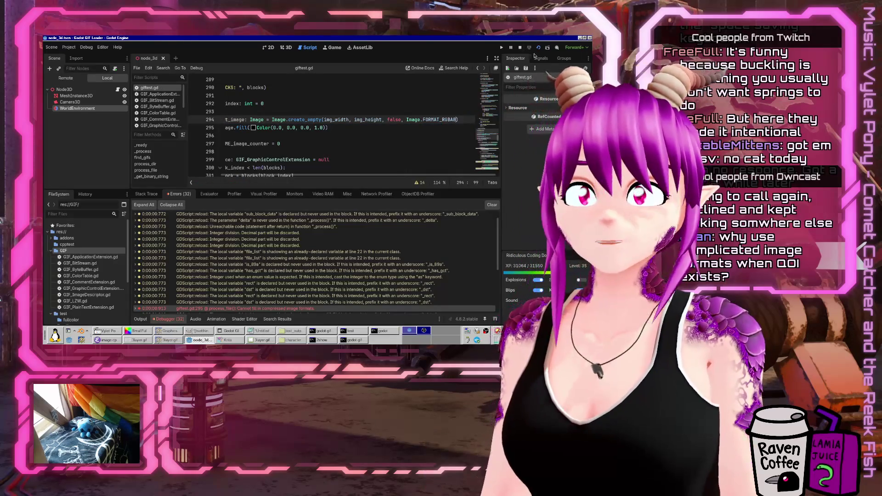
Run the project with F5 and bring up the test_output folder of frame PNGs
{"action": "key", "text": "F5"}
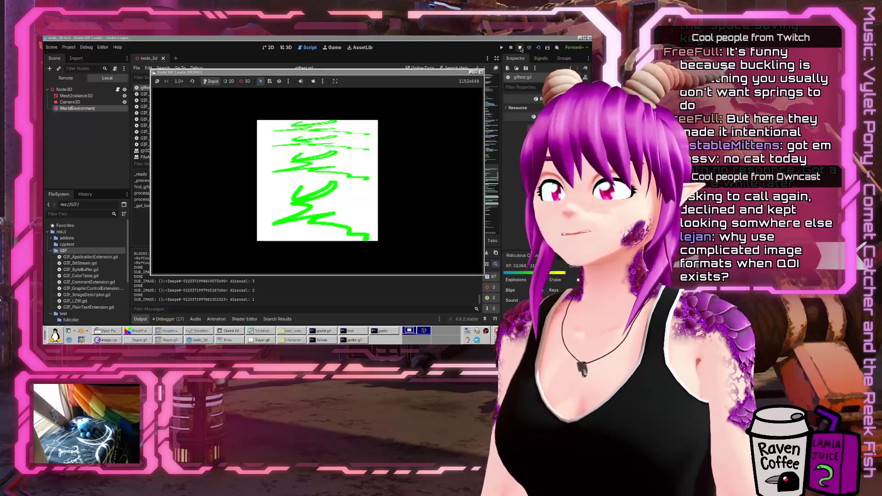
{"action": "left_click", "coordinate": [295, 334]}
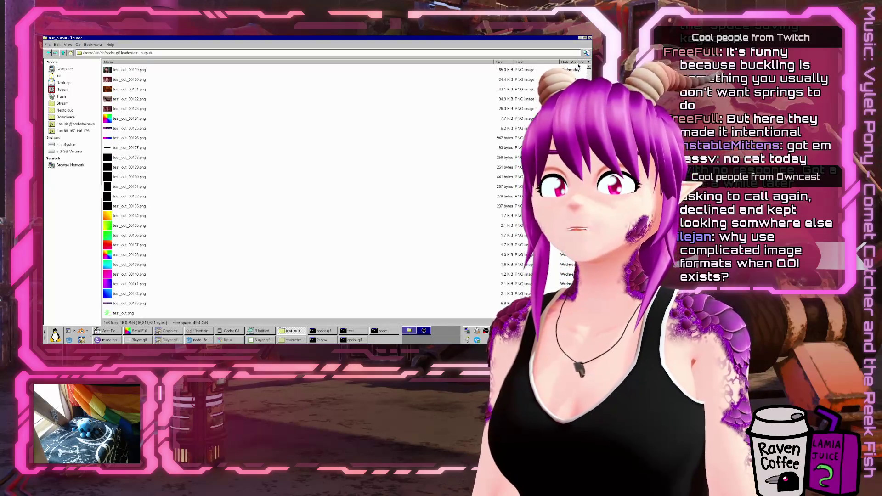
Back in Godot, uncomment then re-comment the debug save lines 338–339
{"action": "left_click", "coordinate": [283, 334]}
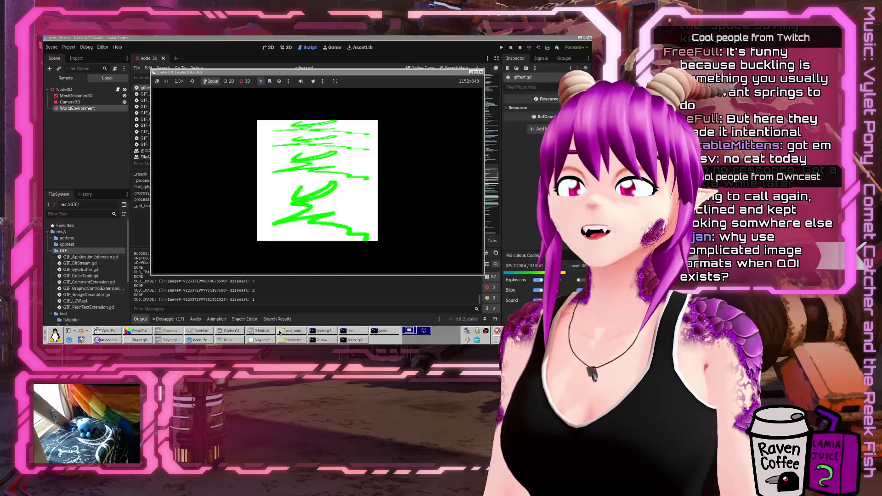
{"action": "left_click", "coordinate": [285, 305]}
{"action": "scroll", "coordinate": [284, 229], "scroll_direction": "down", "scroll_amount": 5}
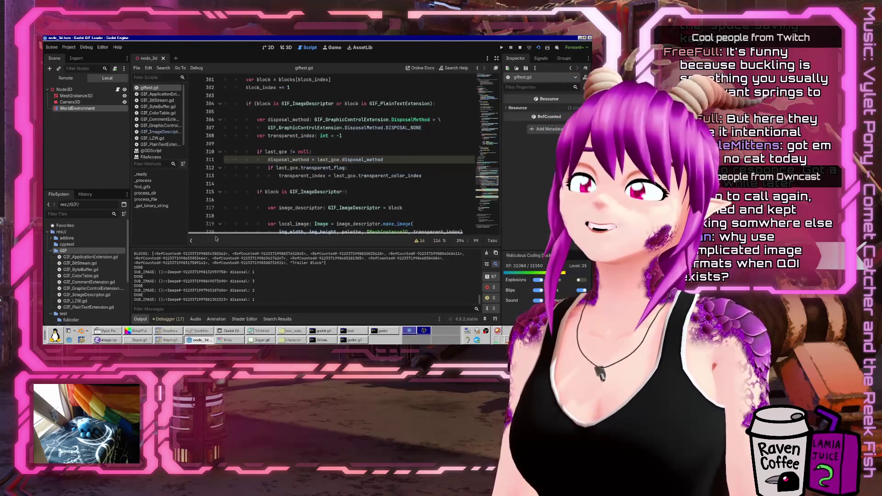
{"action": "scroll", "coordinate": [316, 194], "scroll_direction": "down", "scroll_amount": 13}
{"action": "scroll", "coordinate": [317, 194], "scroll_direction": "up", "scroll_amount": 5}
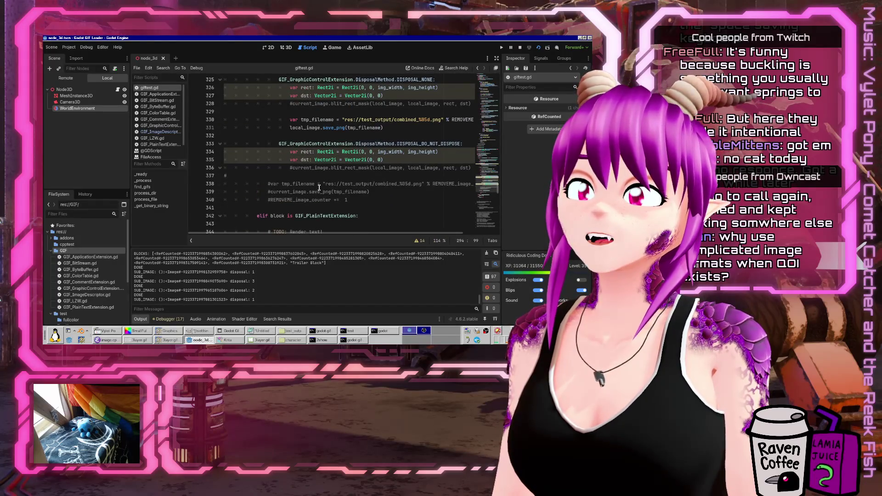
{"action": "left_click", "coordinate": [323, 183]}
{"action": "key", "text": "Home"}
{"action": "key", "text": "Delete"}
{"action": "key", "text": "Down"}
{"action": "key", "text": "Delete"}
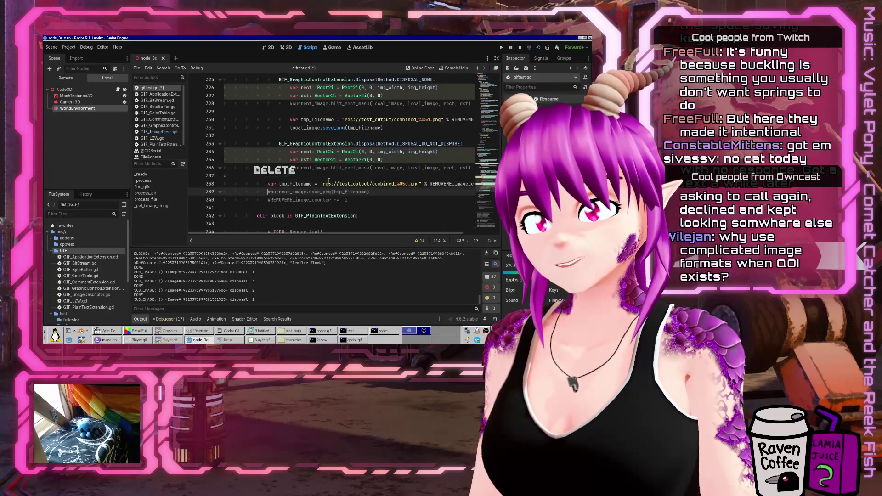
{"action": "key", "text": "Up"}
{"action": "type", "text": "#"}
{"action": "key", "text": "Down"}
{"action": "key", "text": "Left"}
{"action": "type", "text": "#"}
Move to the end of line 330's DISPOSAL_NONE save code and bring the test terminal forward
{"action": "key", "text": "Up"}
{"action": "key", "text": "Up"}
{"action": "key", "text": "Up"}
{"action": "key", "text": "End"}
{"action": "key", "text": "Up"}
{"action": "key", "text": "End"}
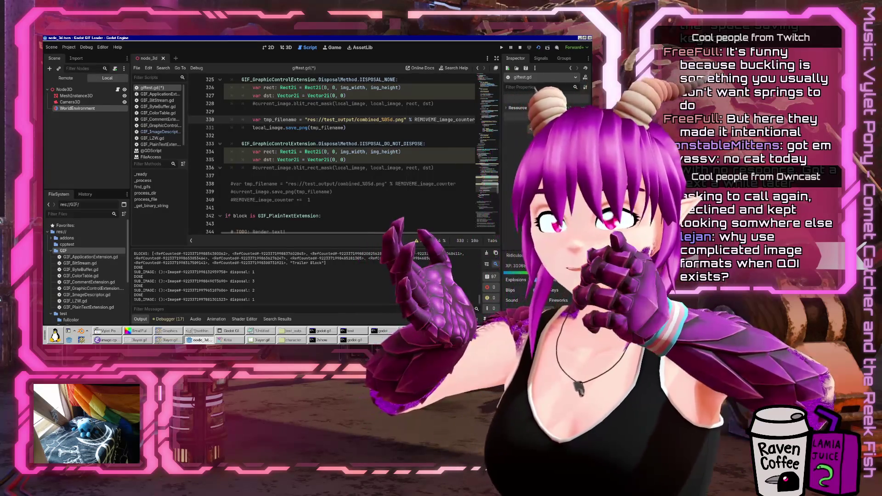
{"action": "left_click", "coordinate": [358, 332]}
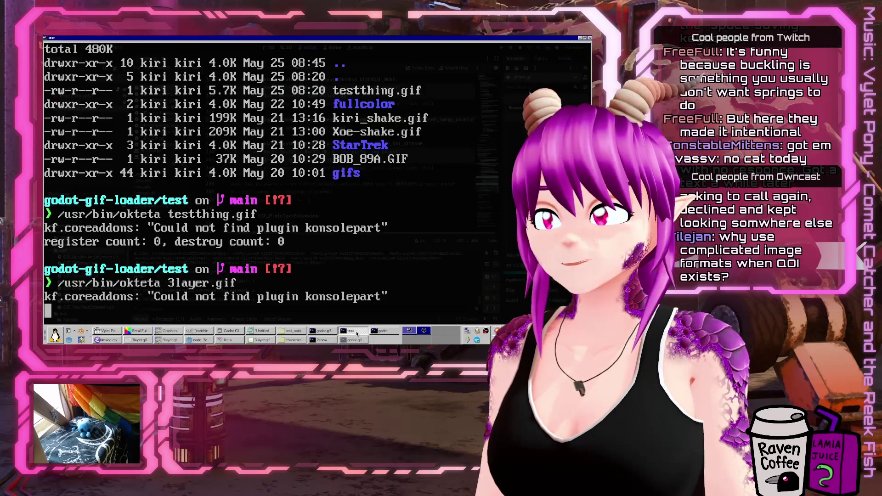
Background the Okteta hex viewer with Ctrl+Z and bg, then go up and list the project folder
{"action": "key", "text": "ctrl+z"}
{"action": "type", "text": "bg"}
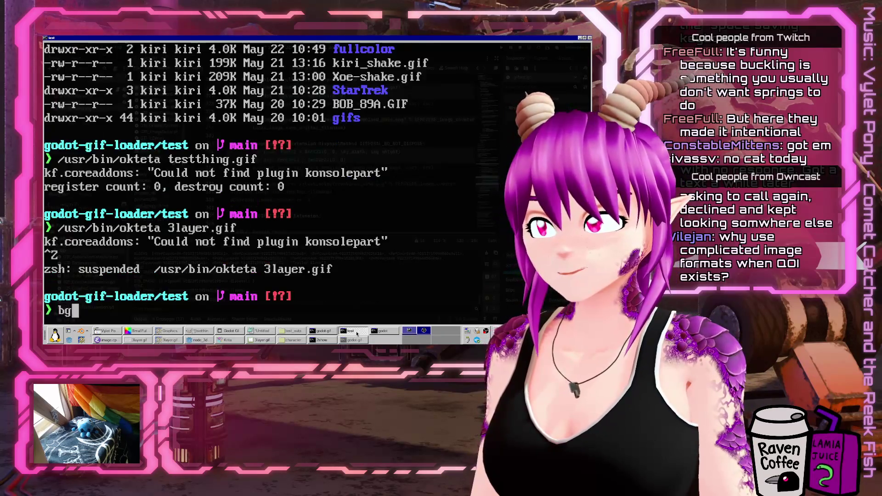
{"action": "key", "text": "Return"}
{"action": "type", "text": "cd. .."}
{"action": "key", "text": "Return"}
{"action": "type", "text": "ls"}
{"action": "key", "text": "Return"}
List the test_output folder's test_out PNG files with ls -la, then return to Godot
{"action": "type", "text": "cd test_output/"}
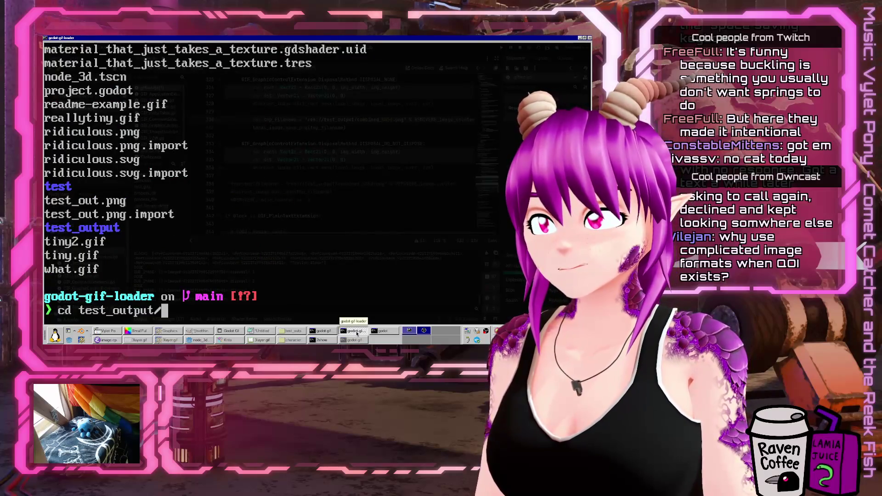
{"action": "key", "text": "Return"}
{"action": "type", "text": "ls -la"}
{"action": "key", "text": "Return"}
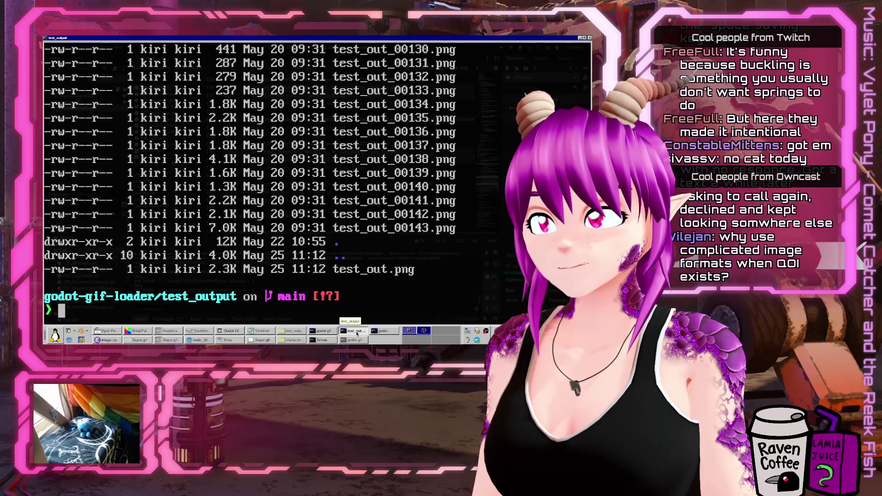
{"action": "left_click", "coordinate": [357, 332]}
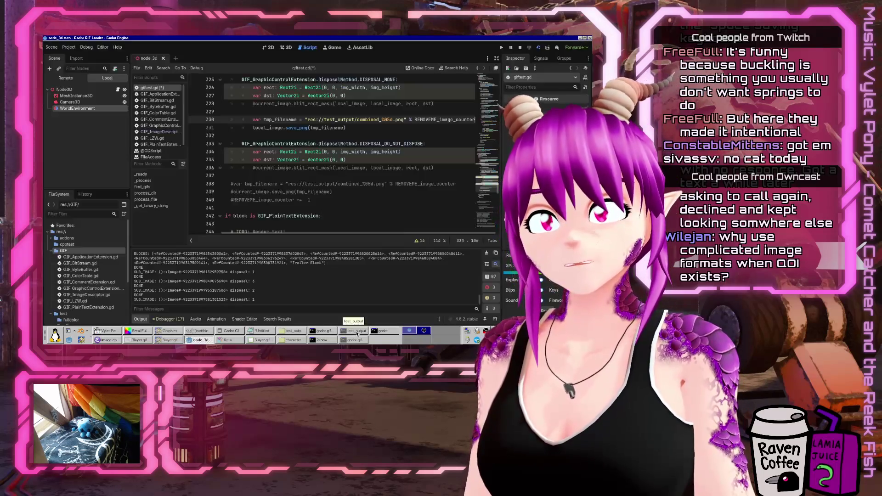
Uncomment the combined-image save lines 338–340 after the disposal match
{"action": "left_click", "coordinate": [357, 332]}
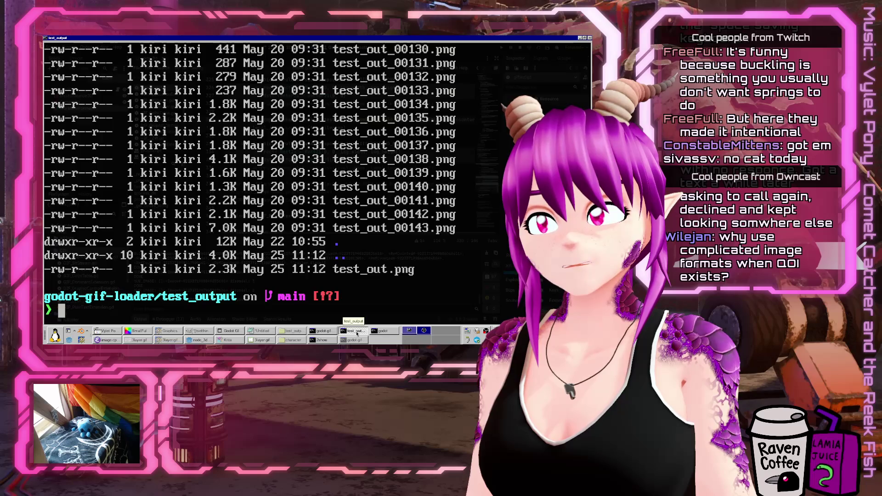
{"action": "left_click", "coordinate": [357, 333]}
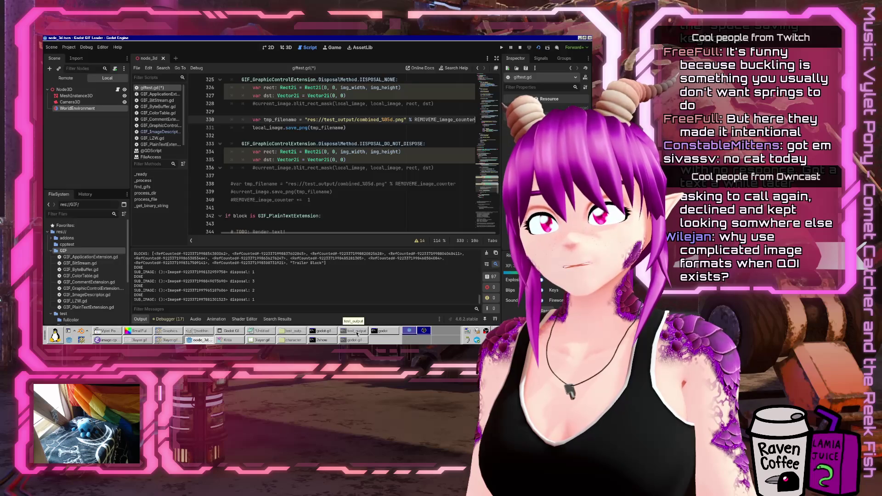
{"action": "left_click", "coordinate": [381, 134]}
{"action": "scroll", "coordinate": [387, 145], "scroll_direction": "up", "scroll_amount": 2}
{"action": "left_click", "coordinate": [392, 168]}
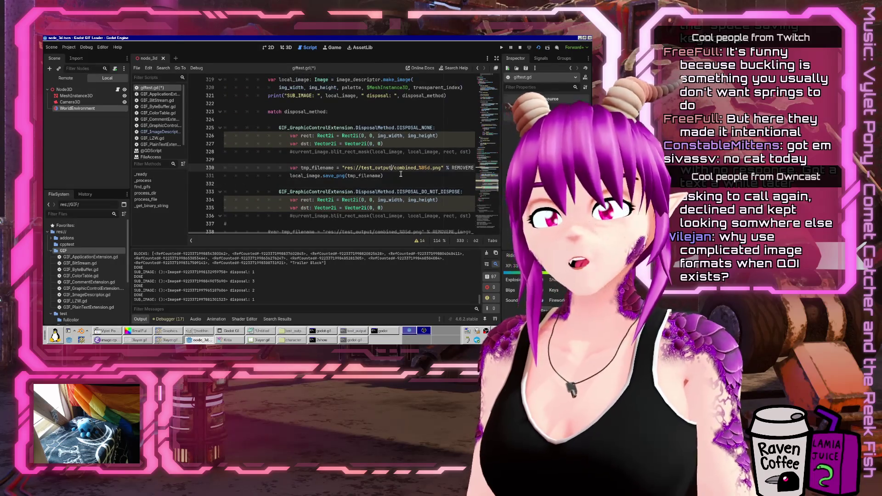
{"action": "key", "text": "Down"}
{"action": "key", "text": "Down"}
{"action": "key", "text": "Down"}
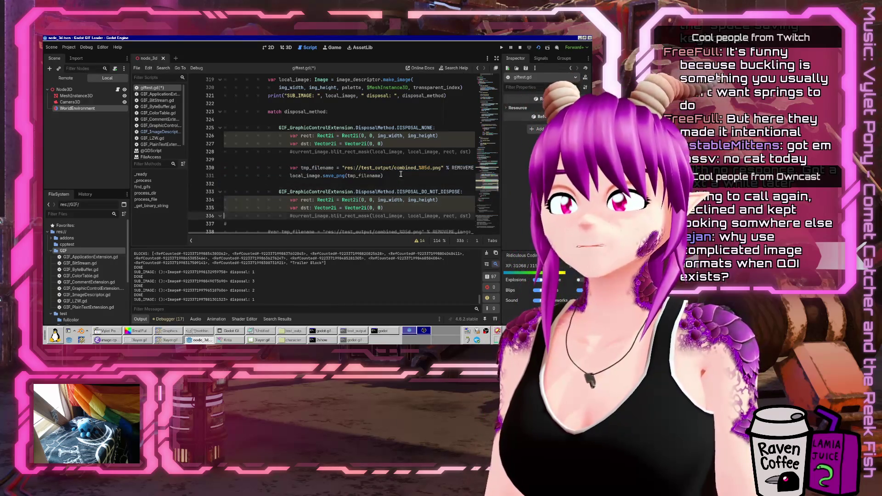
{"action": "key", "text": "BackSpace"}
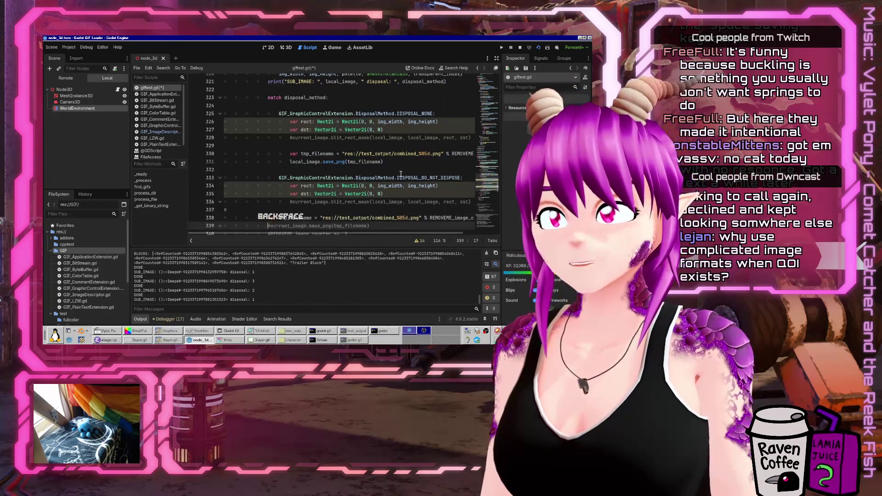
{"action": "key", "text": "Down"}
{"action": "key", "text": "BackSpace"}
{"action": "key", "text": "Down"}
{"action": "key", "text": "Delete"}
Comment out the DISPOSAL_NONE save lines 330–331 with Ctrl+K and rerun the project with F5
{"action": "key", "text": "Up"}
{"action": "key", "text": "Up"}
{"action": "key", "text": "Up"}
{"action": "key", "text": "Up"}
{"action": "key", "text": "Home"}
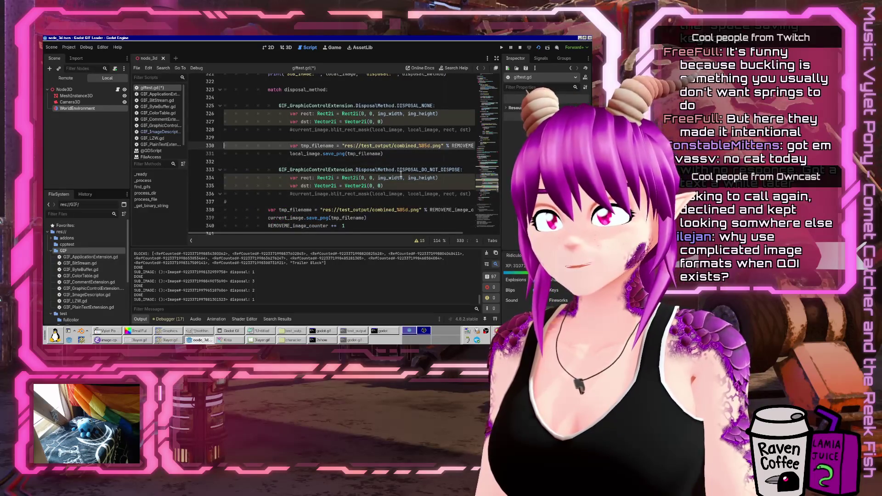
{"action": "key", "text": "shift+Down"}
{"action": "key", "text": "shift+Down"}
{"action": "key", "text": "ctrl+k"}
{"action": "key", "text": "F5"}
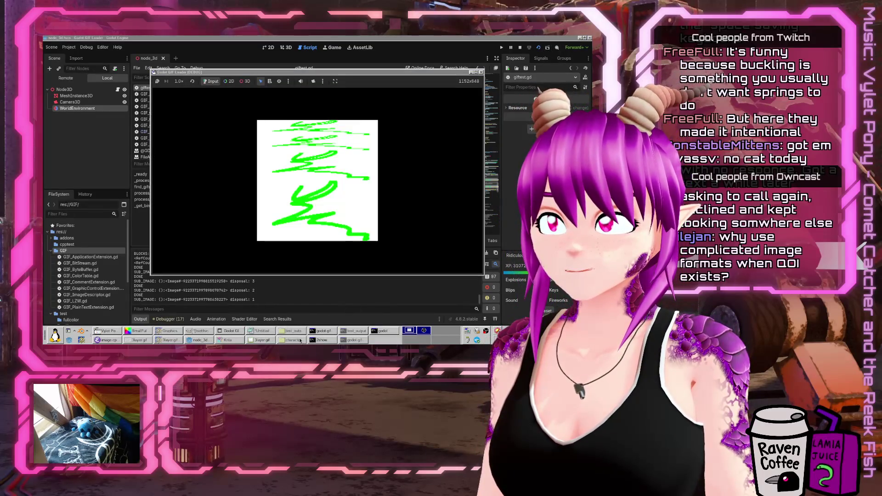
{"action": "left_click", "coordinate": [298, 334]}
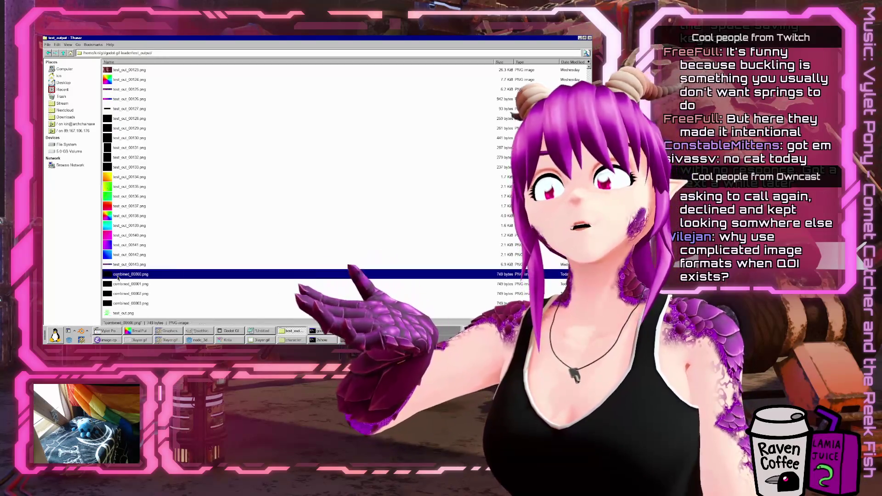
View combined_00000.png and the other output frames in the image viewer; they show only black
{"action": "right_click", "coordinate": [118, 274]}
{"action": "left_click", "coordinate": [147, 204]}
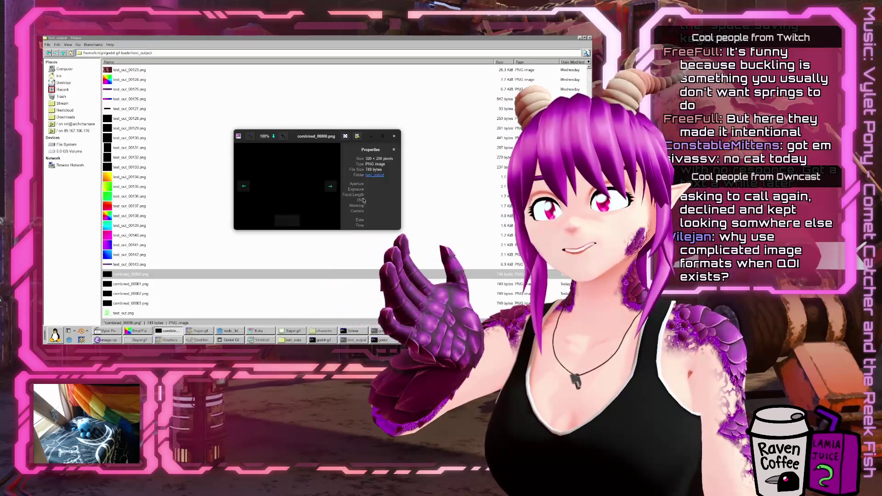
{"action": "left_click", "coordinate": [331, 187]}
{"action": "left_click", "coordinate": [332, 188]}
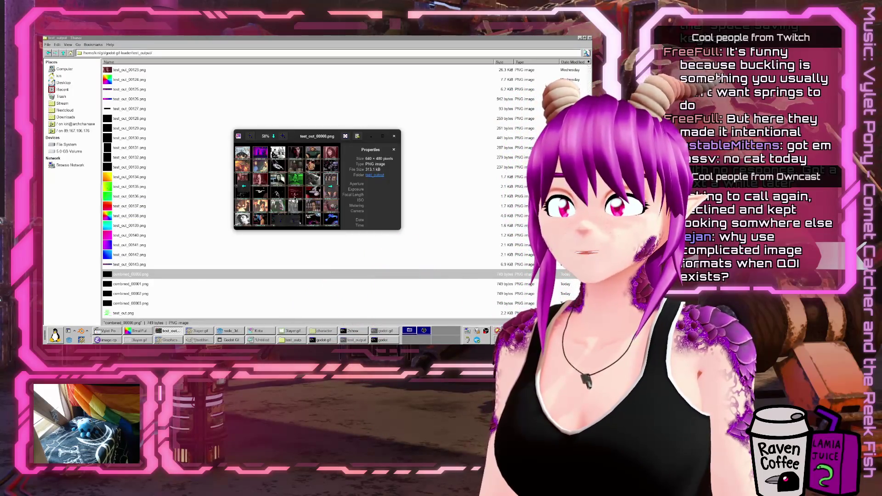
{"action": "left_click", "coordinate": [244, 187]}
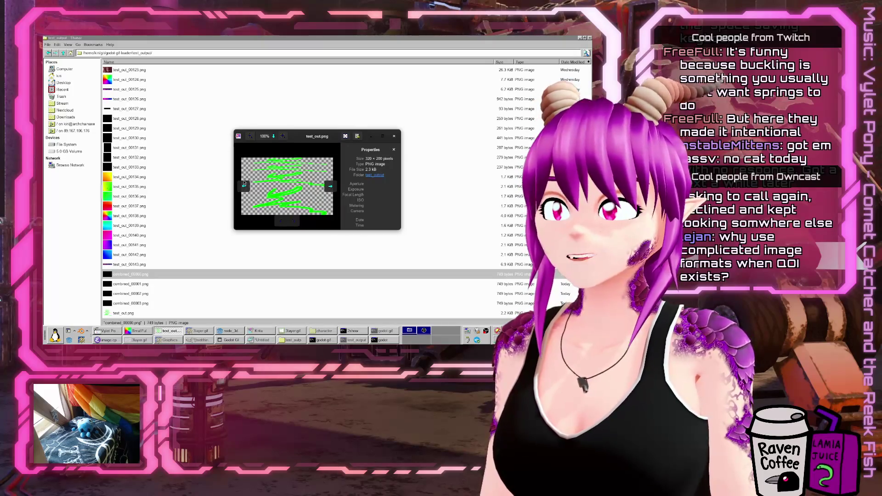
{"action": "left_click", "coordinate": [331, 189]}
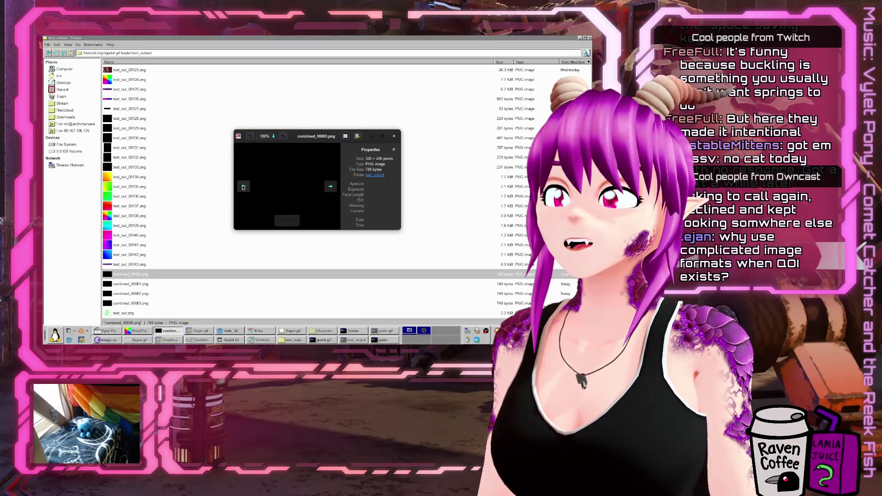
{"action": "left_click", "coordinate": [332, 187]}
Close the image viewer and the running game, then place the caret on line 336 of giftest.gd
{"action": "left_click", "coordinate": [397, 137]}
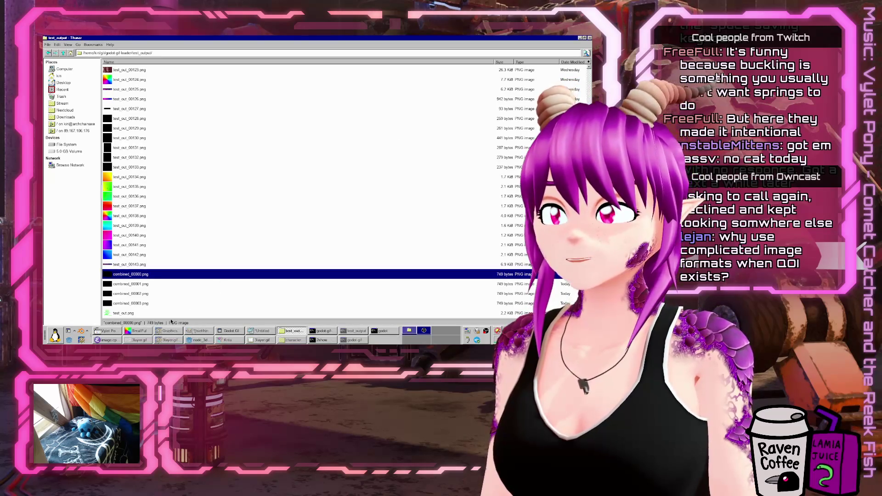
{"action": "left_click", "coordinate": [293, 336]}
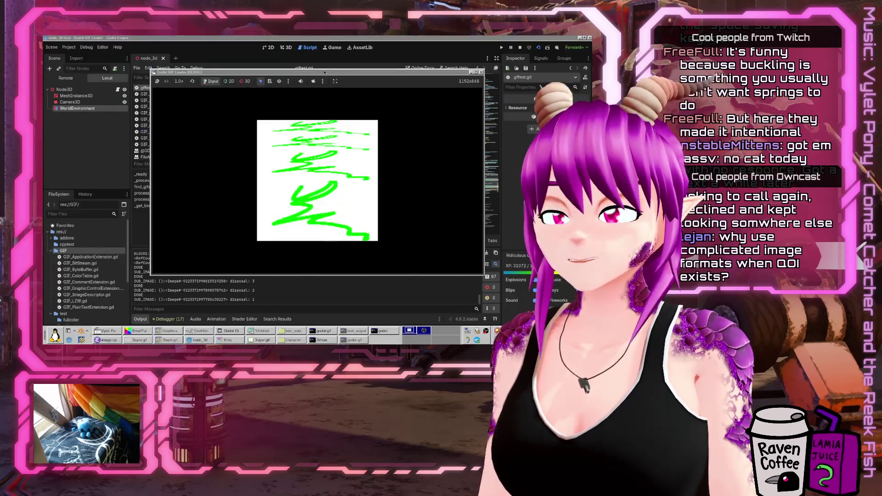
{"action": "left_click", "coordinate": [481, 72]}
{"action": "left_click", "coordinate": [391, 219]}
{"action": "scroll", "coordinate": [386, 207], "scroll_direction": "down", "scroll_amount": 3}
{"action": "scroll", "coordinate": [384, 200], "scroll_direction": "up", "scroll_amount": 3}
{"action": "left_click", "coordinate": [381, 194]}
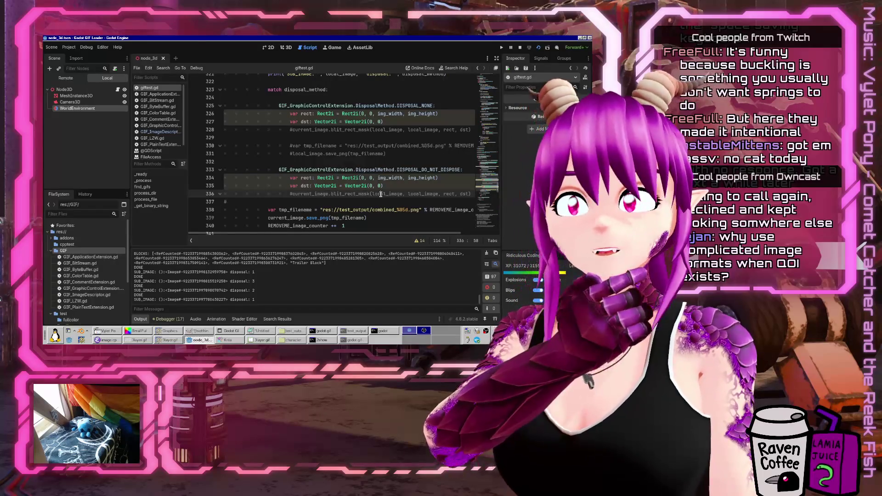
Uncomment the DISPOSAL_NONE blit_rect_mask call on line 328 of giftest.gd
{"action": "scroll", "coordinate": [381, 194], "scroll_direction": "up", "scroll_amount": 3}
{"action": "scroll", "coordinate": [409, 186], "scroll_direction": "down", "scroll_amount": 3}
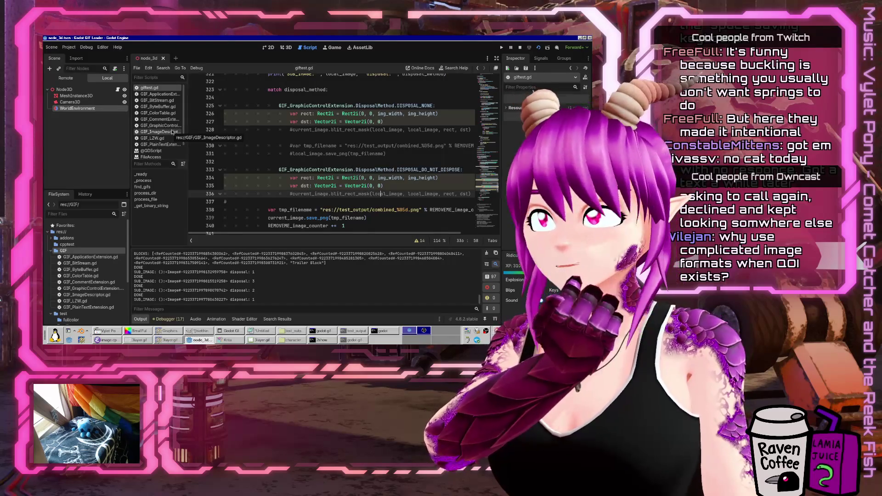
{"action": "left_click", "coordinate": [173, 132]}
{"action": "left_click", "coordinate": [166, 89]}
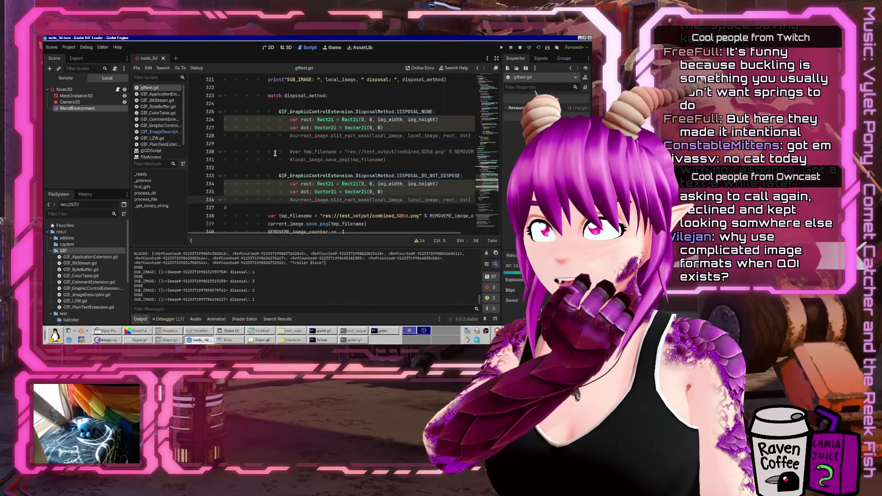
{"action": "left_click", "coordinate": [289, 137]}
{"action": "key", "text": "Delete"}
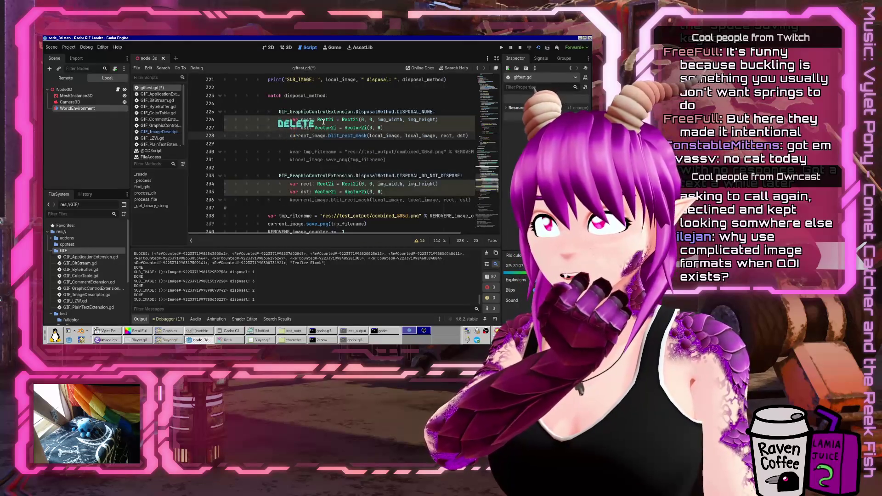
Uncomment the DISPOSAL_DO_NOT_DISPOSE blit_rect_mask call on line 336 and save the script
{"action": "key", "text": "Down"}
{"action": "key", "text": "Down"}
{"action": "key", "text": "Down"}
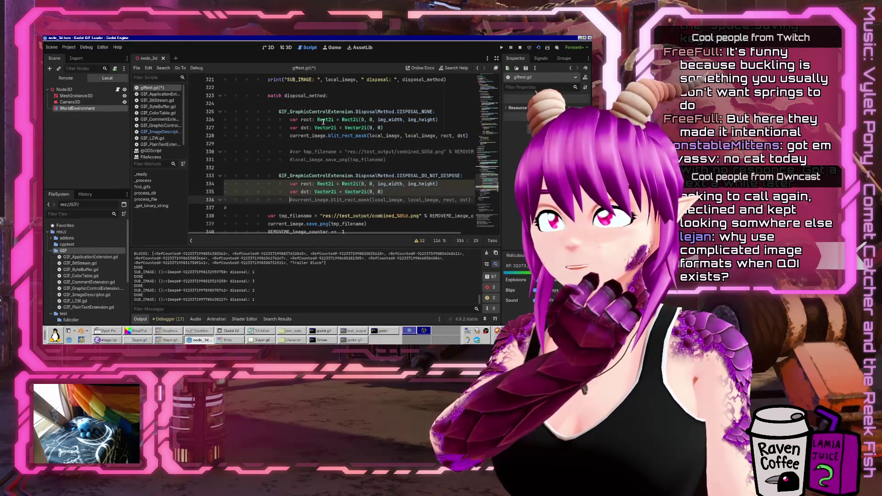
{"action": "left_click", "coordinate": [289, 331]}
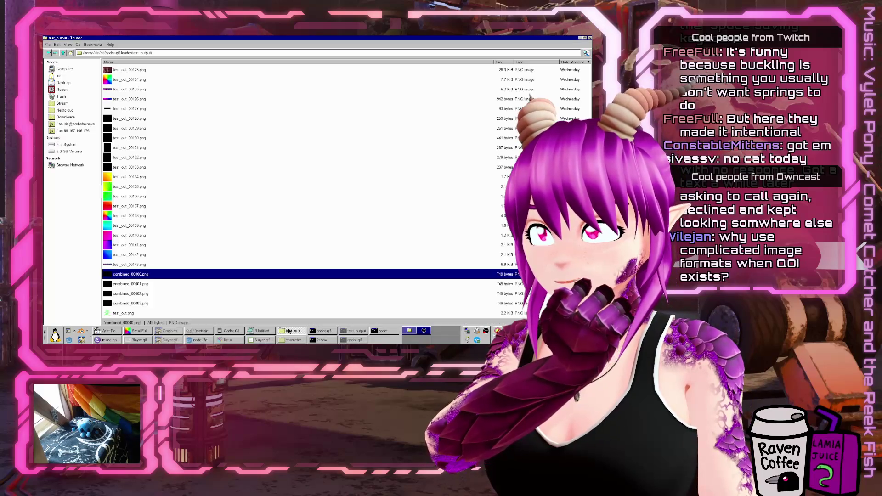
{"action": "left_click", "coordinate": [289, 331]}
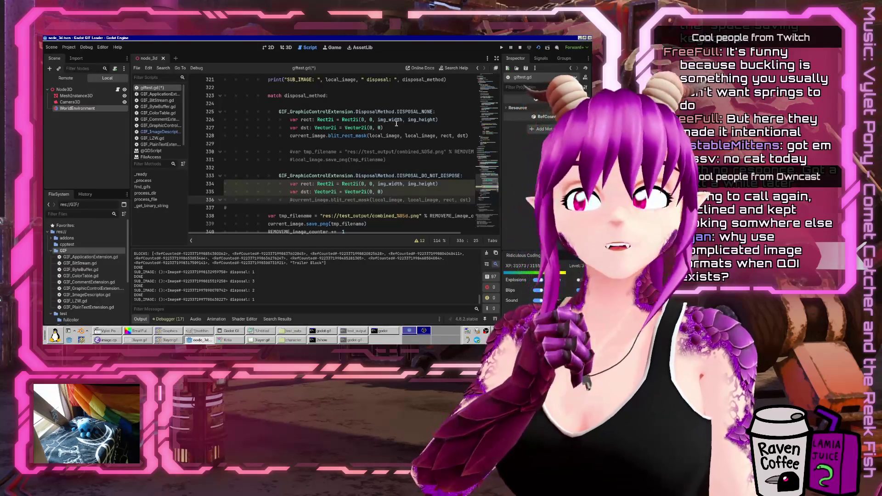
{"action": "key", "text": "ctrl+k"}
{"action": "key", "text": "ctrl+s"}
Run the project to regenerate the combined frames in test_output
{"action": "left_click", "coordinate": [502, 47]}
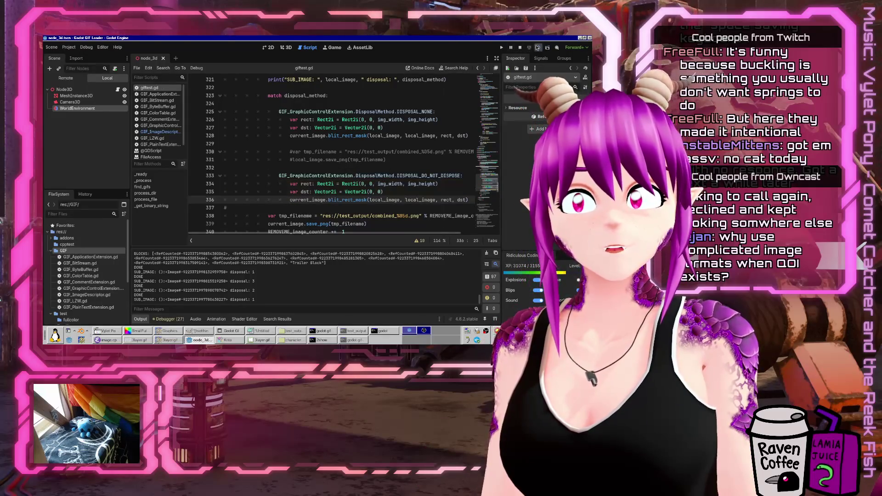
{"action": "left_click", "coordinate": [298, 332]}
{"action": "left_click", "coordinate": [300, 331]}
{"action": "left_click", "coordinate": [301, 330]}
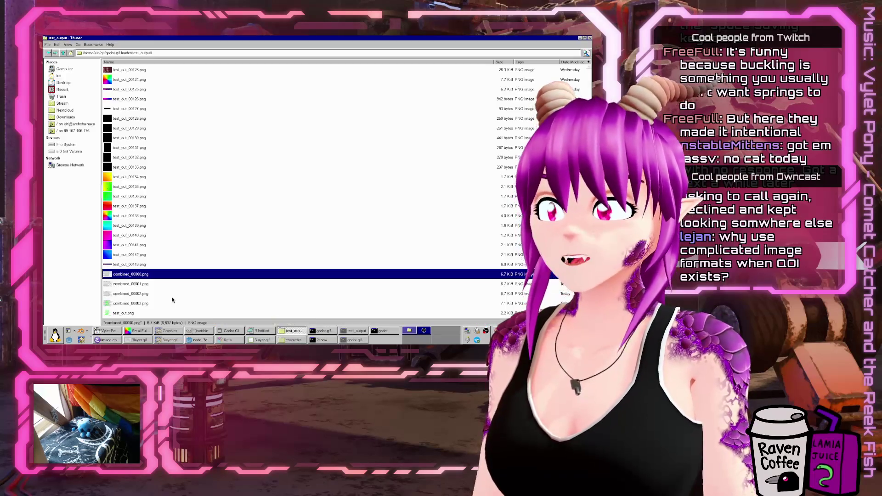
{"action": "right_click", "coordinate": [142, 275]}
{"action": "left_click", "coordinate": [180, 204]}
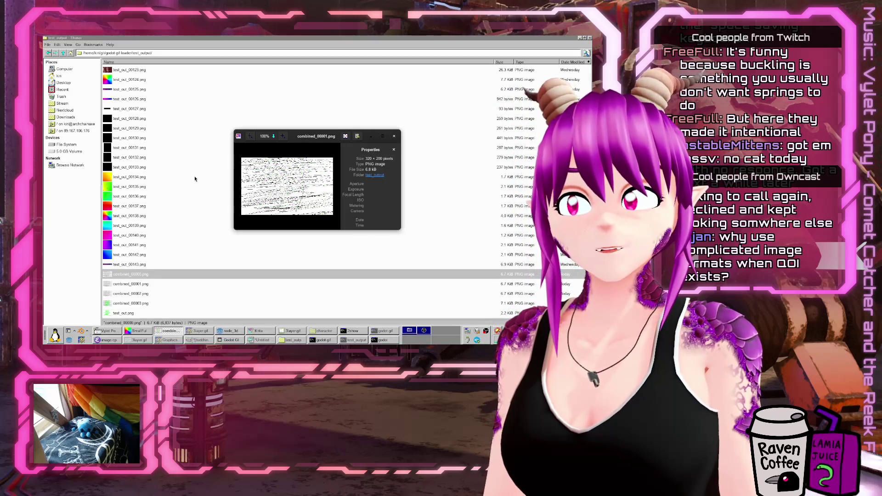
{"action": "key", "text": "Right"}
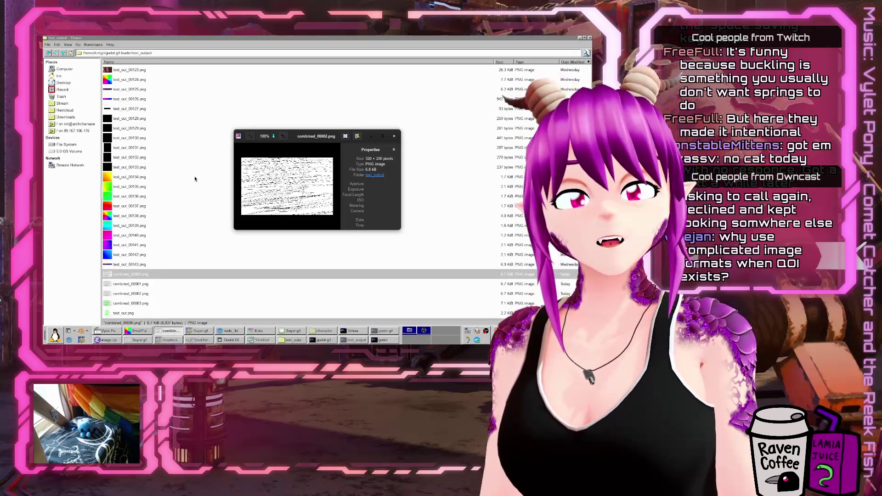
{"action": "left_click", "coordinate": [394, 137]}
{"action": "left_click", "coordinate": [296, 336]}
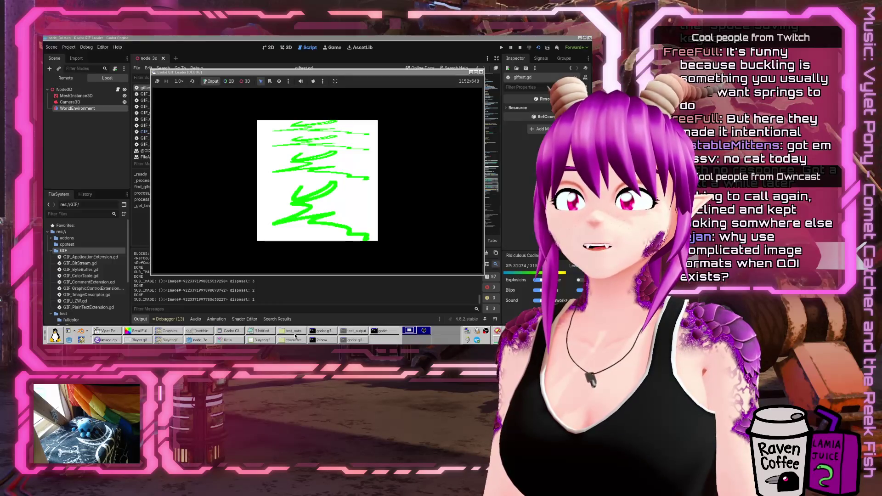
Open combined_00000.png from test_output in Eye of GNOME and step to combined_00003.png
{"action": "left_click", "coordinate": [331, 51]}
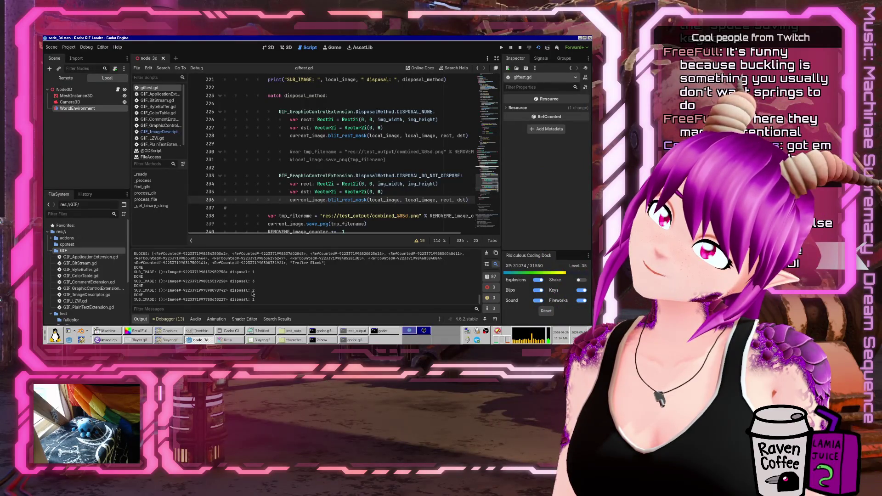
{"action": "scroll", "coordinate": [278, 167], "scroll_direction": "down", "scroll_amount": 3}
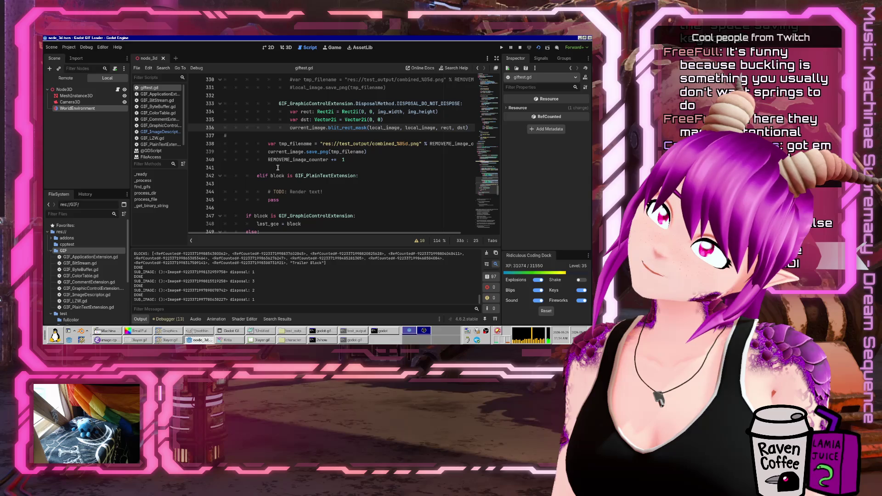
{"action": "scroll", "coordinate": [278, 167], "scroll_direction": "up", "scroll_amount": 2}
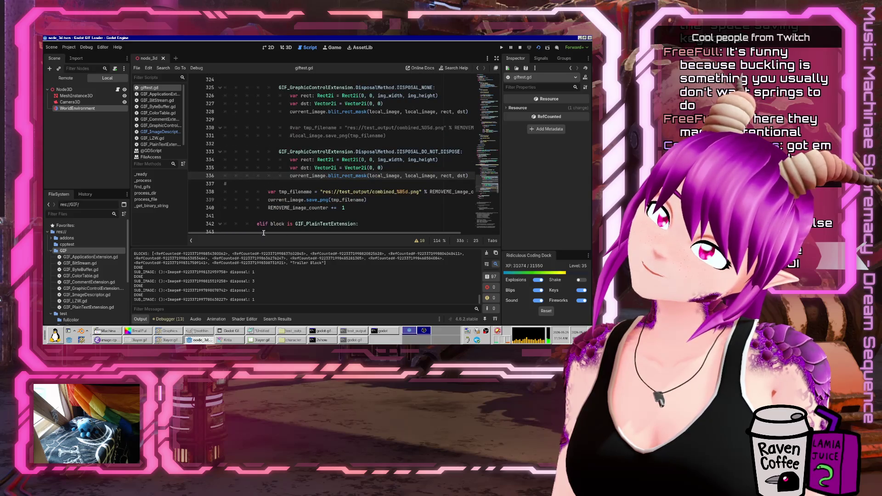
{"action": "left_click", "coordinate": [299, 332]}
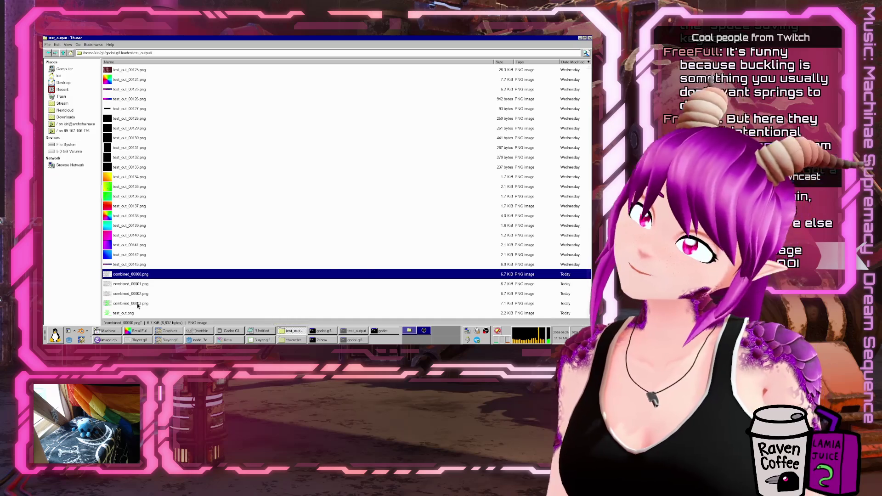
{"action": "right_click", "coordinate": [144, 278]}
{"action": "left_click", "coordinate": [181, 206]}
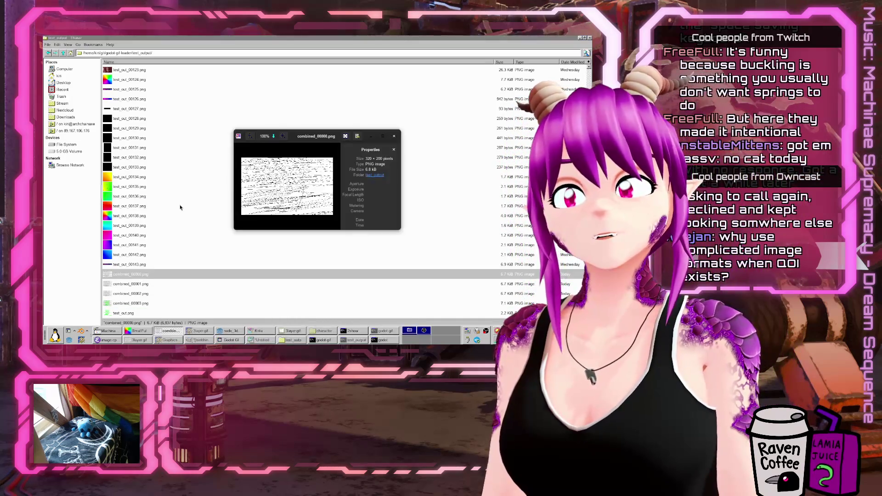
{"action": "key", "text": "Right"}
{"action": "key", "text": "Right"}
{"action": "key", "text": "Right"}
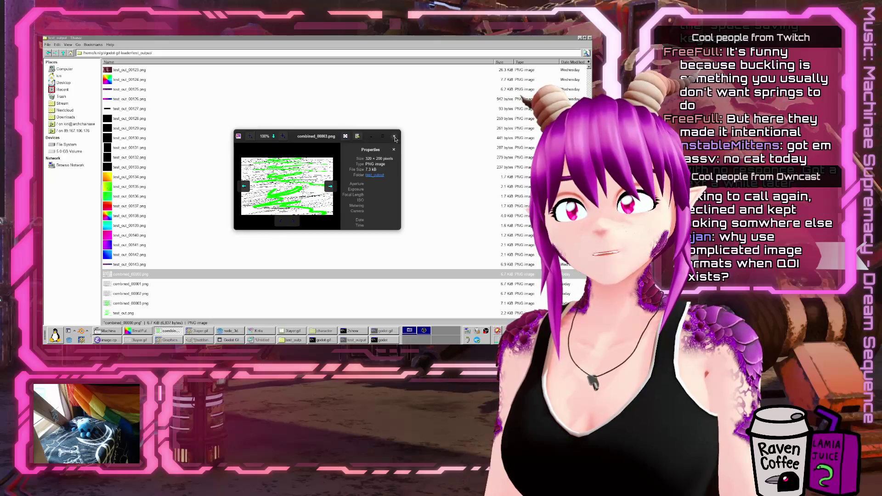
Close the viewer and delete the commented-out tmp_filename debug save lines under DISPOSAL_NONE
{"action": "left_click", "coordinate": [395, 137]}
{"action": "key", "text": "alt+Tab"}
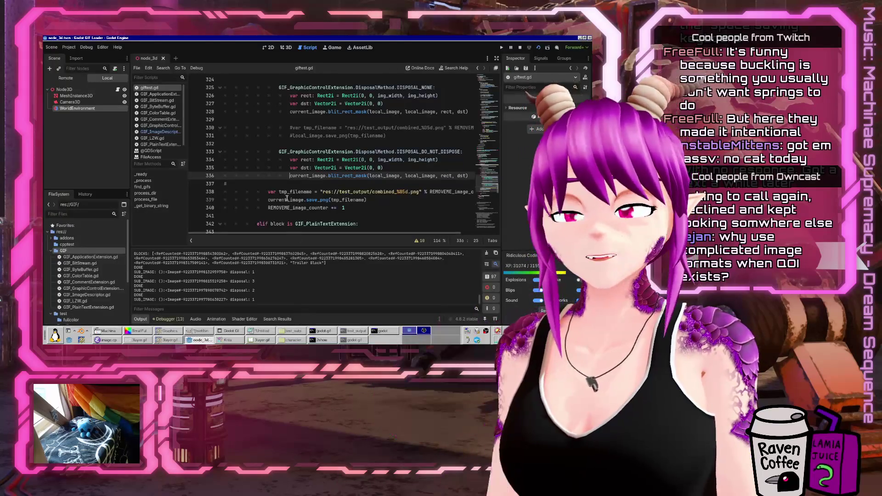
{"action": "scroll", "coordinate": [315, 198], "scroll_direction": "up", "scroll_amount": 2}
{"action": "key", "text": "Up"}
{"action": "key", "text": "Up"}
{"action": "key", "text": "Up"}
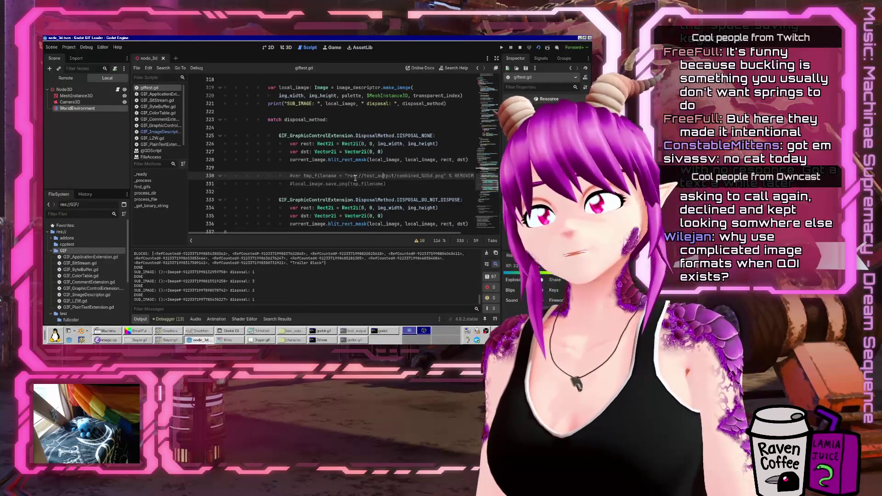
{"action": "key", "text": "shift+Down"}
{"action": "key", "text": "shift+Down"}
{"action": "key", "text": "shift+Down"}
{"action": "key", "text": "Delete"}
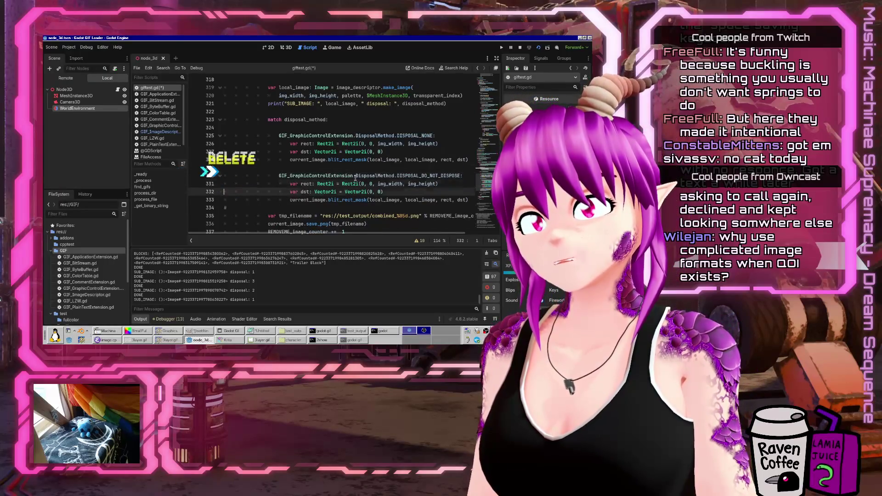
{"action": "key", "text": "Down"}
{"action": "key", "text": "Down"}
{"action": "key", "text": "Down"}
{"action": "key", "text": "End"}
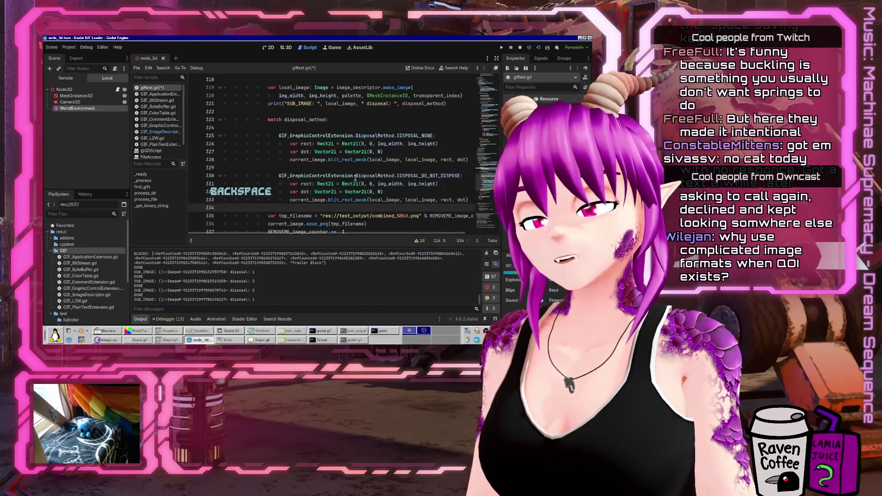
Insert indented blank lines before the tmp_filename line and save giftest.gd
{"action": "key", "text": "Return"}
{"action": "key", "text": "Return"}
{"action": "key", "text": "Up"}
{"action": "key", "text": "Tab"}
{"action": "key", "text": "Tab"}
{"action": "key", "text": "Tab"}
{"action": "key", "text": "ctrl+s"}
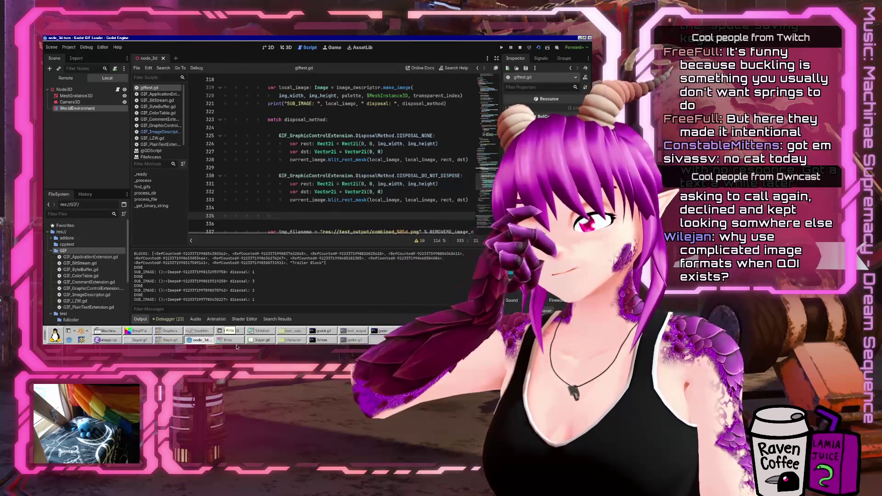
{"action": "left_click", "coordinate": [164, 334]}
Find 'dispo' in the GIF specification, read the Disposal Method values, then minimise Firefox
{"action": "scroll", "coordinate": [181, 276], "scroll_direction": "down", "scroll_amount": 5}
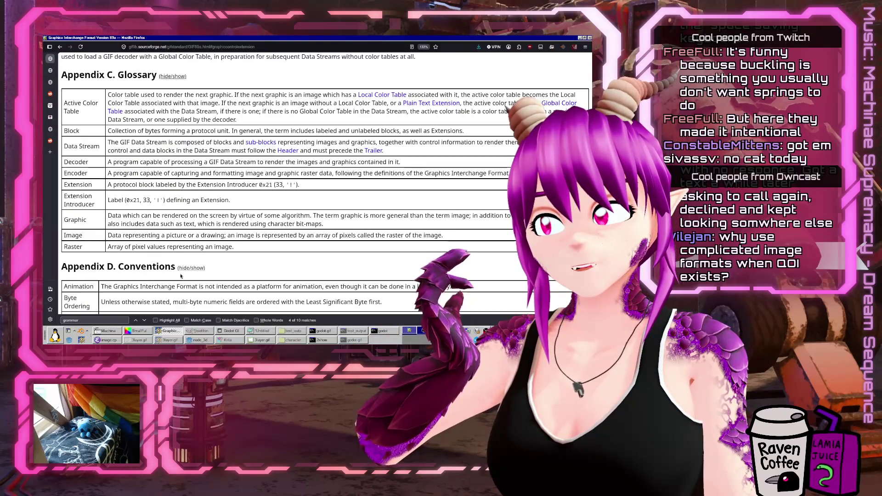
{"action": "scroll", "coordinate": [180, 275], "scroll_direction": "down", "scroll_amount": 3}
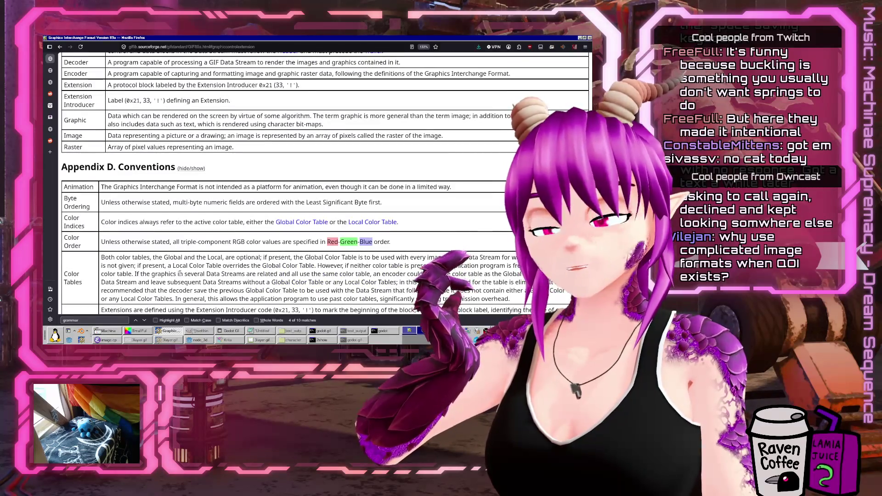
{"action": "scroll", "coordinate": [179, 273], "scroll_direction": "up", "scroll_amount": 15}
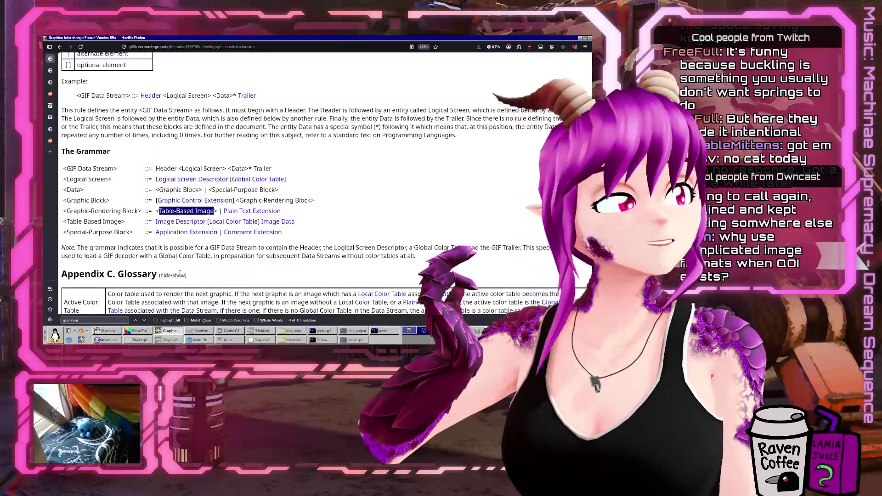
{"action": "scroll", "coordinate": [181, 274], "scroll_direction": "up", "scroll_amount": 6}
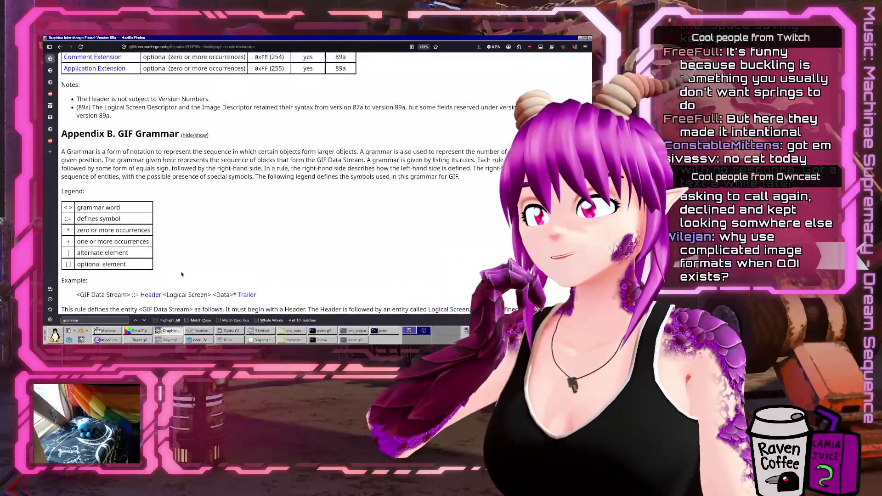
{"action": "scroll", "coordinate": [181, 275], "scroll_direction": "up", "scroll_amount": 5}
{"action": "scroll", "coordinate": [181, 275], "scroll_direction": "up", "scroll_amount": 2}
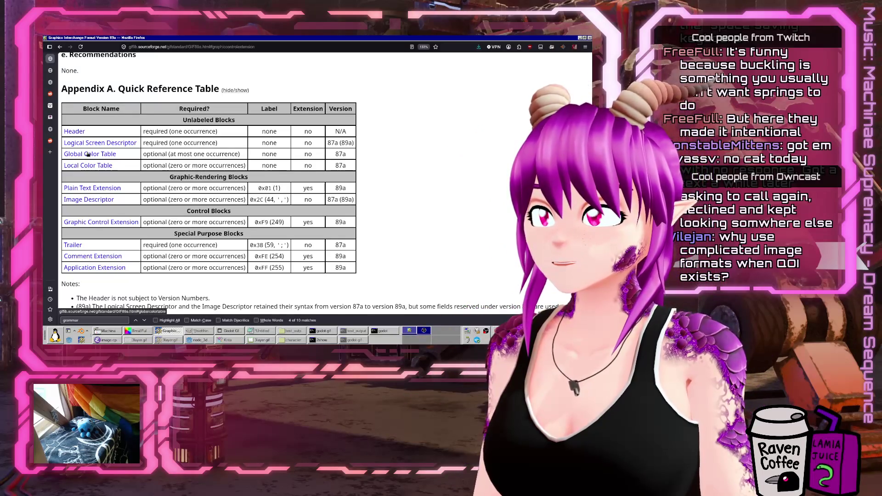
{"action": "scroll", "coordinate": [84, 199], "scroll_direction": "down", "scroll_amount": 15}
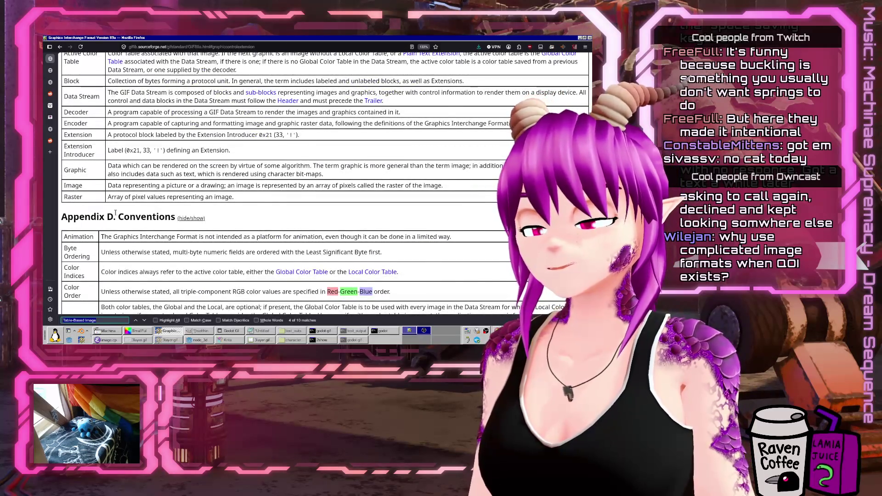
{"action": "type", "text": "disposal"}
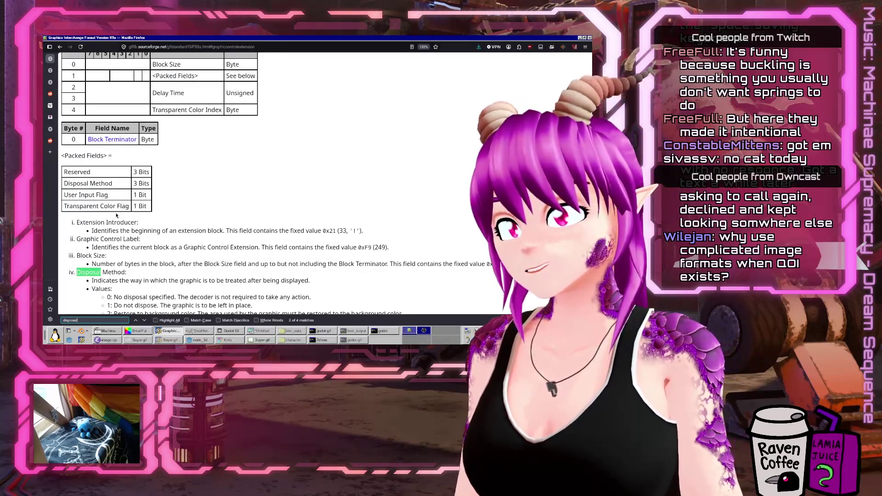
{"action": "scroll", "coordinate": [154, 269], "scroll_direction": "down", "scroll_amount": 3}
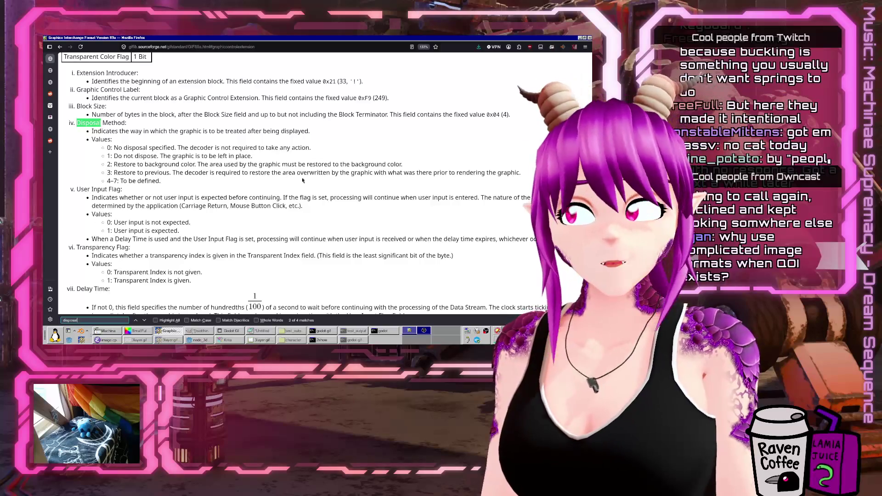
{"action": "left_click", "coordinate": [175, 332]}
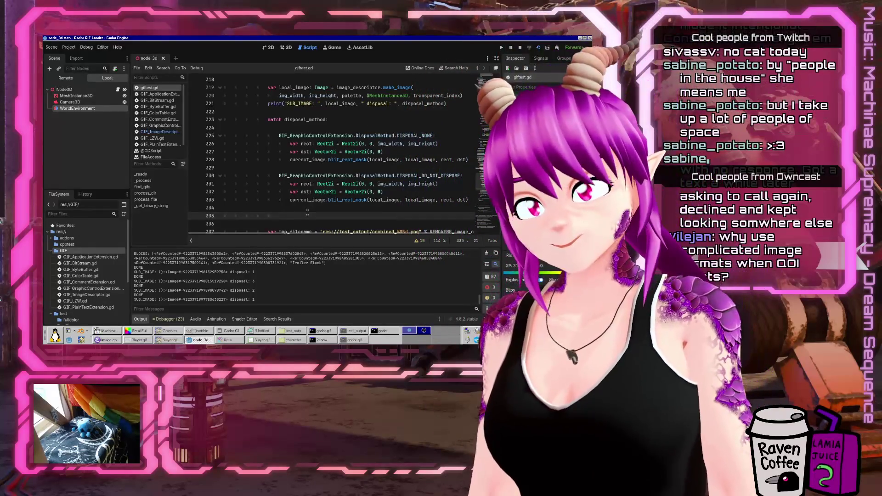
Add a DisposalMethod.DISPOSAL_RESTORE_TO_PREVIOUS: case line using the copied prefix and autocomplete
{"action": "key", "text": "Up"}
{"action": "key", "text": "Up"}
{"action": "key", "text": "Up"}
{"action": "key", "text": "ctrl+shift+Right"}
{"action": "key", "text": "ctrl+shift+Right"}
{"action": "key", "text": "ctrl+shift+Right"}
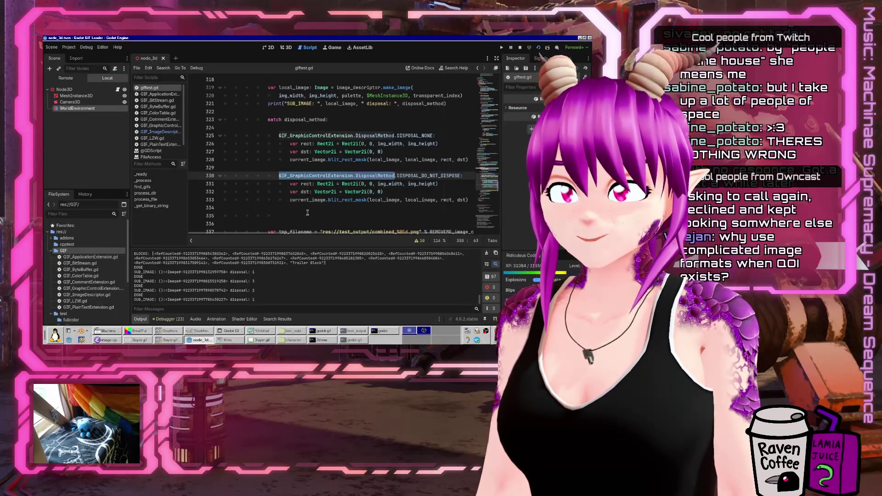
{"action": "key", "text": "Down"}
{"action": "key", "text": "Down"}
{"action": "key", "text": "Down"}
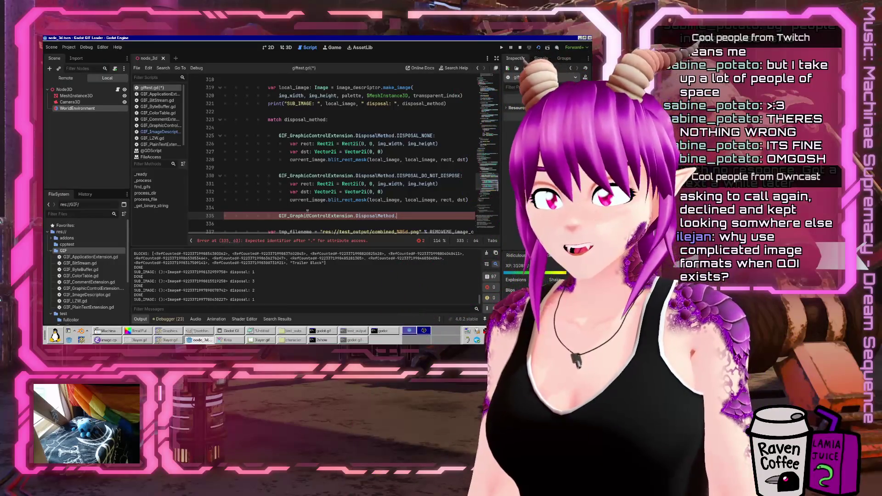
{"action": "type", "text": "DISP"}
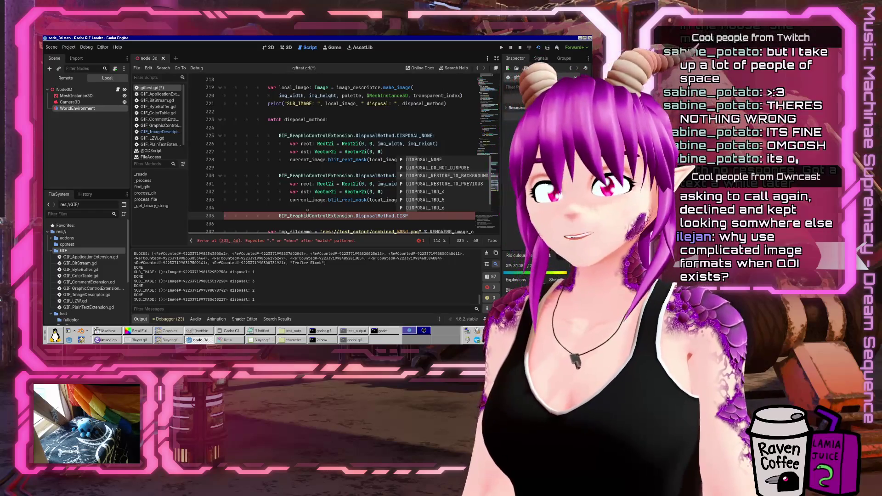
{"action": "key", "text": "Down"}
{"action": "key", "text": "Return"}
{"action": "type", "text": ":"}
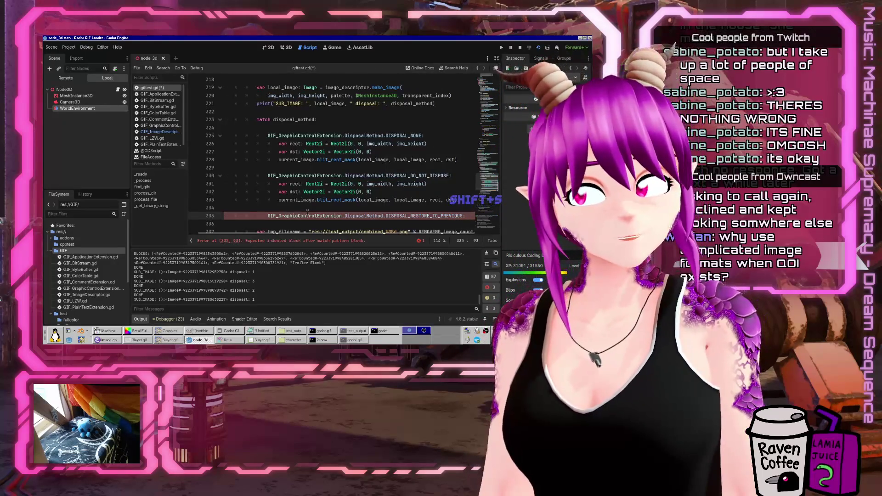
{"action": "key", "text": "Return"}
Copy the DO_NOT_DISPOSE case body into the new restore-to-previous case
{"action": "key", "text": "Tab"}
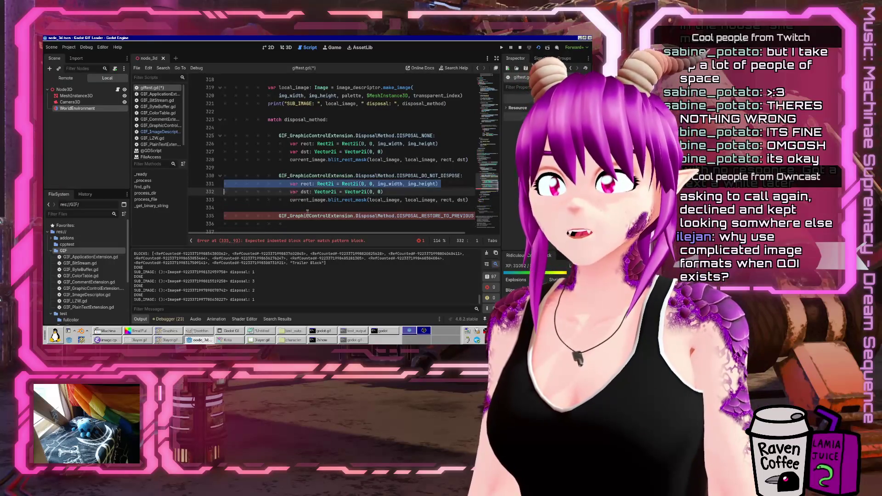
{"action": "key", "text": "shift+Down"}
{"action": "key", "text": "shift+Down"}
{"action": "key", "text": "ctrl+c"}
{"action": "key", "text": "Down"}
{"action": "key", "text": "Down"}
{"action": "key", "text": "ctrl+v"}
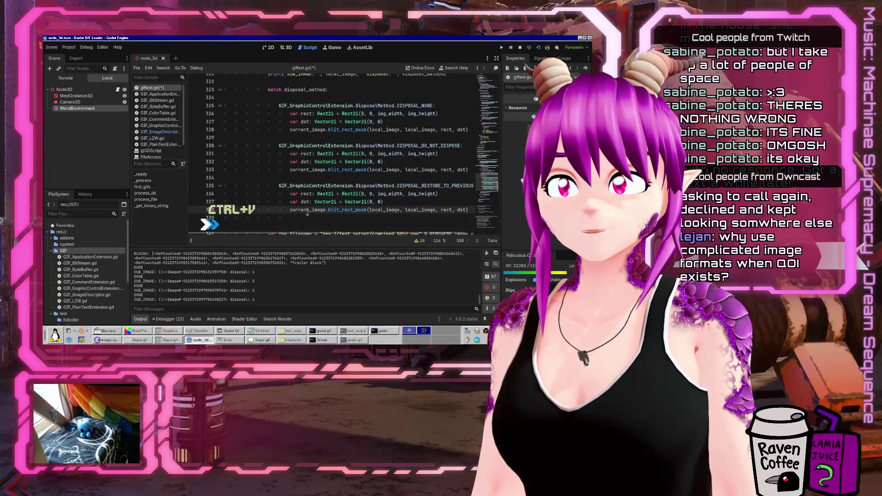
{"action": "key", "text": "Return"}
Move the var rect and dst declarations from the case up above the match statement
{"action": "key", "text": "Up"}
{"action": "key", "text": "Up"}
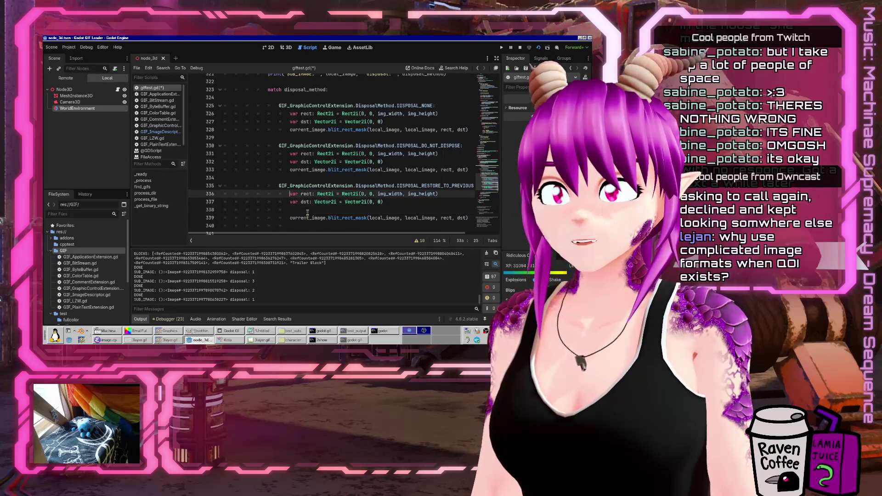
{"action": "key", "text": "shift+Down"}
{"action": "key", "text": "shift+Down"}
{"action": "key", "text": "Delete"}
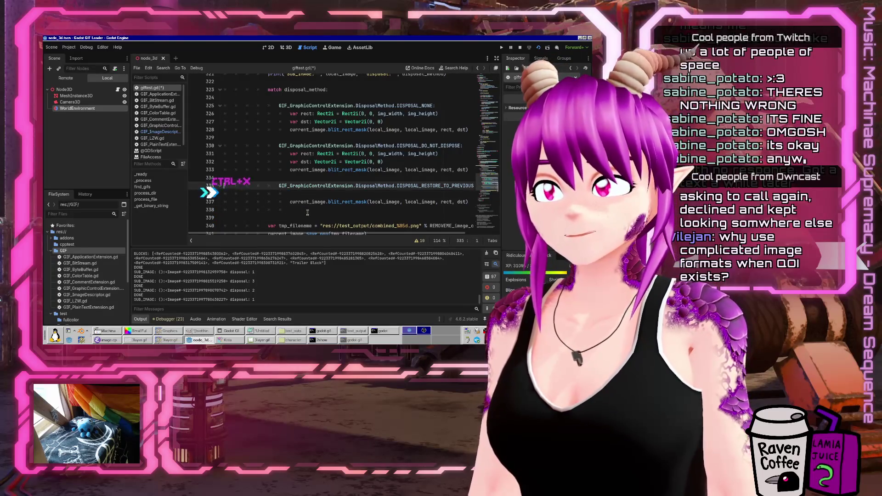
{"action": "key", "text": "Up"}
{"action": "key", "text": "Up"}
{"action": "key", "text": "Up"}
{"action": "key", "text": "Home"}
{"action": "key", "text": "Up"}
{"action": "key", "text": "Up"}
{"action": "key", "text": "Up"}
{"action": "key", "text": "ctrl+v"}
{"action": "key", "text": "shift+Up"}
{"action": "key", "text": "shift+Up"}
Dedent the rect and dst declarations to the match statement's level
{"action": "key", "text": "shift+Tab"}
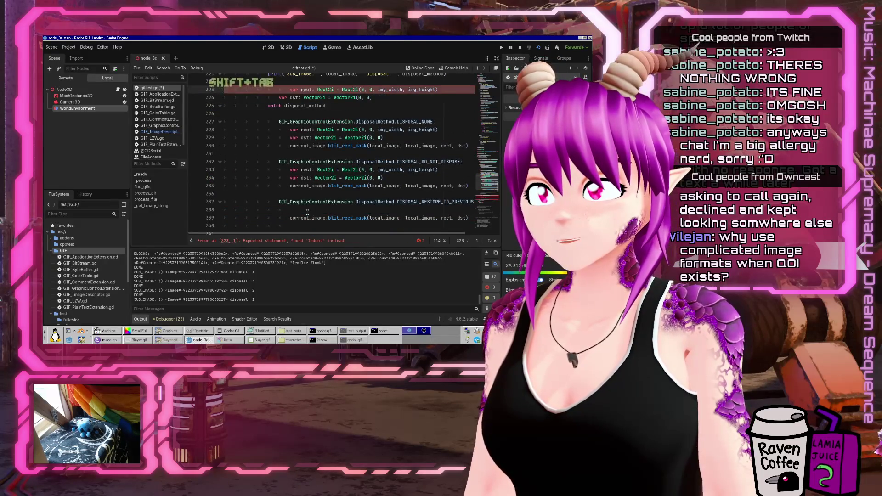
{"action": "key", "text": "shift+Tab"}
{"action": "key", "text": "Right"}
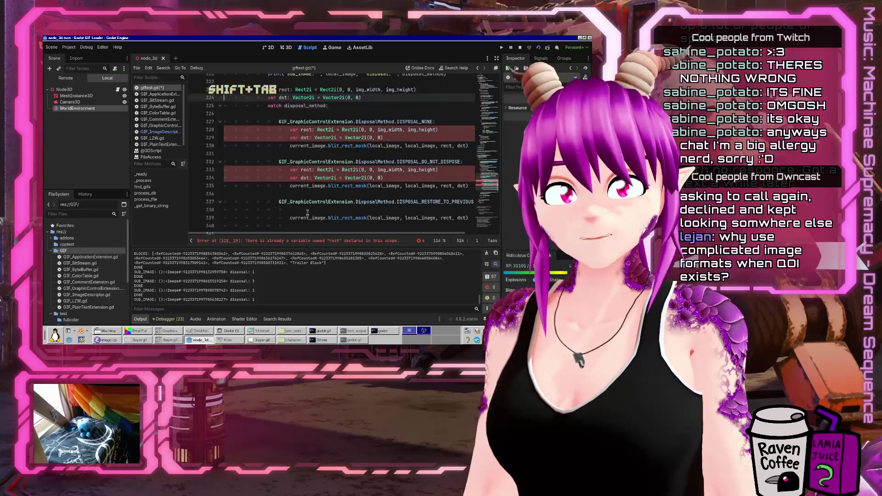
{"action": "key", "text": "Return"}
{"action": "key", "text": "BackSpace"}
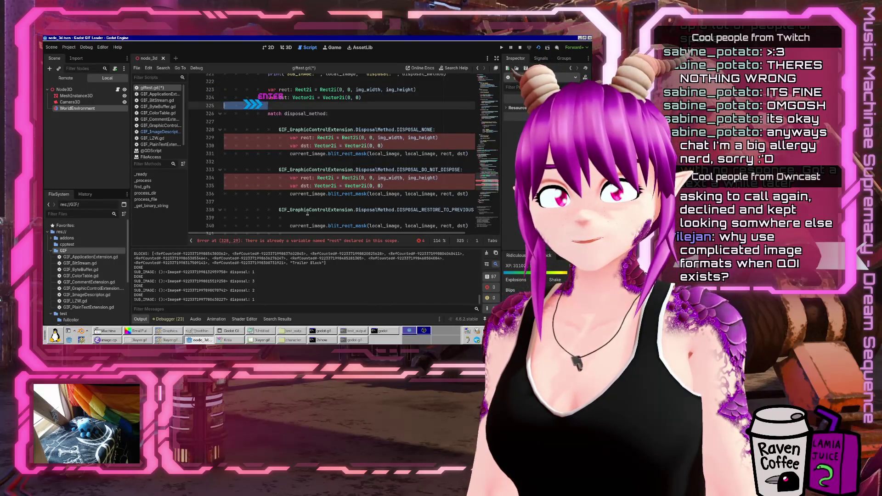
Delete the duplicate rect and dst declarations from the DISPOSAL_NONE and DO_NOT_DISPOSE cases
{"action": "key", "text": "Down"}
{"action": "key", "text": "Down"}
{"action": "key", "text": "Down"}
{"action": "key", "text": "shift+Down"}
{"action": "key", "text": "shift+Down"}
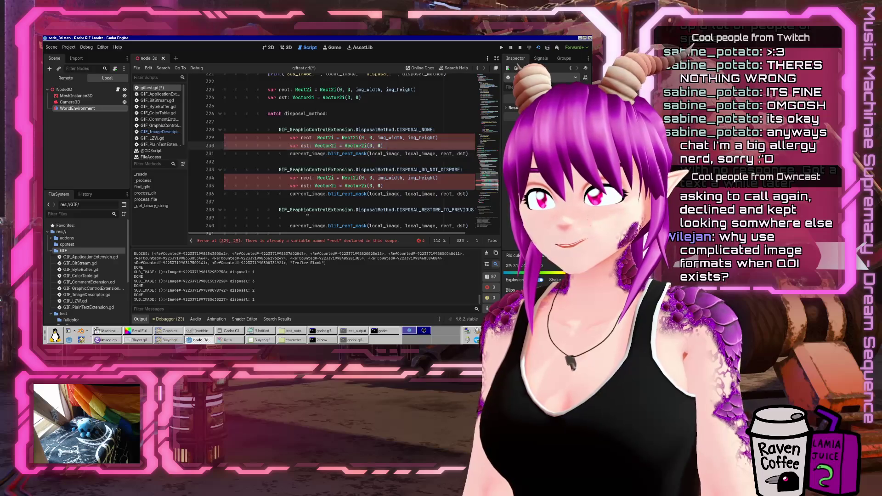
{"action": "key", "text": "Delete"}
{"action": "key", "text": "Down"}
{"action": "key", "text": "Down"}
{"action": "key", "text": "Down"}
{"action": "key", "text": "shift+Down"}
{"action": "key", "text": "shift+Down"}
{"action": "key", "text": "Delete"}
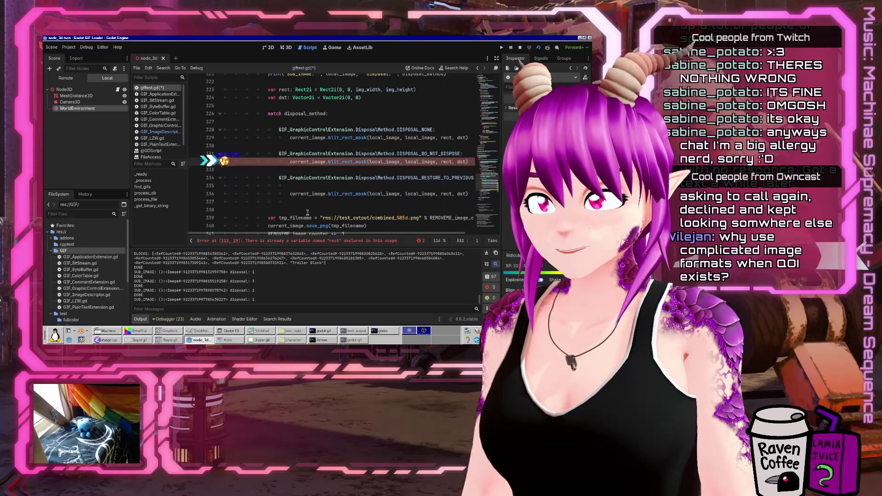
{"action": "key", "text": "Down"}
{"action": "key", "text": "Down"}
{"action": "key", "text": "Down"}
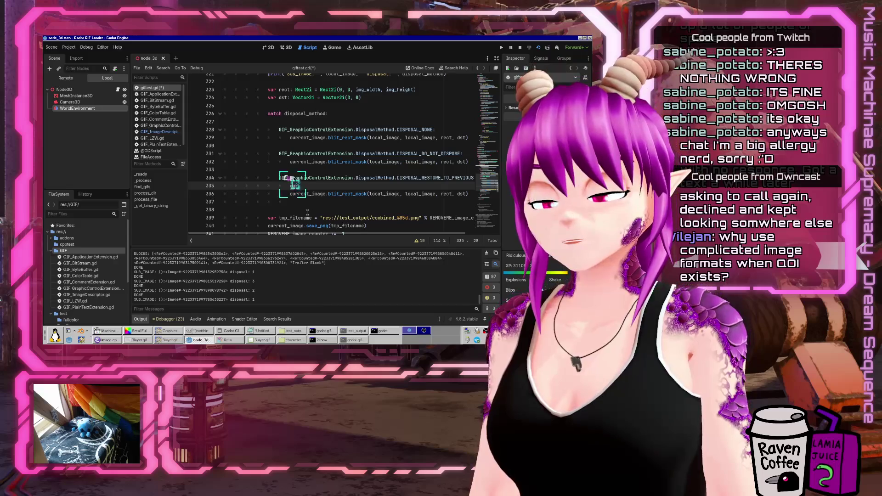
Add var temp_image: Image = current_image.duplicate() in the restore-to-previous case
{"action": "type", "text": "im"}
{"action": "key", "text": "BackSpace"}
{"action": "type", "text": "mage."}
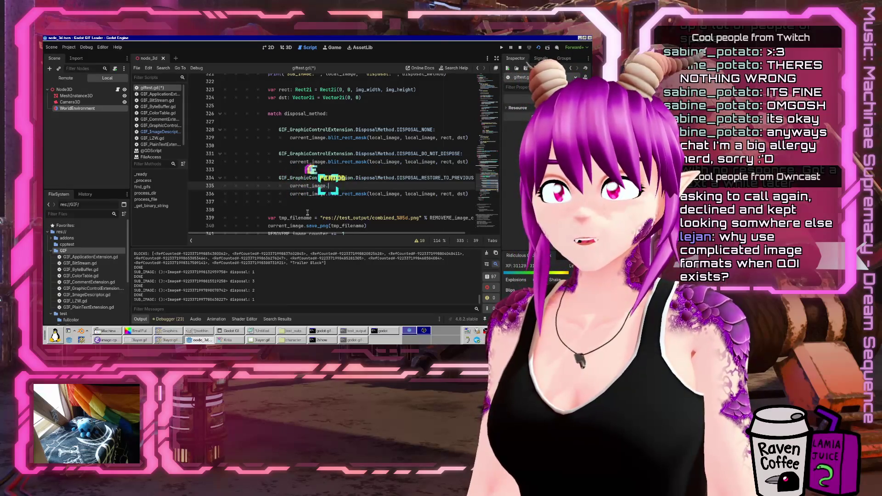
{"action": "type", "text": "dup"}
{"action": "key", "text": "Tab"}
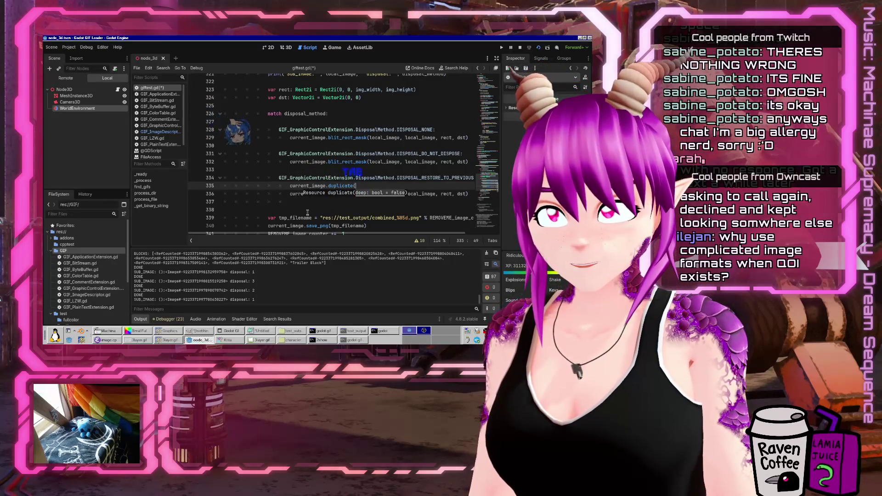
{"action": "type", "text": ")"}
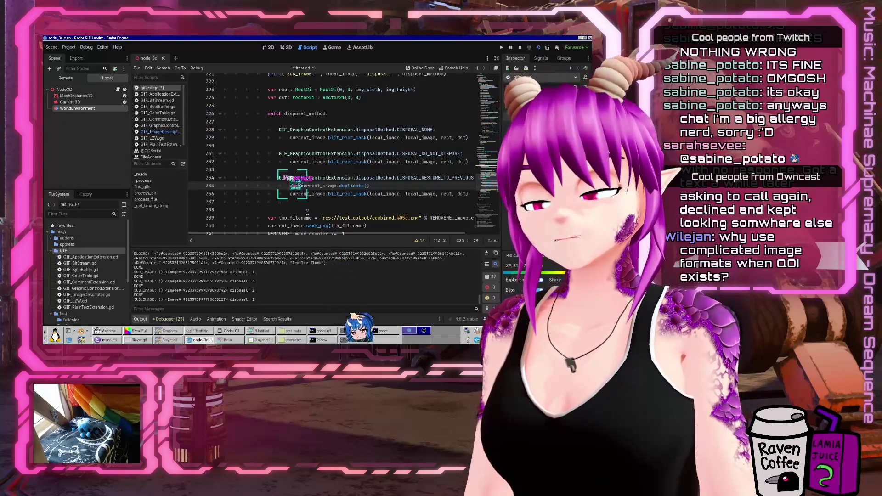
{"action": "type", "text": "var "}
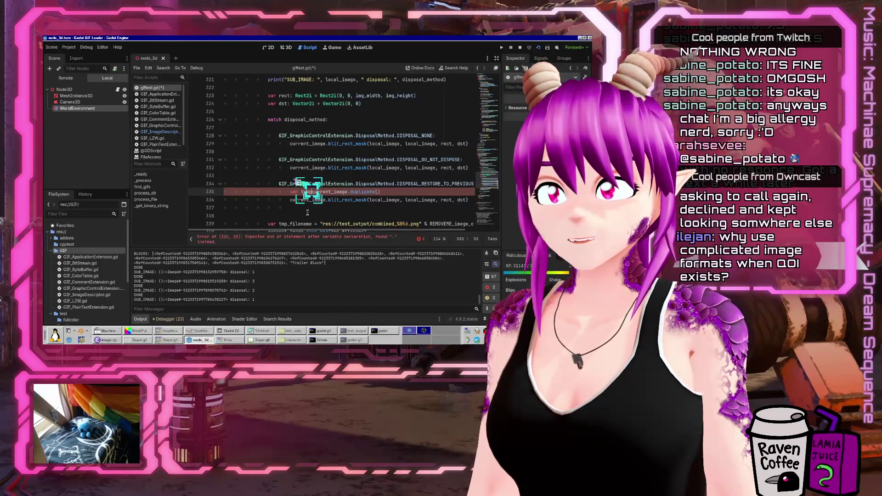
{"action": "type", "text": "temp_image ="}
{"action": "key", "text": "ctrl+Right"}
{"action": "type", "text": ": Image"}
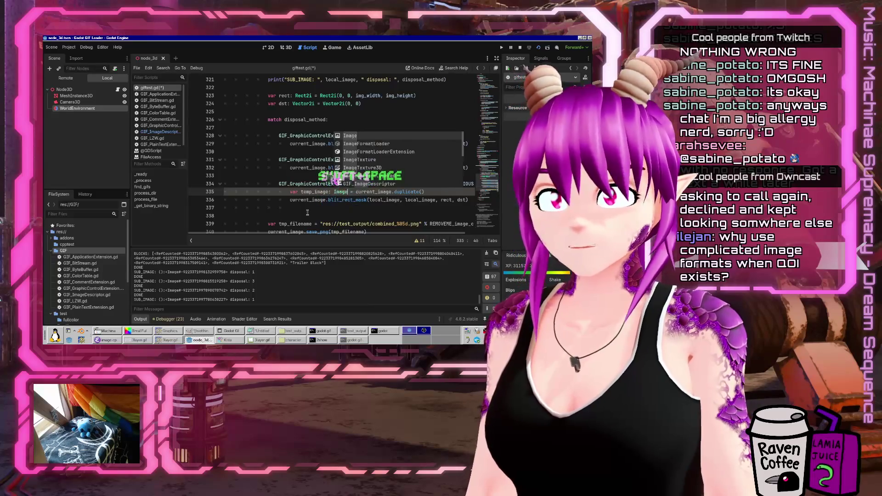
{"action": "key", "text": "Escape"}
Make that case's blit_rect_mask call target temp_image and remove an extra blank line
{"action": "key", "text": "Down"}
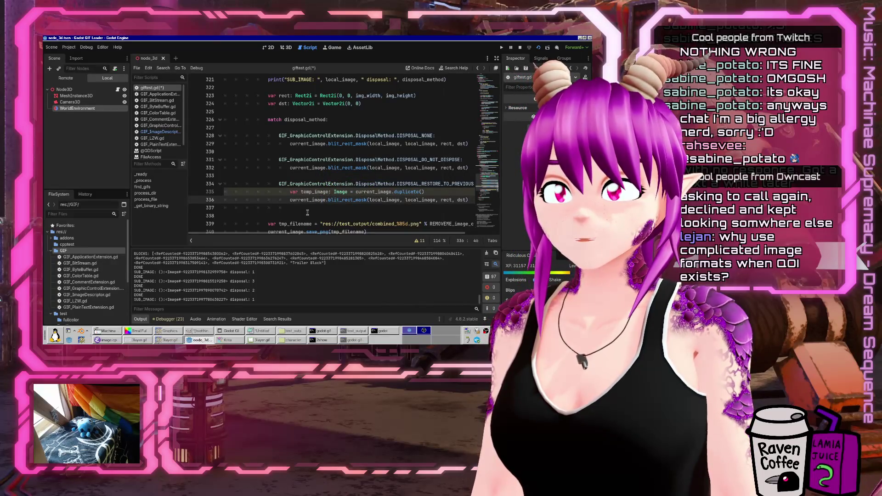
{"action": "key", "text": "ctrl+shift+Right"}
{"action": "type", "text": "temp_image"}
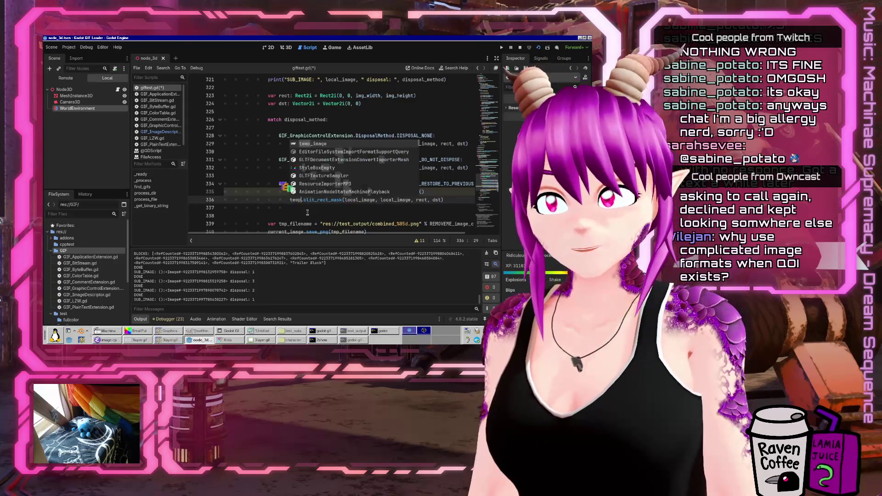
{"action": "key", "text": "End"}
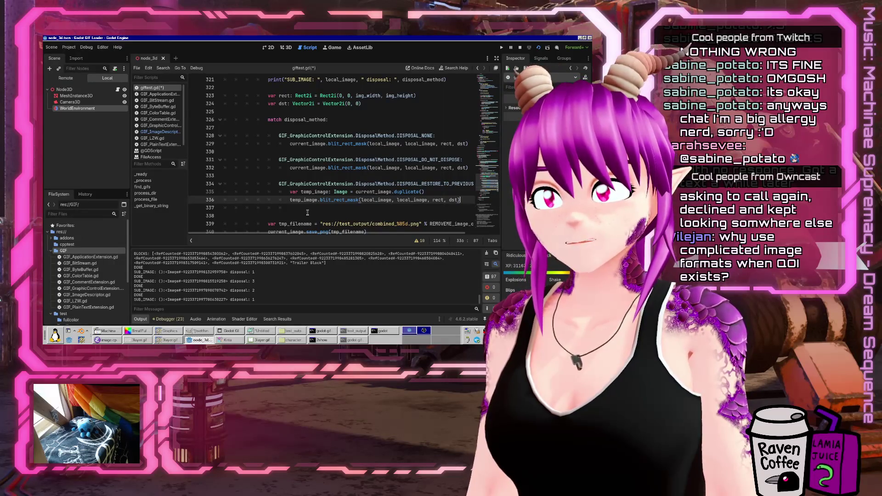
{"action": "key", "text": "Down"}
{"action": "key", "text": "Down"}
{"action": "key", "text": "Down"}
{"action": "key", "text": "Delete"}
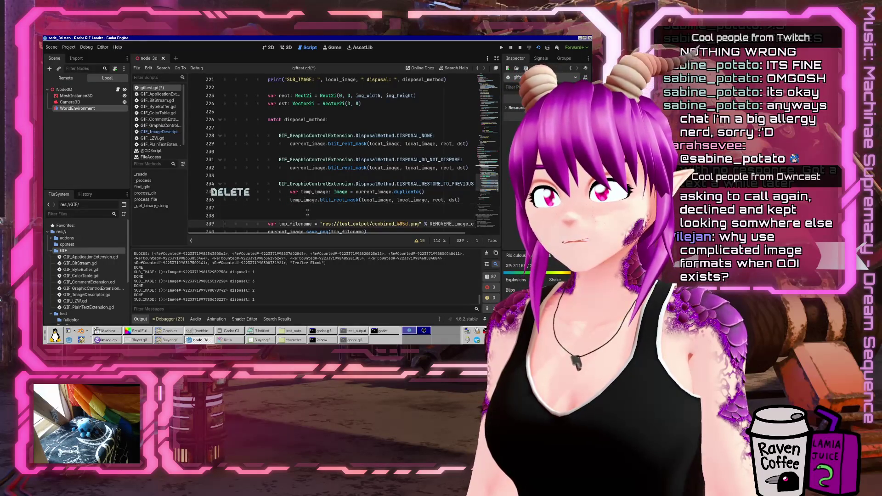
Scroll up to the REMOVEME_image_counter line near where current_image is filled with Color(0.0, 0.0, 0.0, 1.0)
{"action": "left_click", "coordinate": [308, 213]}
{"action": "scroll", "coordinate": [299, 148], "scroll_direction": "up", "scroll_amount": 7}
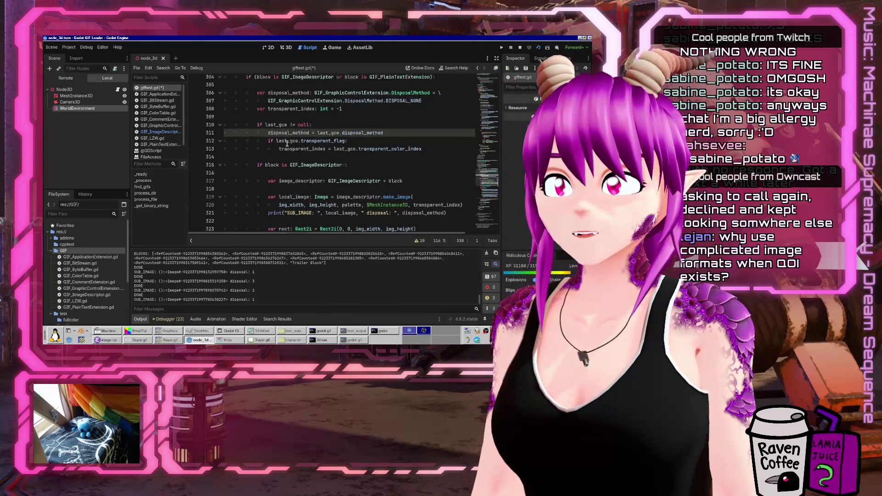
{"action": "scroll", "coordinate": [285, 143], "scroll_direction": "up", "scroll_amount": 3}
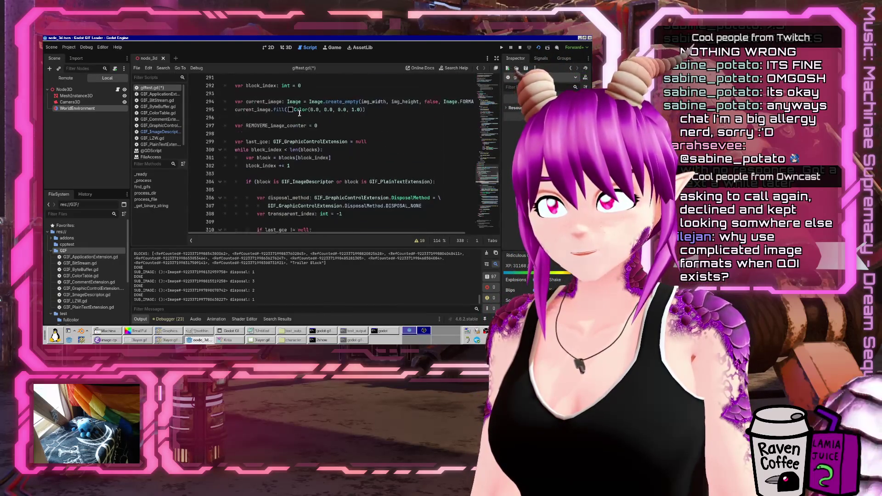
{"action": "left_click", "coordinate": [350, 133]}
{"action": "left_click", "coordinate": [349, 125]}
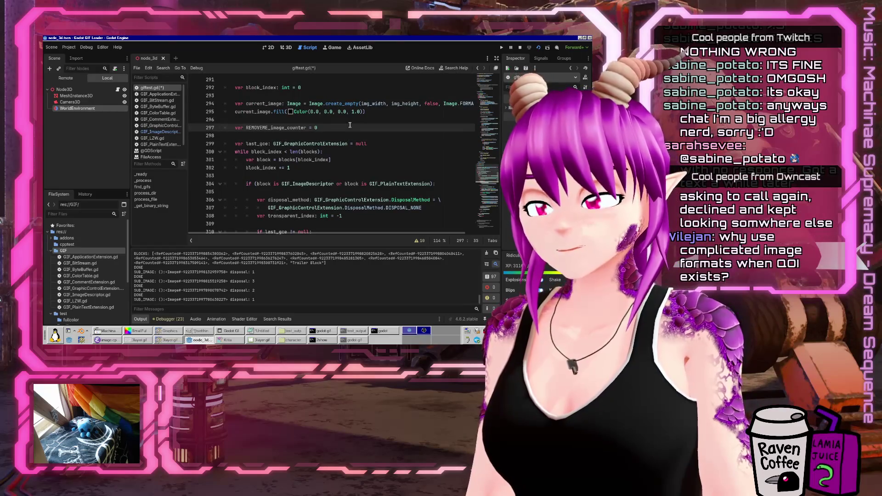
{"action": "scroll", "coordinate": [348, 131], "scroll_direction": "up", "scroll_amount": 1}
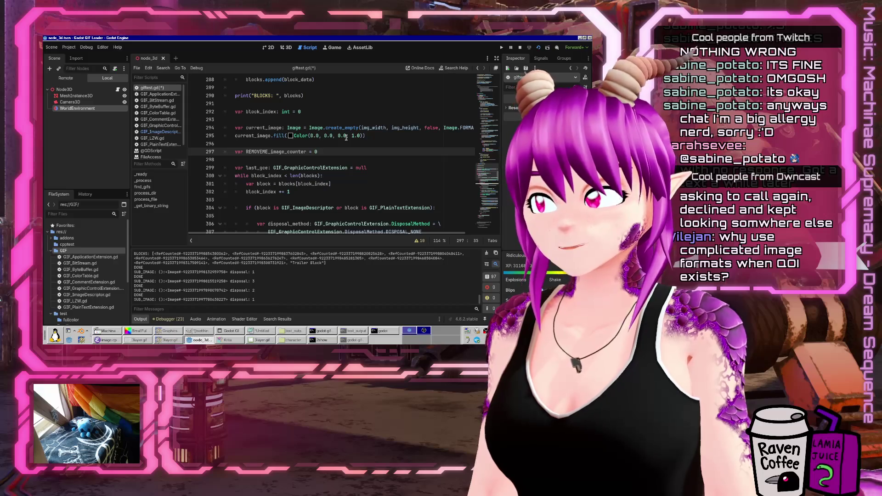
Declare var output_frames: Array[Image] on a new line below the current_image fill
{"action": "key", "text": "Return"}
{"action": "key", "text": "Return"}
{"action": "type", "text": "var "}
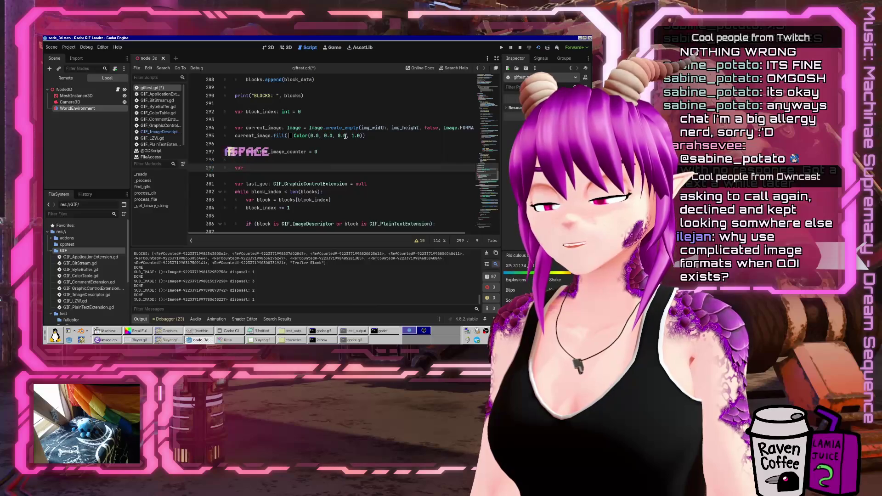
{"action": "type", "text": "output_images"}
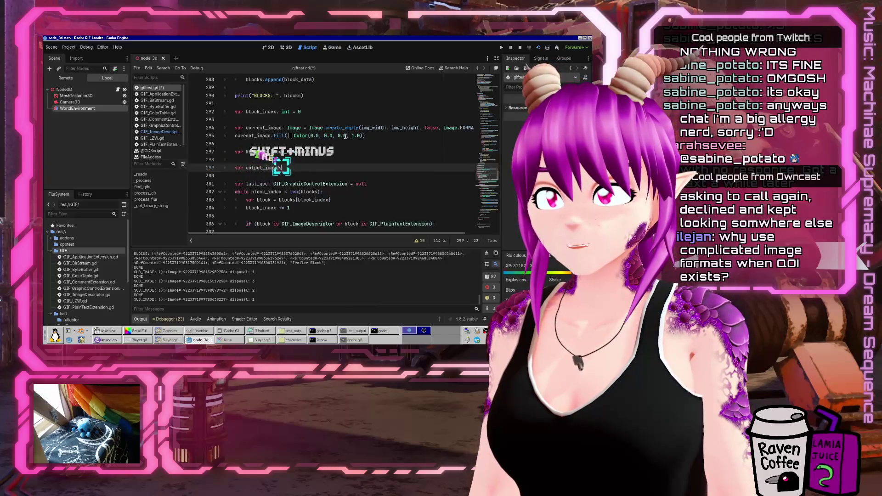
{"action": "key", "text": "ctrl+shift+Left"}
{"action": "type", "text": "tput_frames: Array[Image]"}
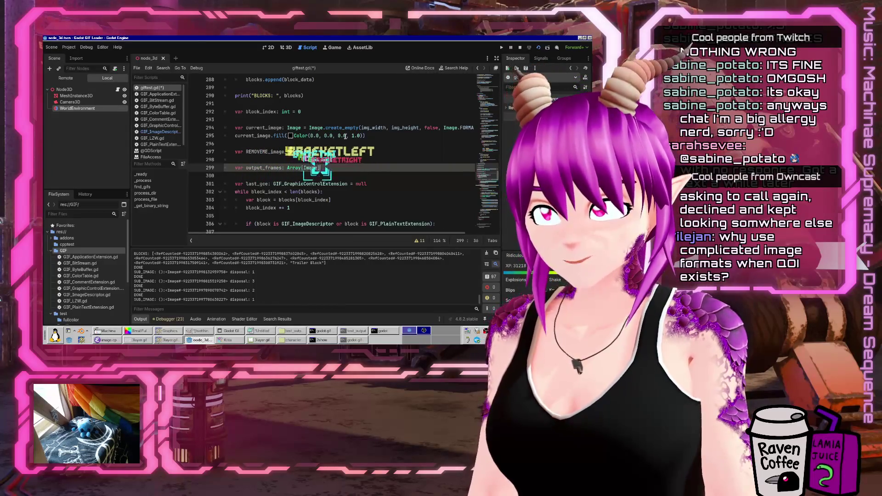
{"action": "key", "text": "Down"}
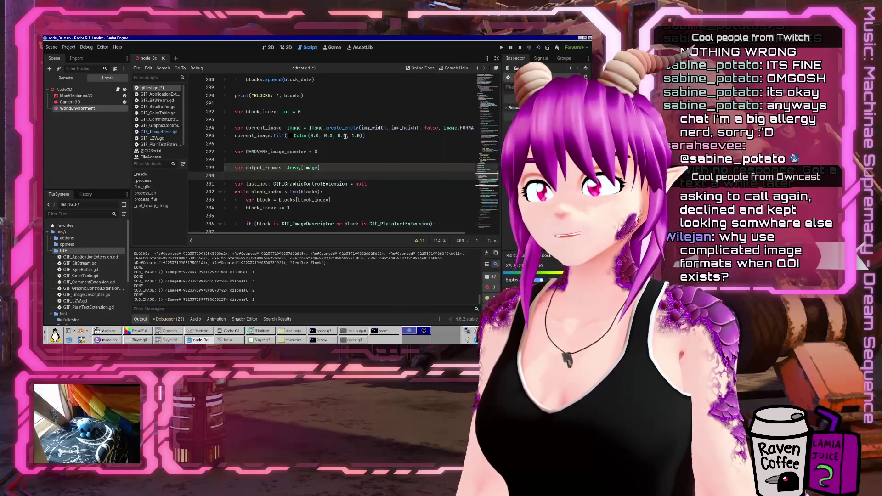
{"action": "left_click", "coordinate": [271, 167]}
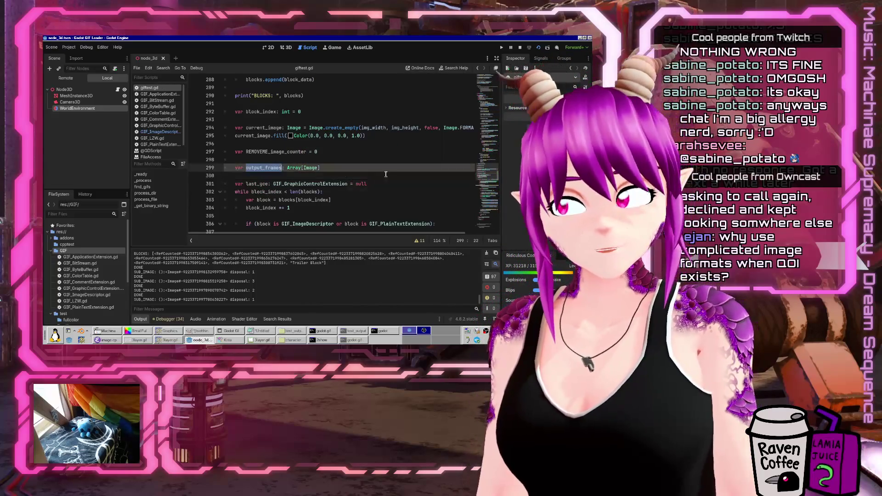
{"action": "scroll", "coordinate": [321, 180], "scroll_direction": "down", "scroll_amount": 10}
{"action": "scroll", "coordinate": [327, 185], "scroll_direction": "down", "scroll_amount": 3}
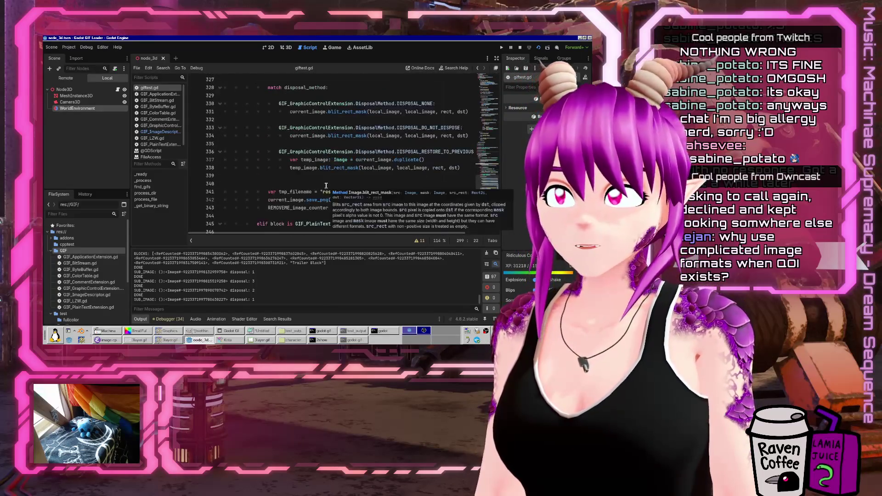
Add output_frames.append(current_image) to the DISPOSAL_NONE branch
{"action": "left_click", "coordinate": [340, 116]}
{"action": "key", "text": "Up"}
{"action": "key", "text": "End"}
{"action": "key", "text": "Return"}
{"action": "type", "text": "output_frames.app"}
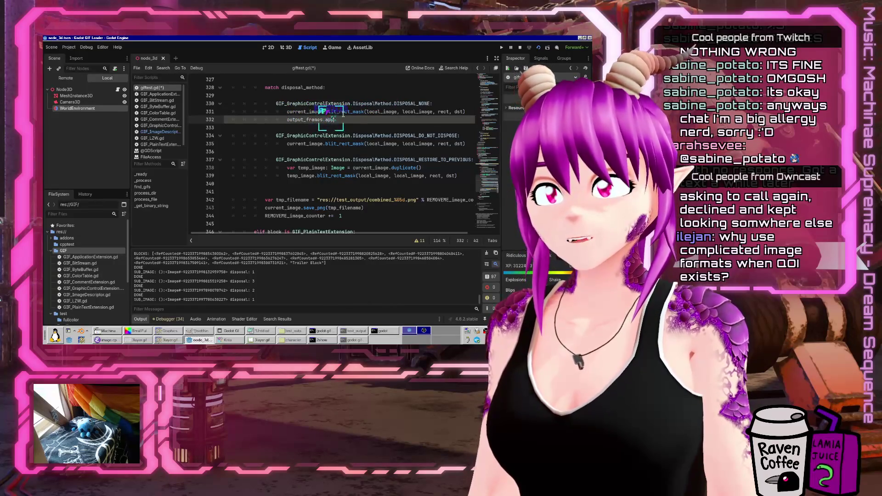
{"action": "type", "text": "end(cur"}
{"action": "key", "text": "Return"}
Paste the same append line into the DO_NOT_DISPOSE branch
{"action": "key", "text": "ctrl+c"}
{"action": "key", "text": "Down"}
{"action": "key", "text": "Down"}
{"action": "key", "text": "End"}
{"action": "key", "text": "Return"}
{"action": "key", "text": "ctrl+v"}
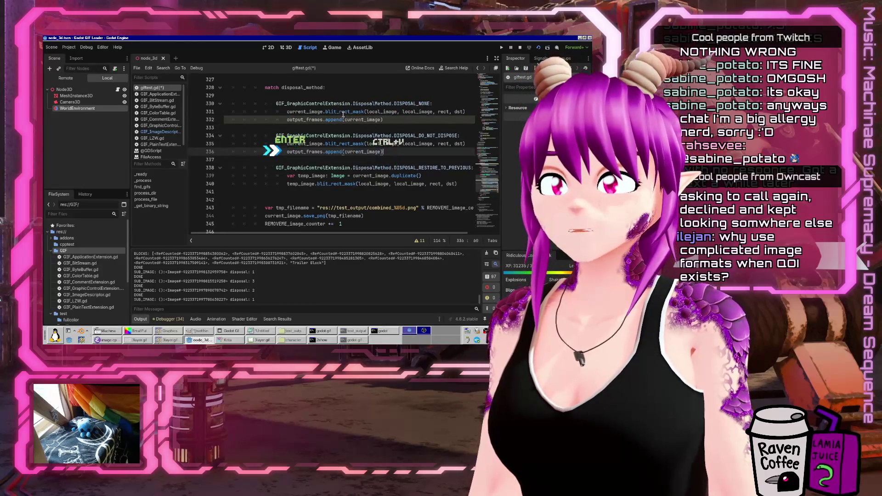
Add output_frames.append(temp_image) to the RESTORE_TO_PREVIOUS branch and save giftest.gd
{"action": "key", "text": "Down"}
{"action": "key", "text": "Down"}
{"action": "key", "text": "Down"}
{"action": "key", "text": "End"}
{"action": "key", "text": "Return"}
{"action": "key", "text": "ctrl+v"}
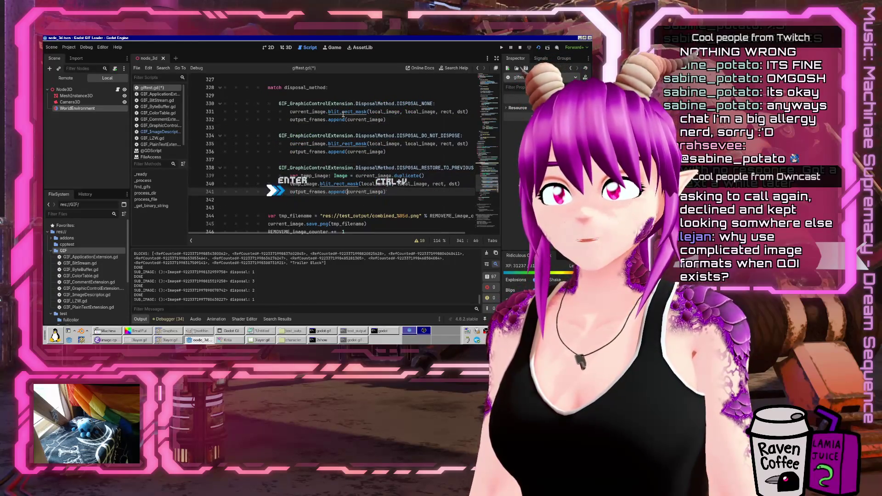
{"action": "key", "text": "ctrl+Delete"}
{"action": "type", "text": "temp_image"}
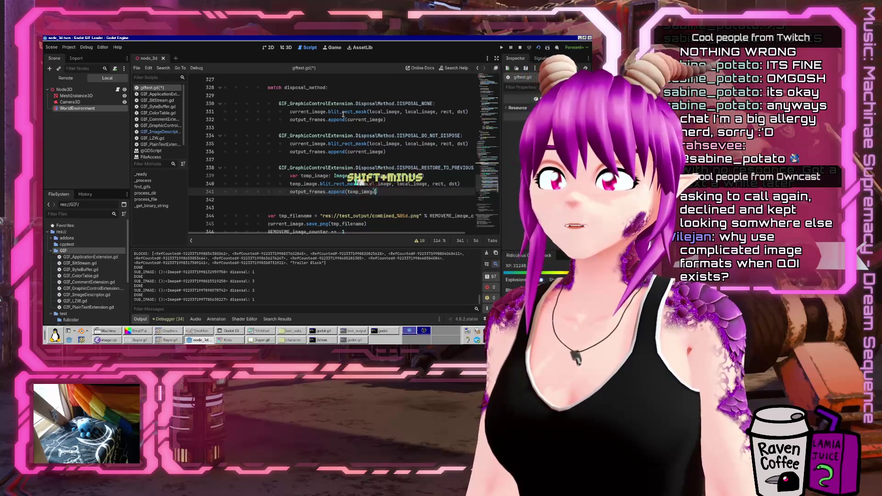
{"action": "key", "text": "ctrl+s"}
{"action": "key", "text": "Down"}
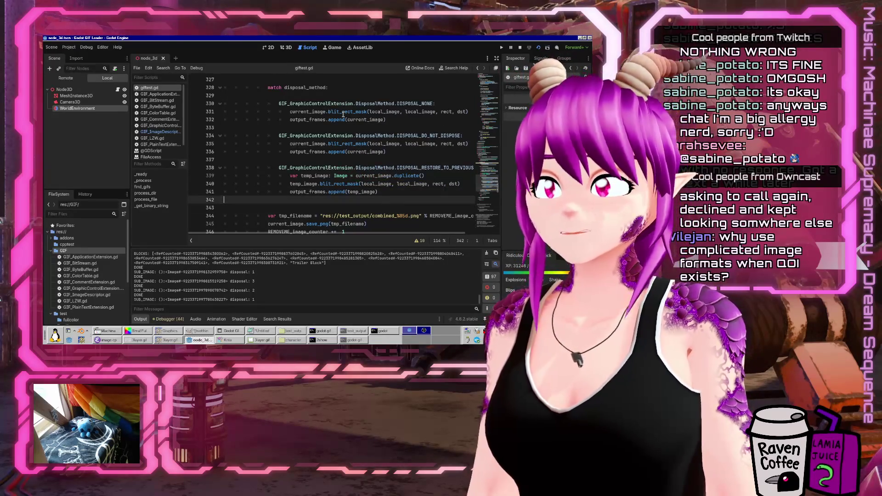
{"action": "scroll", "coordinate": [265, 175], "scroll_direction": "down", "scroll_amount": 2}
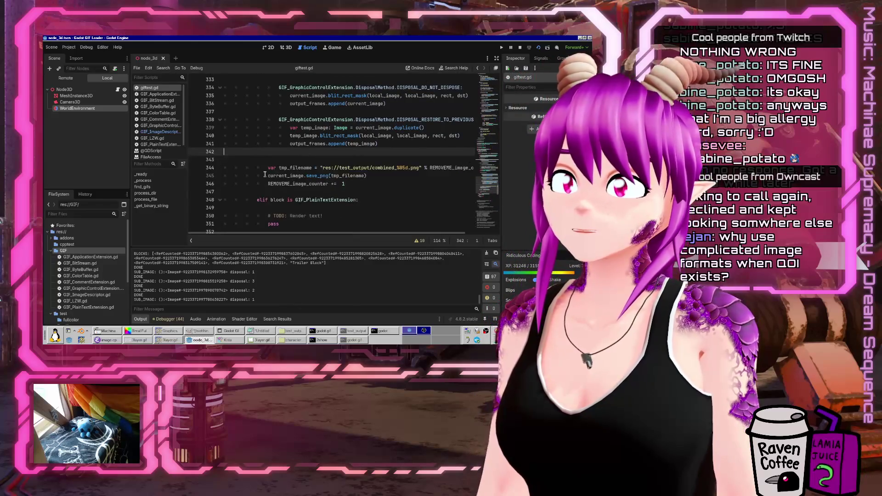
Duplicate the RESTORE_TO_PREVIOUS case and change its constant to DISPOSAL_RESTORE_TO_BACKGROUND
{"action": "key", "text": "shift+Up"}
{"action": "key", "text": "shift+Up"}
{"action": "key", "text": "shift+Up"}
{"action": "key", "text": "ctrl+c"}
{"action": "key", "text": "Down"}
{"action": "key", "text": "ctrl+v"}
{"action": "key", "text": "Up"}
{"action": "key", "text": "Up"}
{"action": "key", "text": "Up"}
{"action": "key", "text": "End"}
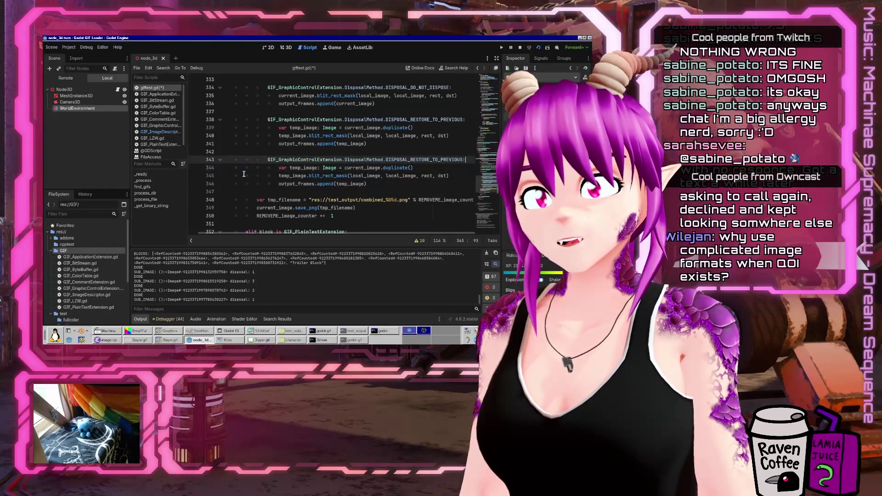
{"action": "key", "text": "ctrl+shift+Right"}
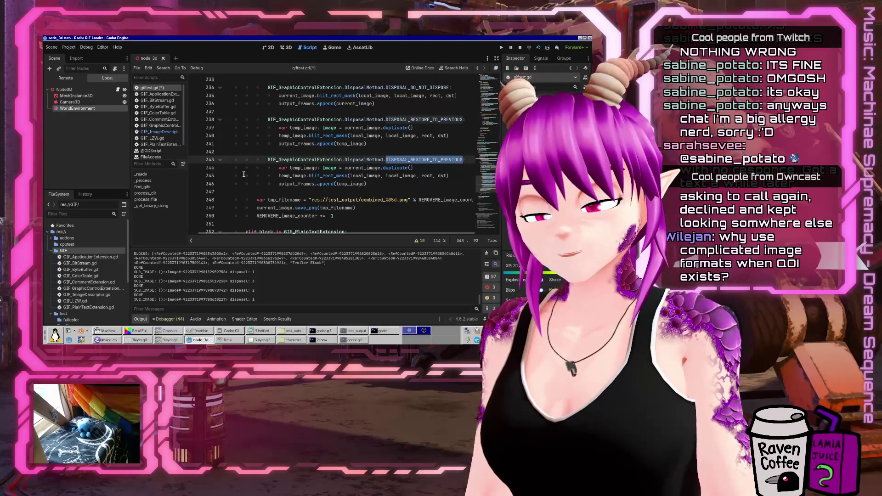
{"action": "type", "text": "DISP"}
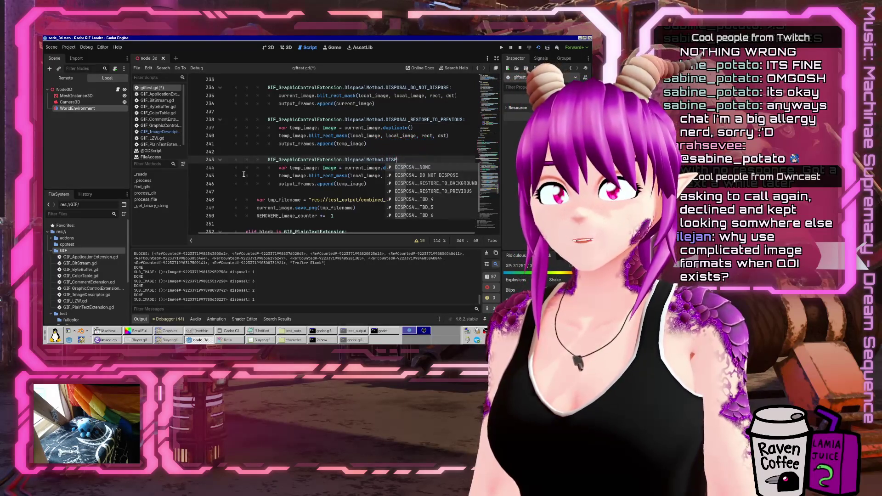
{"action": "key", "text": "Down"}
{"action": "key", "text": "Down"}
{"action": "key", "text": "Down"}
{"action": "key", "text": "Return"}
Start a current_image.fill( call below the temp_image append in the new branch
{"action": "key", "text": "Down"}
{"action": "key", "text": "Down"}
{"action": "key", "text": "Down"}
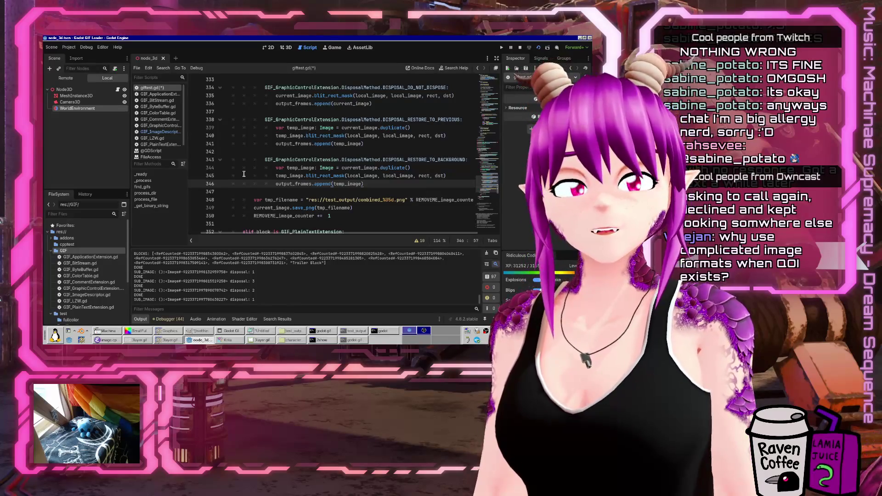
{"action": "key", "text": "Return"}
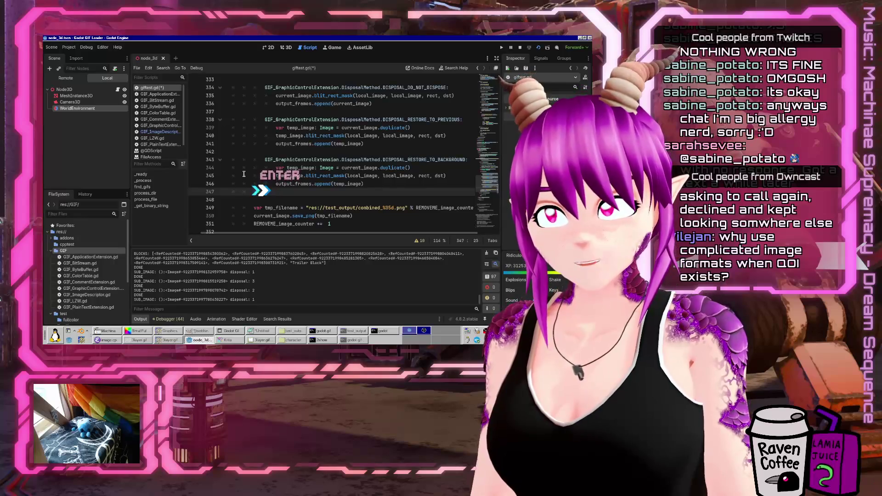
{"action": "type", "text": "curr"}
{"action": "key", "text": "Tab"}
{"action": "key", "text": "Tab"}
{"action": "key", "text": "Return"}
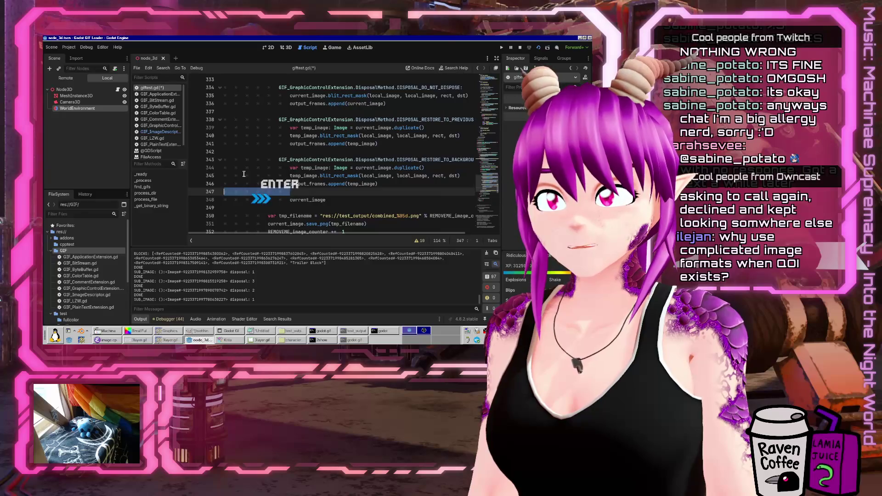
{"action": "key", "text": "Delete"}
{"action": "type", "text": "fr"}
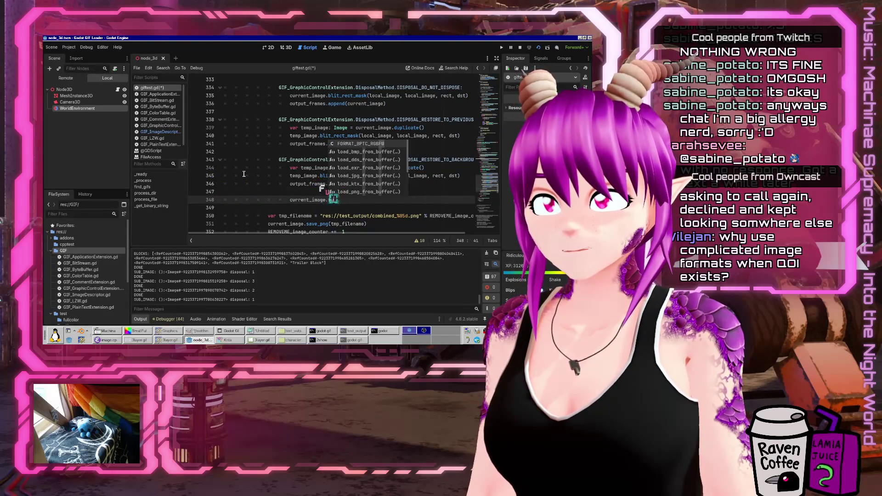
{"action": "key", "text": "BackSpace"}
{"action": "key", "text": "Tab"}
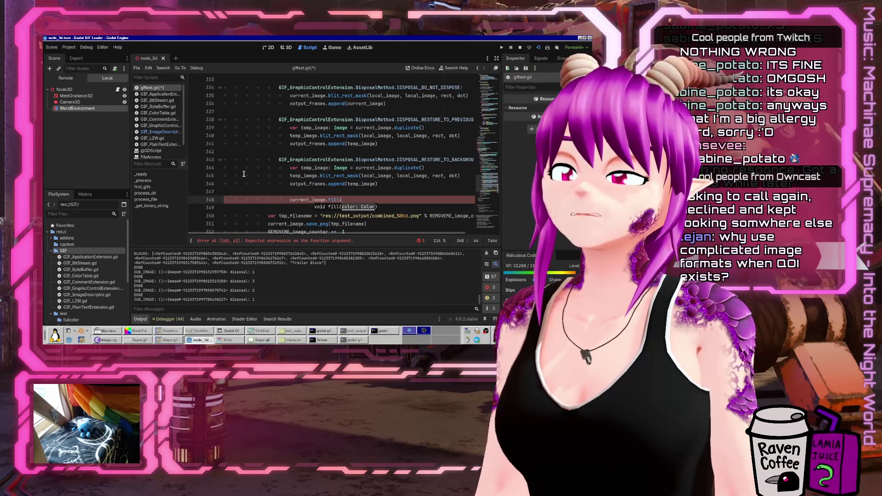
{"action": "left_click", "coordinate": [158, 132]}
{"action": "scroll", "coordinate": [487, 161], "scroll_direction": "up", "scroll_amount": 5}
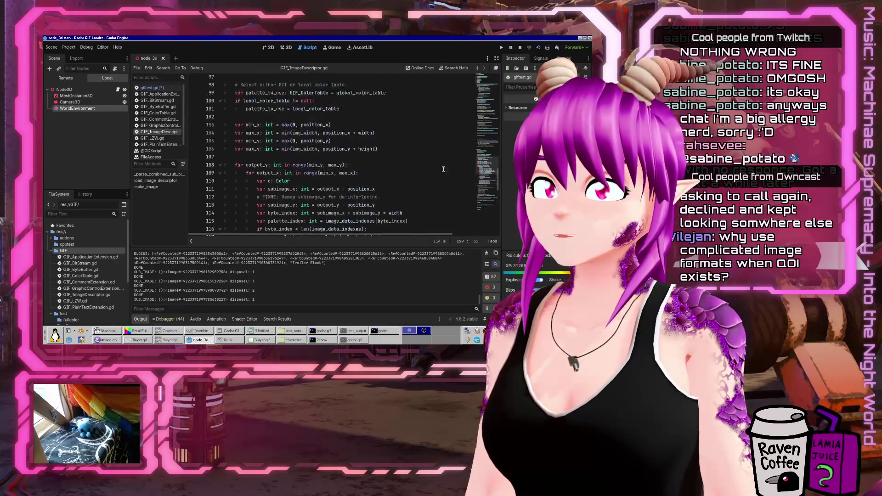
{"action": "scroll", "coordinate": [487, 161], "scroll_direction": "up", "scroll_amount": 15}
{"action": "left_click", "coordinate": [265, 136]}
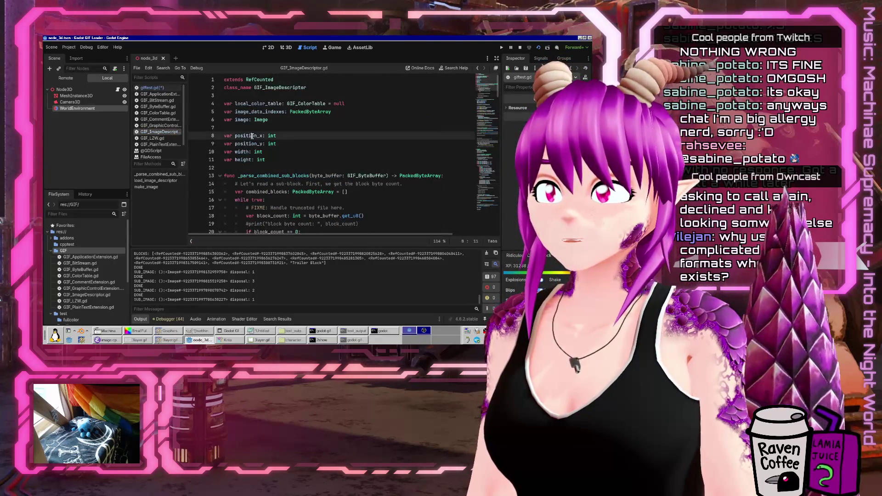
{"action": "left_click", "coordinate": [149, 87]}
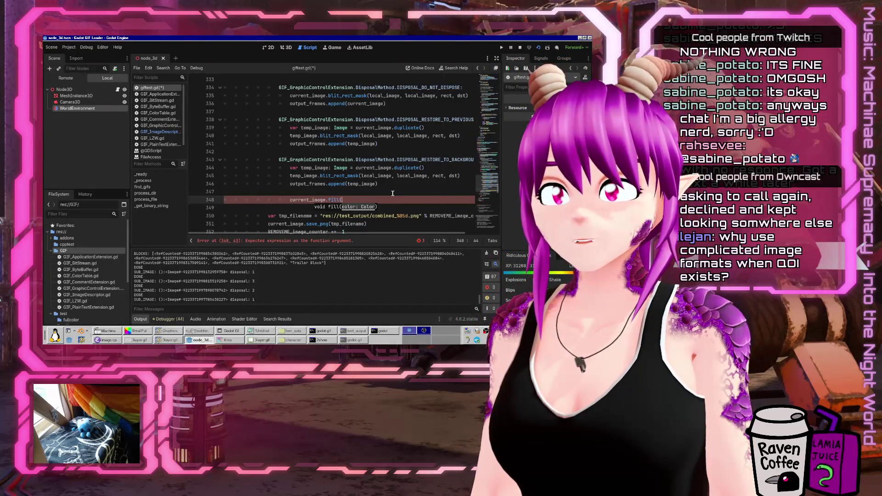
Declare background_color: Color = Color(0.0, 0.0, 0.0, 1.0) above the fill call
{"action": "key", "text": "ctrl+shift+Return"}
{"action": "key", "text": "Tab"}
{"action": "key", "text": "Tab"}
{"action": "type", "text": "b"}
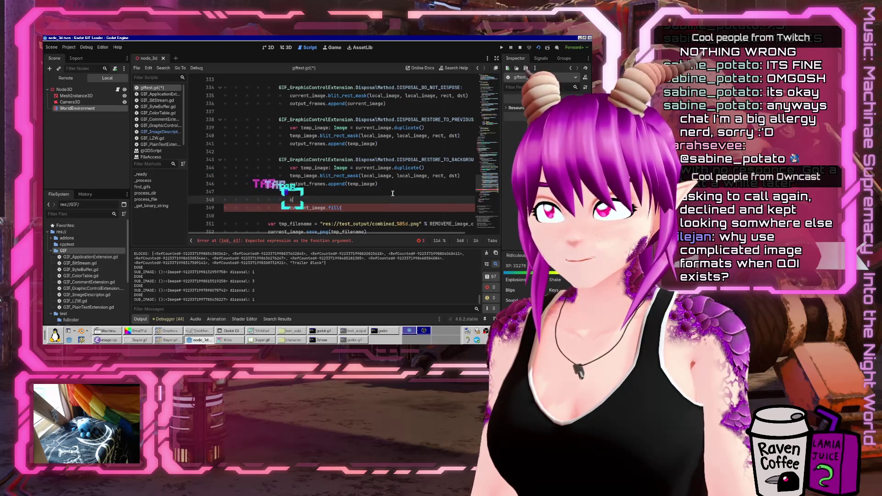
{"action": "type", "text": "ar background ="}
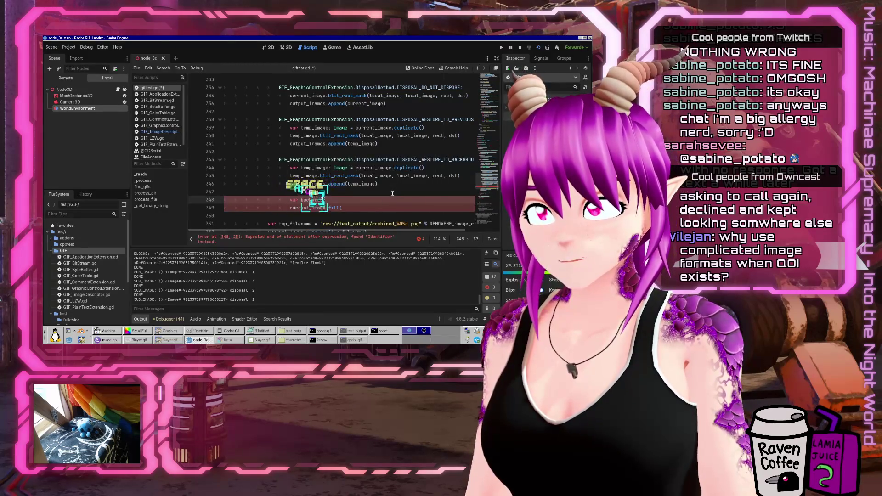
{"action": "type", "text": " ="}
{"action": "key", "text": "BackSpace"}
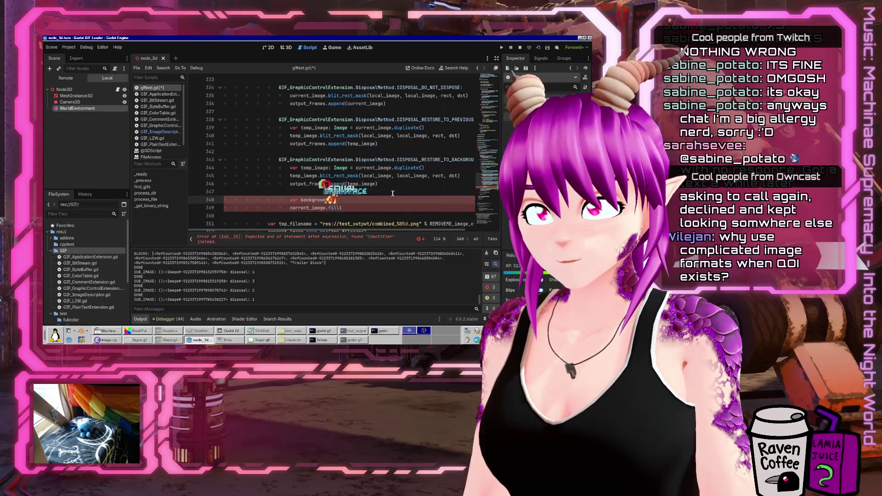
{"action": "key", "text": "BackSpace"}
{"action": "type", "text": "_color"}
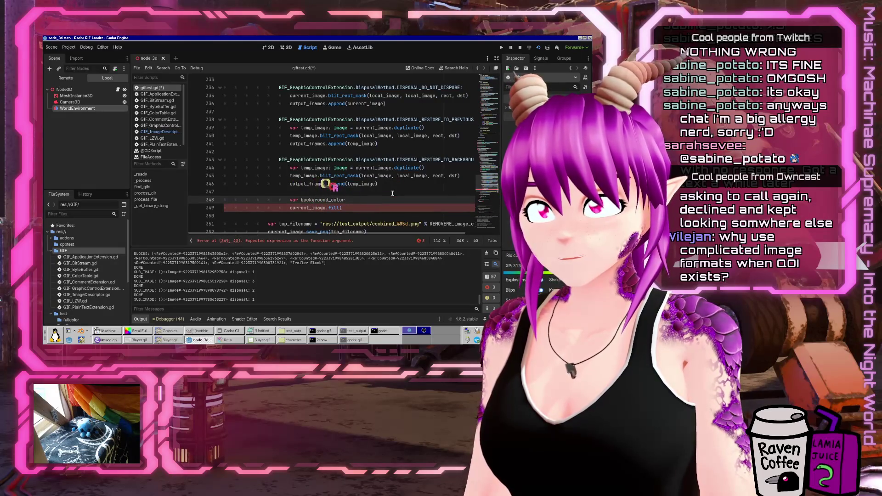
{"action": "type", "text": ": Color = "}
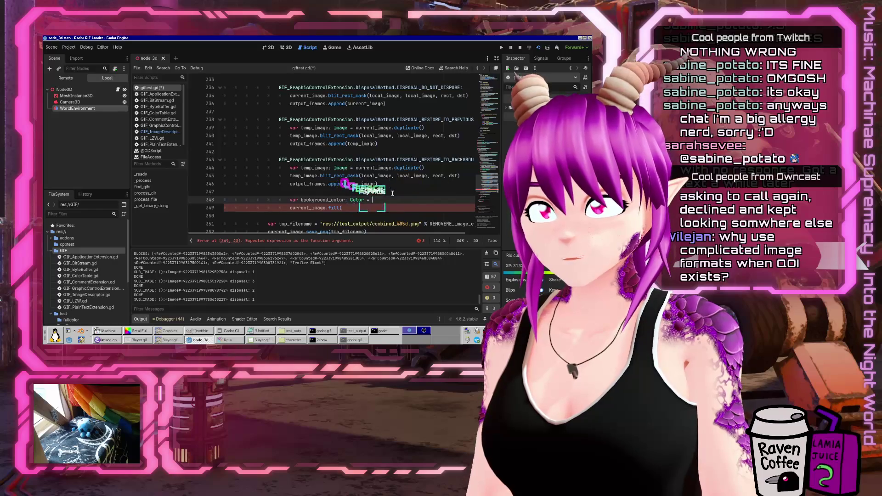
{"action": "type", "text": "palette"}
{"action": "key", "text": "Tab"}
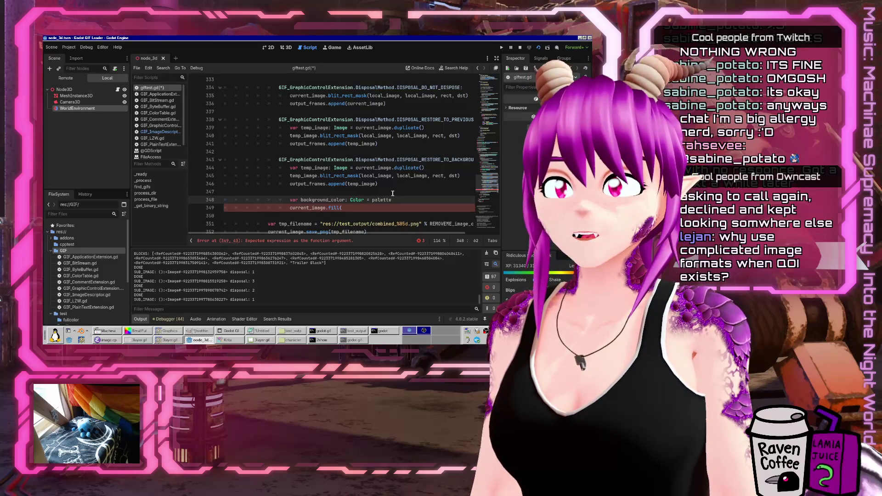
{"action": "key", "text": "ctrl+shift+Left"}
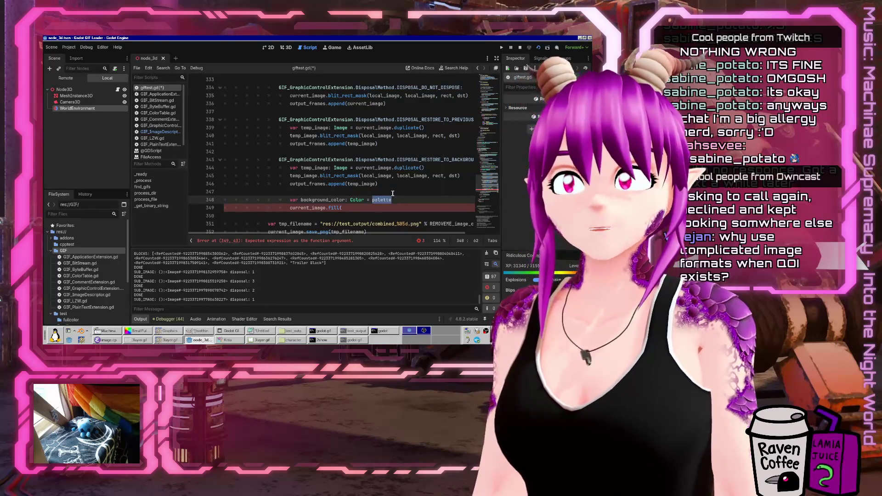
{"action": "type", "text": "Color(0, 0, "}
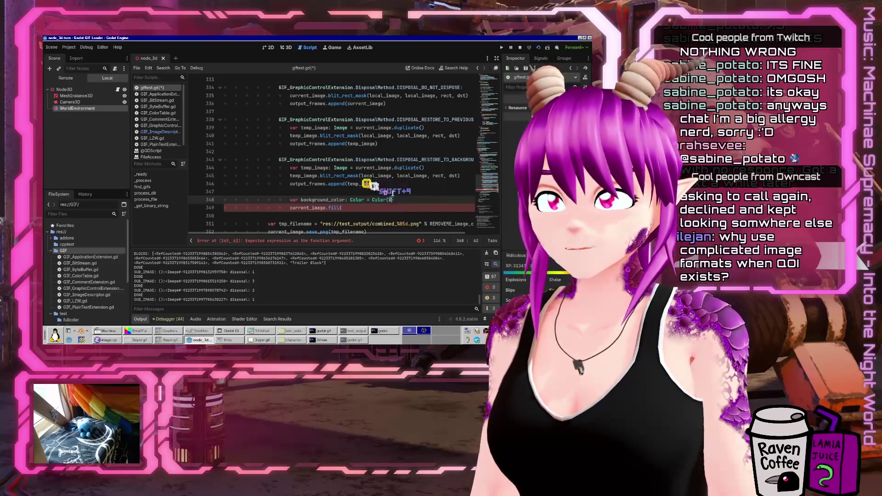
{"action": "type", "text": "0,"}
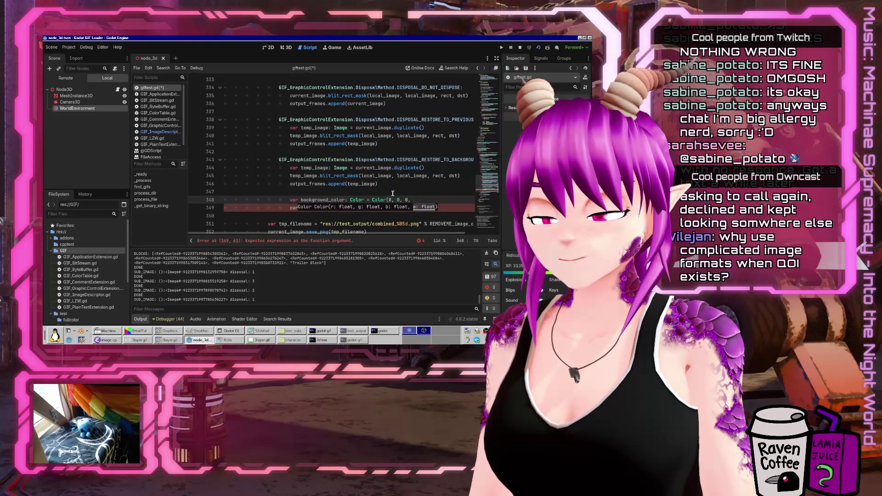
{"action": "type", "text": " 1.0)"}
{"action": "key", "text": "Left"}
{"action": "key", "text": "Left"}
{"action": "key", "text": "Left"}
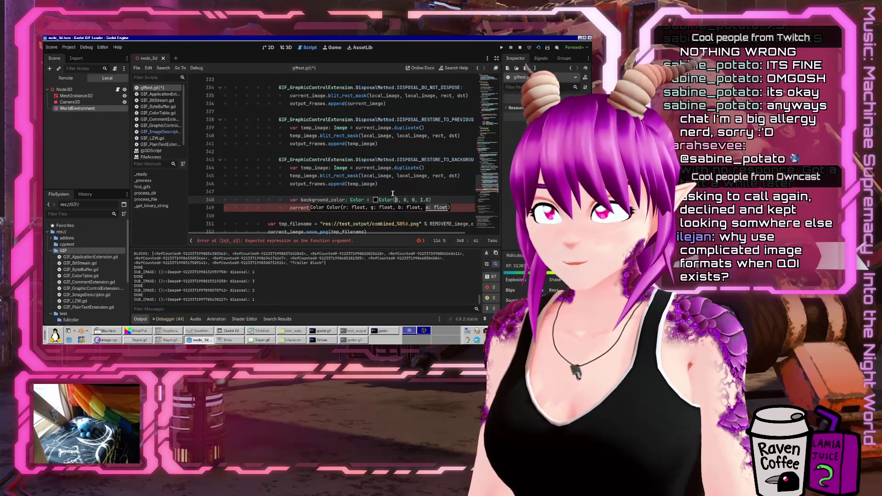
{"action": "type", "text": ".0, 0"}
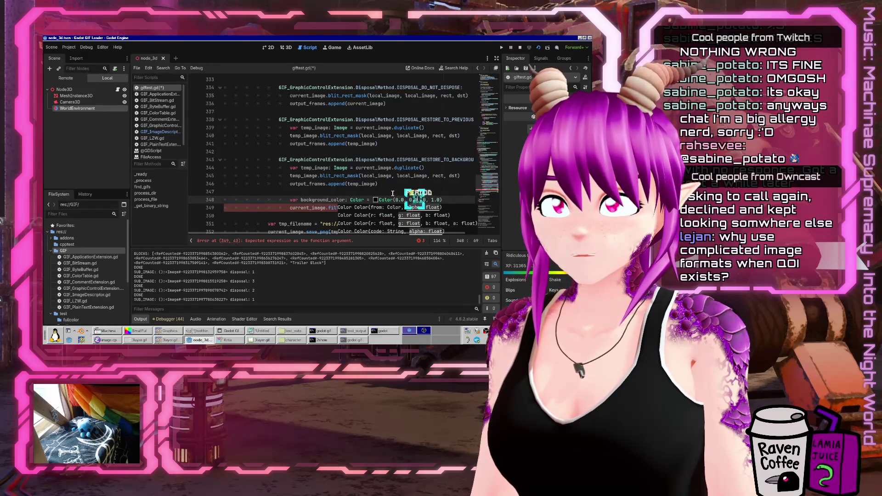
{"action": "type", "text": ".0"}
{"action": "key", "text": "End"}
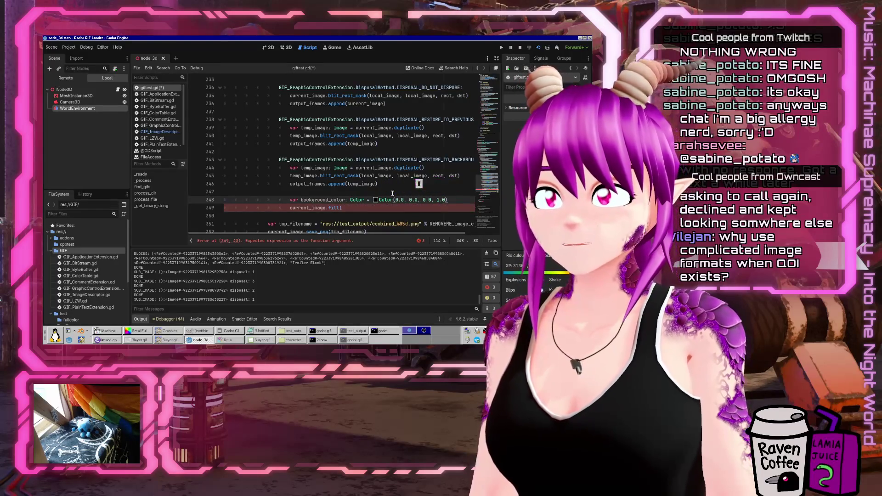
Add an 'if palette != null:' check before the fill call
{"action": "key", "text": "Return"}
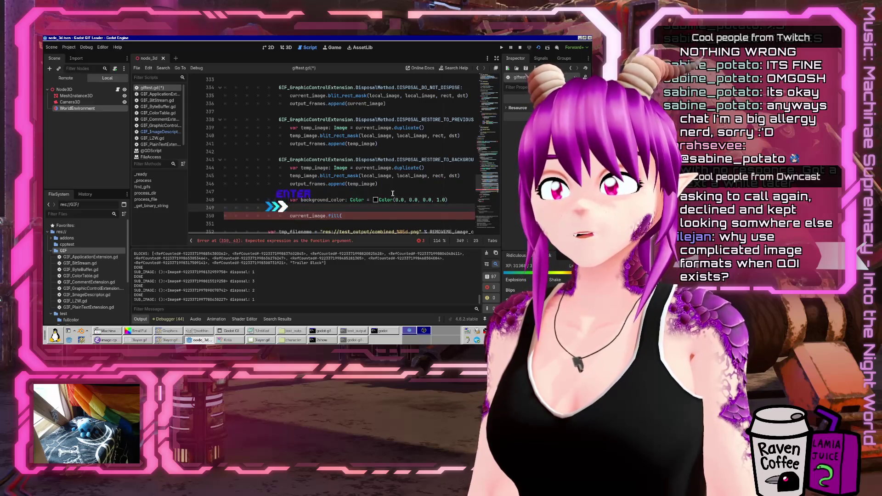
{"action": "type", "text": "if palette !"}
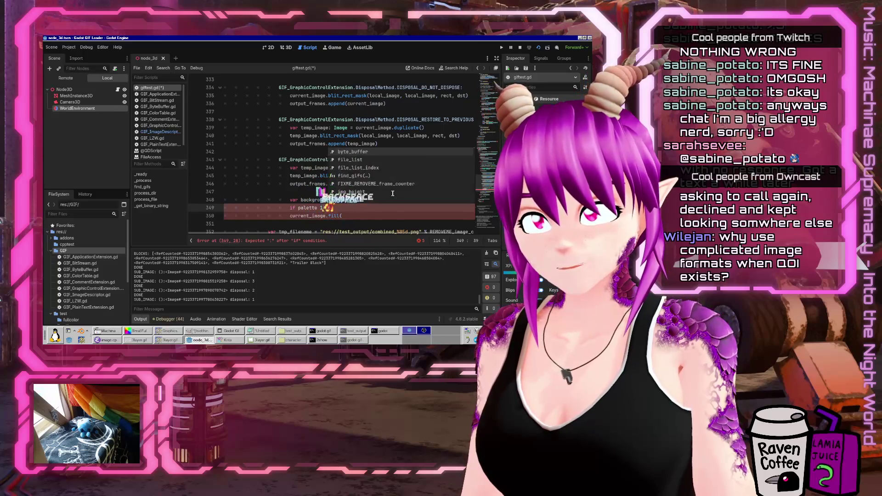
{"action": "key", "text": "BackSpace"}
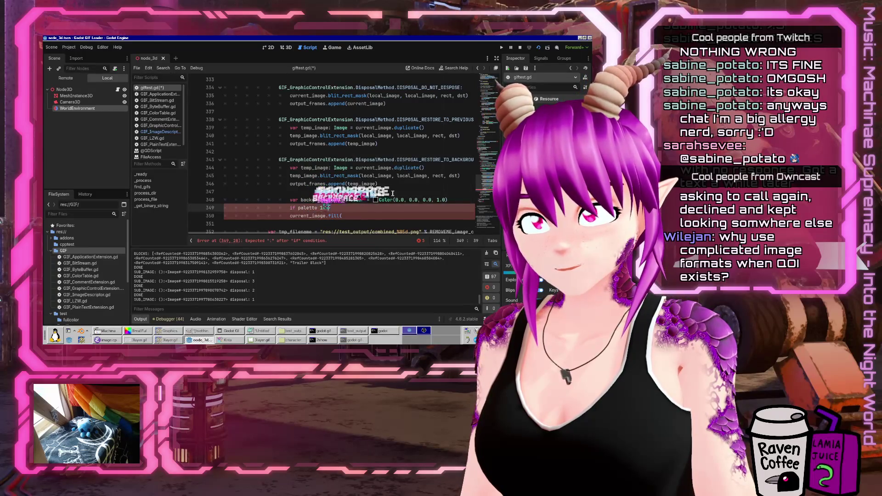
{"action": "type", "text": "null"}
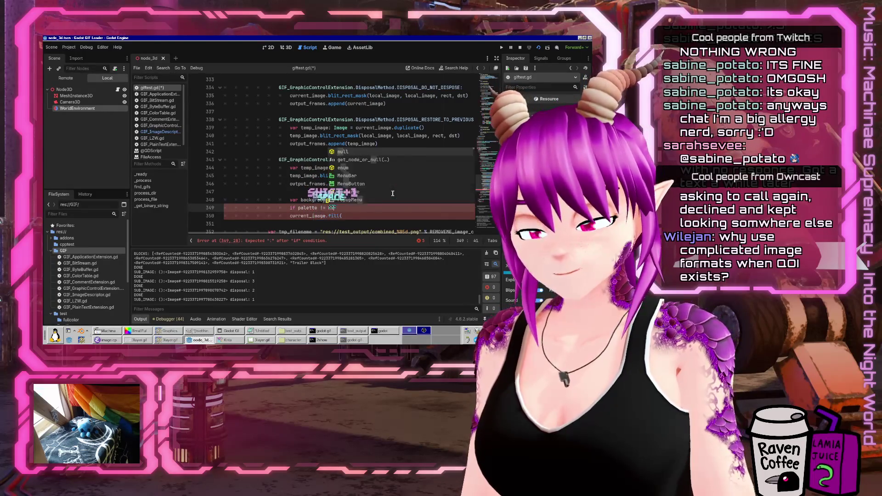
{"action": "type", "text": ":"}
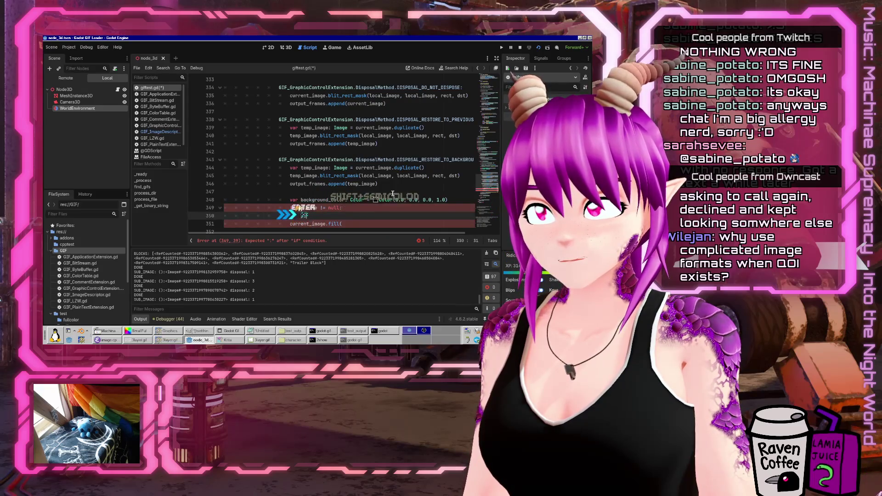
{"action": "key", "text": "ctrl+Home"}
{"action": "key", "text": "ctrl+f"}
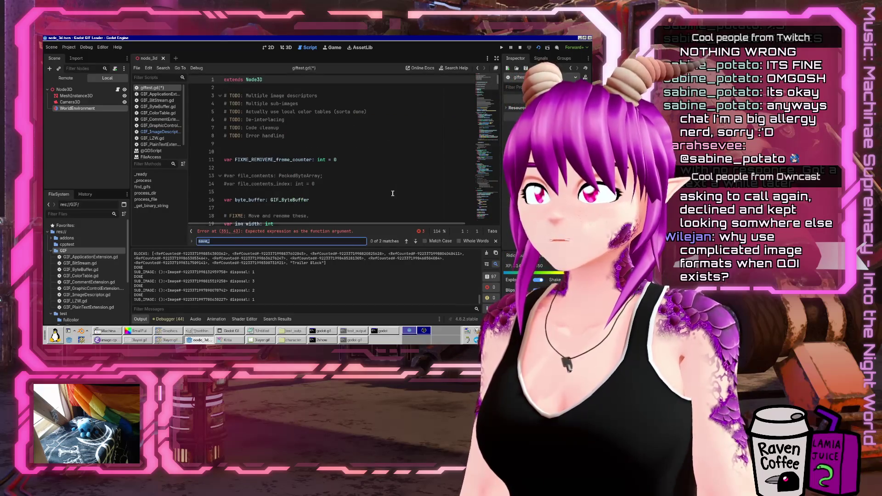
Find 'pale' matches in giftest.gd and scroll to the global color table parsing code
{"action": "type", "text": "pale"}
{"action": "key", "text": "Return"}
{"action": "key", "text": "Return"}
{"action": "key", "text": "Return"}
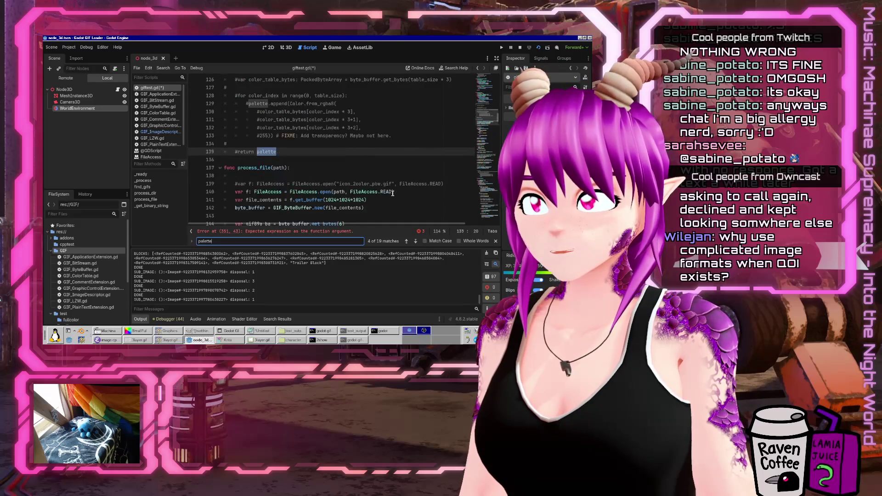
{"action": "key", "text": "Return"}
{"action": "key", "text": "Return"}
{"action": "key", "text": "Return"}
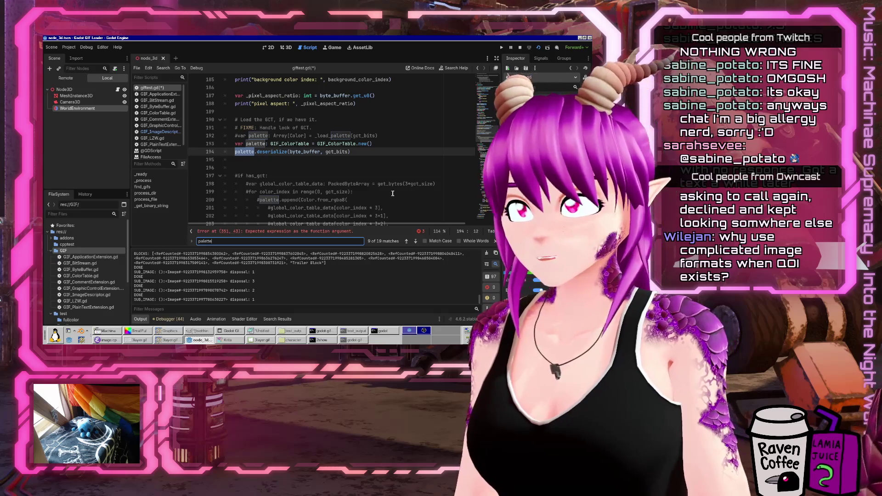
{"action": "scroll", "coordinate": [360, 177], "scroll_direction": "up", "scroll_amount": 2}
{"action": "scroll", "coordinate": [360, 177], "scroll_direction": "up", "scroll_amount": 2}
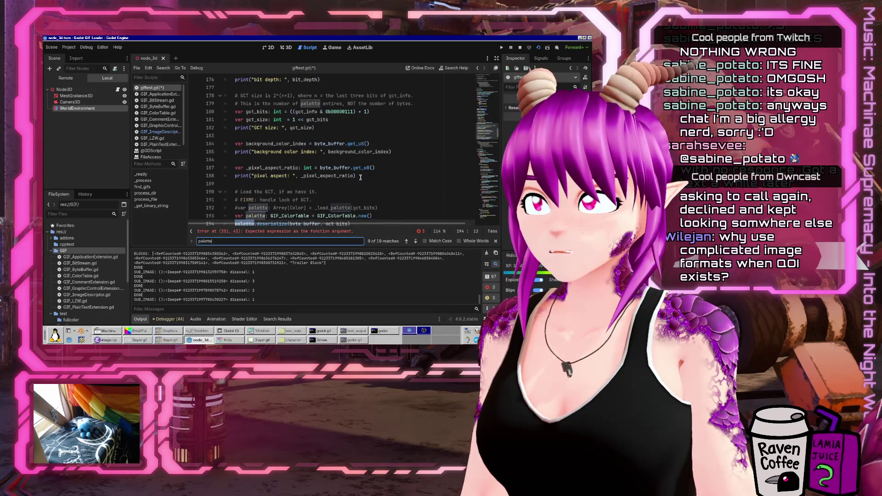
{"action": "scroll", "coordinate": [360, 177], "scroll_direction": "up", "scroll_amount": 3}
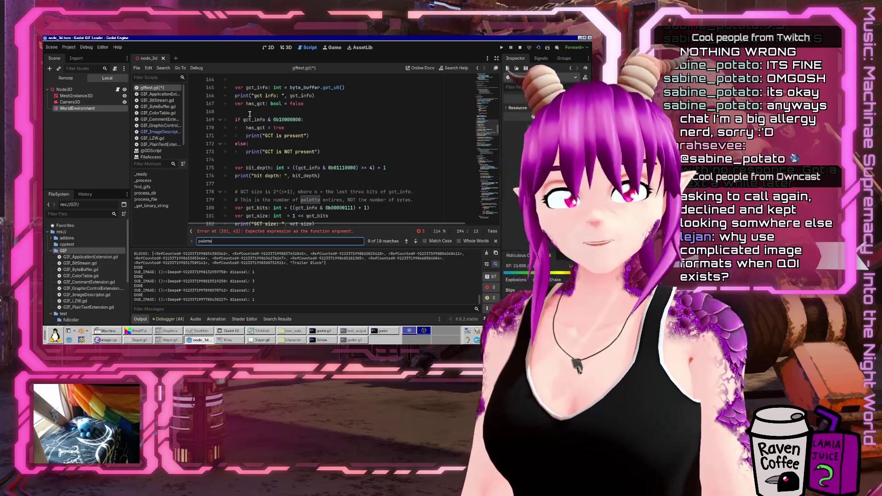
{"action": "scroll", "coordinate": [250, 114], "scroll_direction": "down", "scroll_amount": 2}
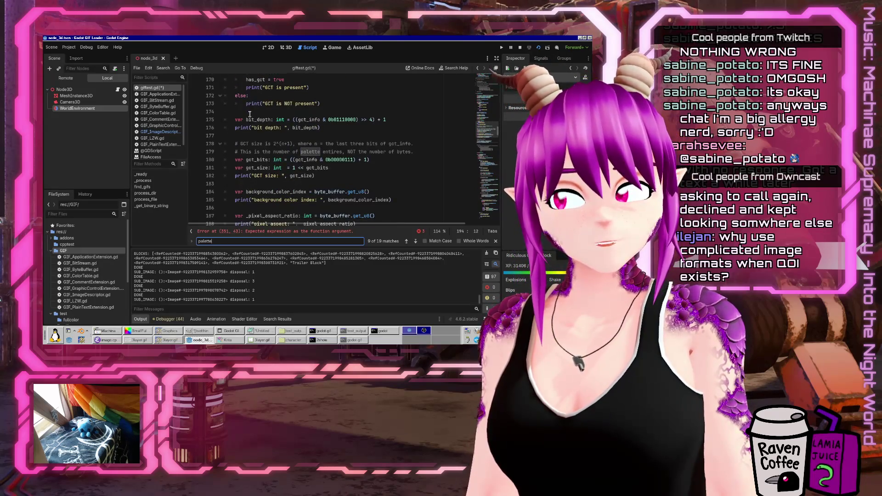
{"action": "left_click", "coordinate": [179, 332]}
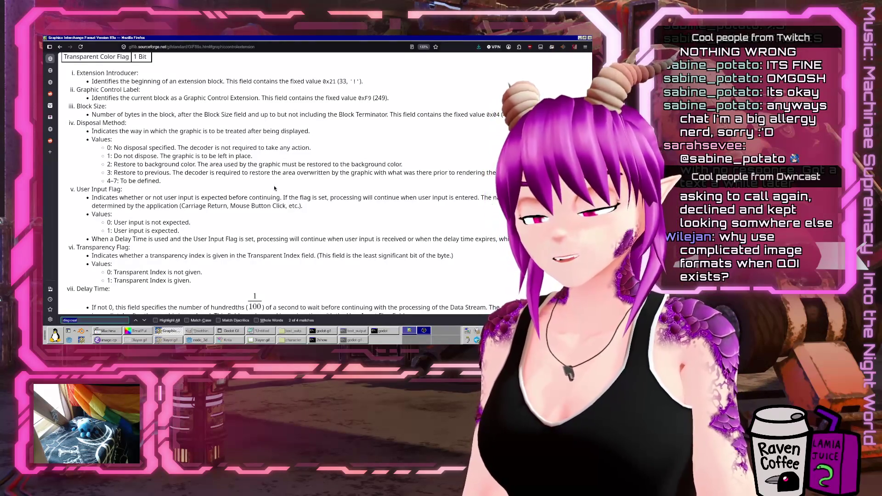
Search the GIF89a spec for 'global color table' and scroll down from the top
{"action": "key", "text": "ctrl+f"}
{"action": "type", "text": "global color table"}
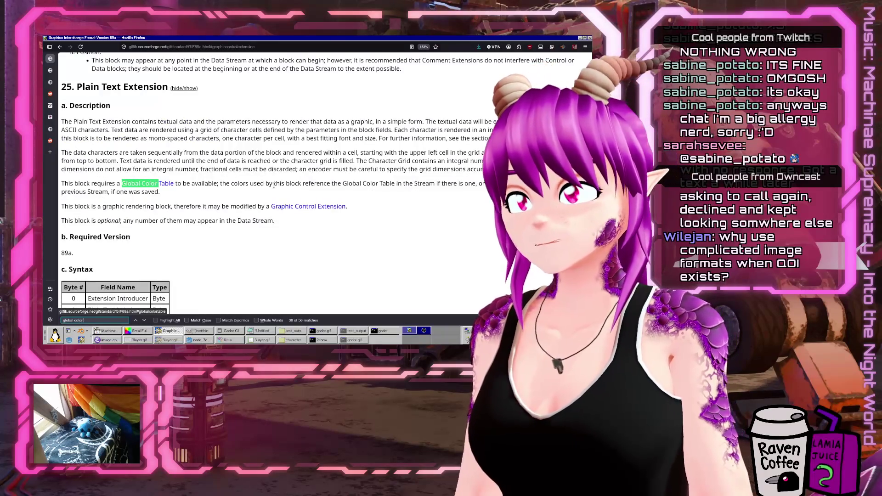
{"action": "key", "text": "Return"}
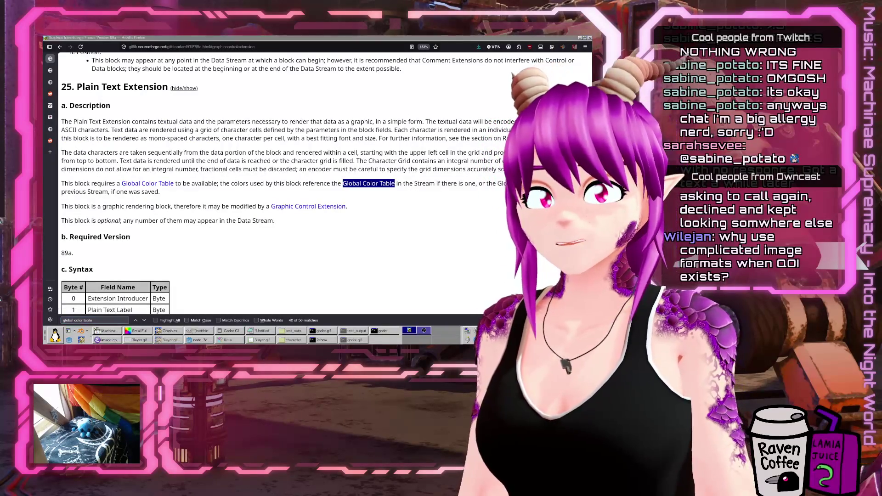
{"action": "left_click", "coordinate": [232, 188]}
{"action": "key", "text": "Home"}
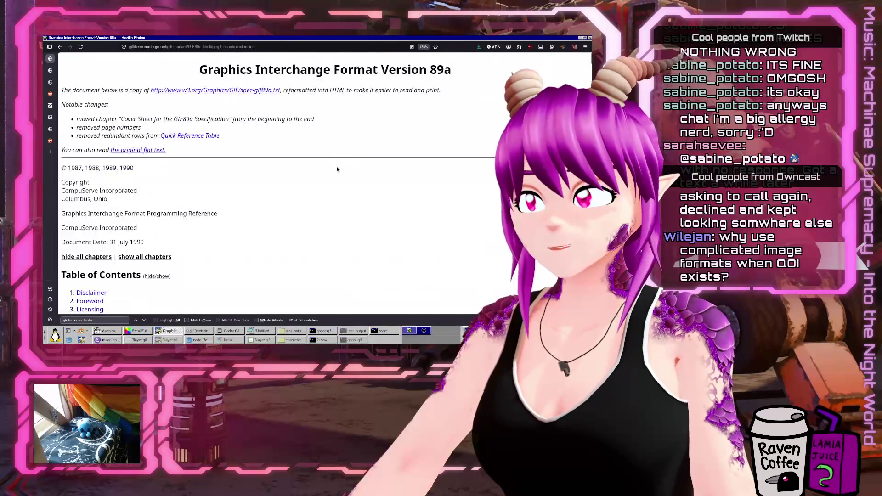
{"action": "scroll", "coordinate": [232, 188], "scroll_direction": "down", "scroll_amount": 10}
{"action": "scroll", "coordinate": [232, 188], "scroll_direction": "down", "scroll_amount": 20}
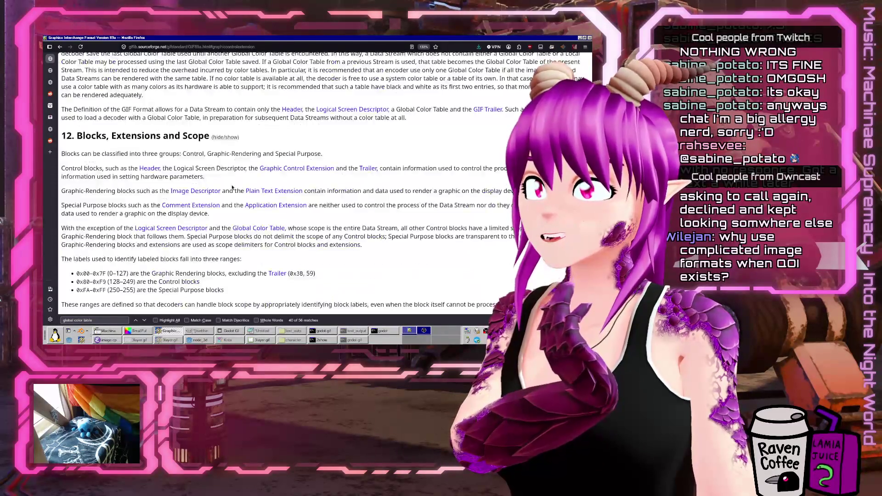
{"action": "scroll", "coordinate": [232, 187], "scroll_direction": "down", "scroll_amount": 3}
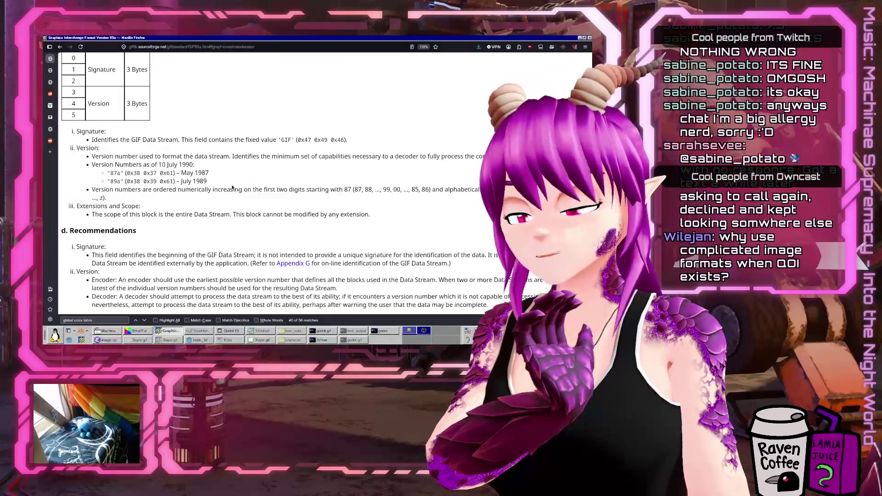
{"action": "scroll", "coordinate": [232, 187], "scroll_direction": "down", "scroll_amount": 5}
Search the spec for 'grammar' and step through the Global Color Table matches
{"action": "key", "text": "ctrl+f"}
{"action": "type", "text": "grammer"}
{"action": "key", "text": "BackSpace"}
{"action": "key", "text": "BackSpace"}
{"action": "type", "text": "ar"}
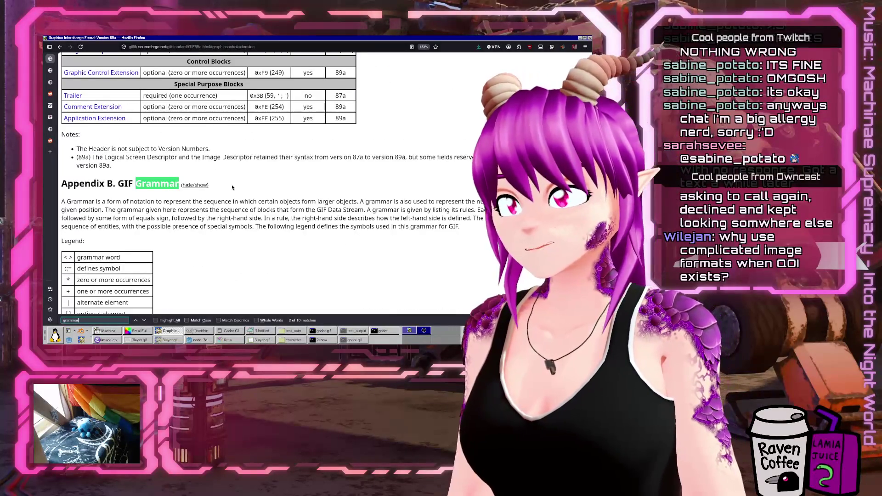
{"action": "scroll", "coordinate": [232, 187], "scroll_direction": "down", "scroll_amount": 5}
{"action": "scroll", "coordinate": [282, 130], "scroll_direction": "up", "scroll_amount": 1}
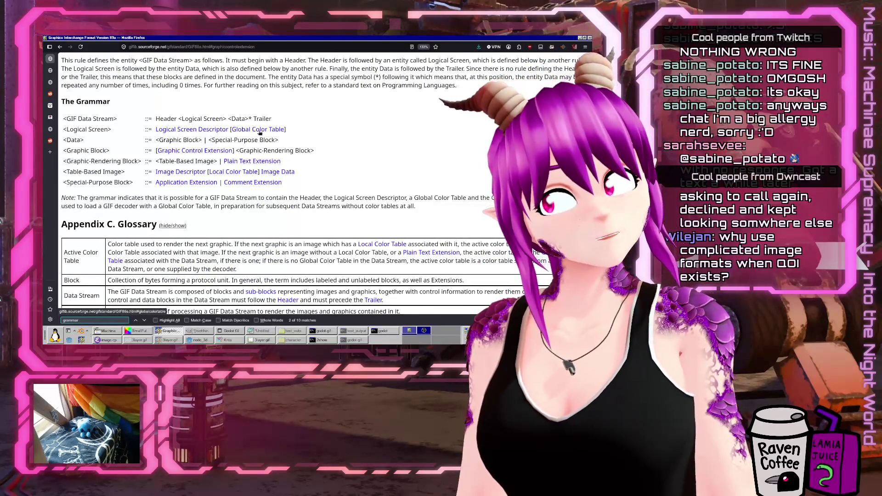
{"action": "scroll", "coordinate": [239, 278], "scroll_direction": "down", "scroll_amount": 3}
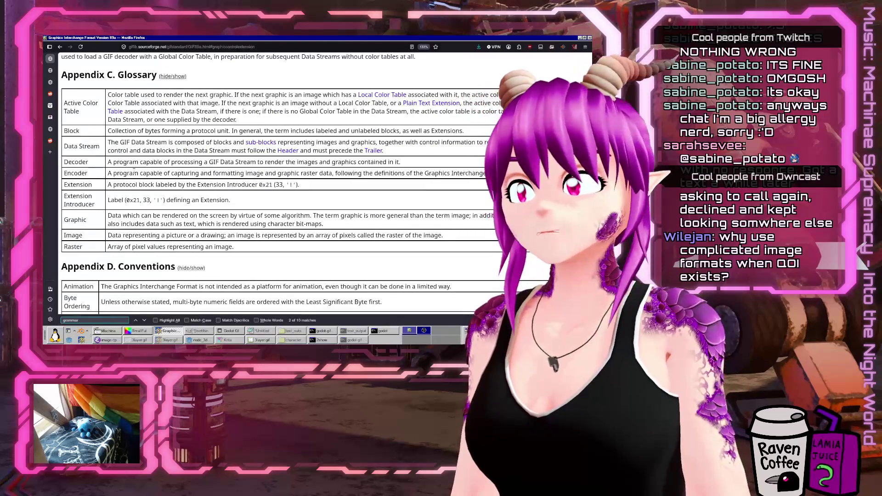
{"action": "type", "text": "gc"}
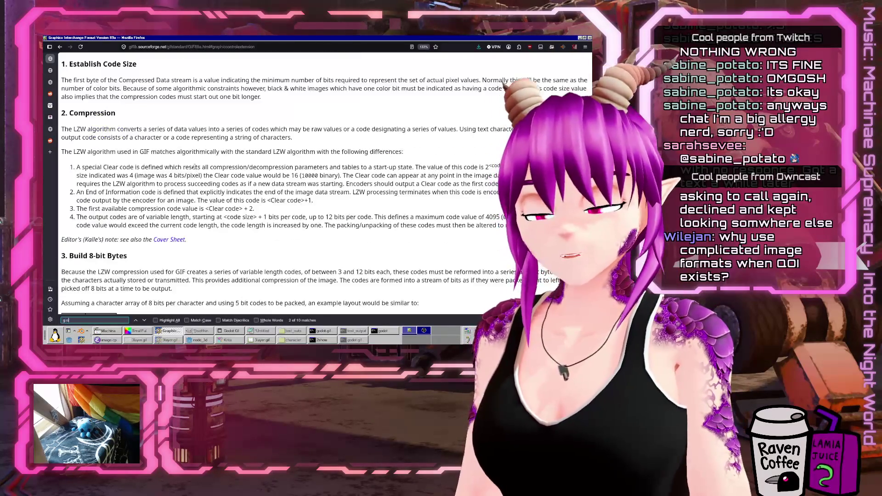
{"action": "type", "text": "lobal color"}
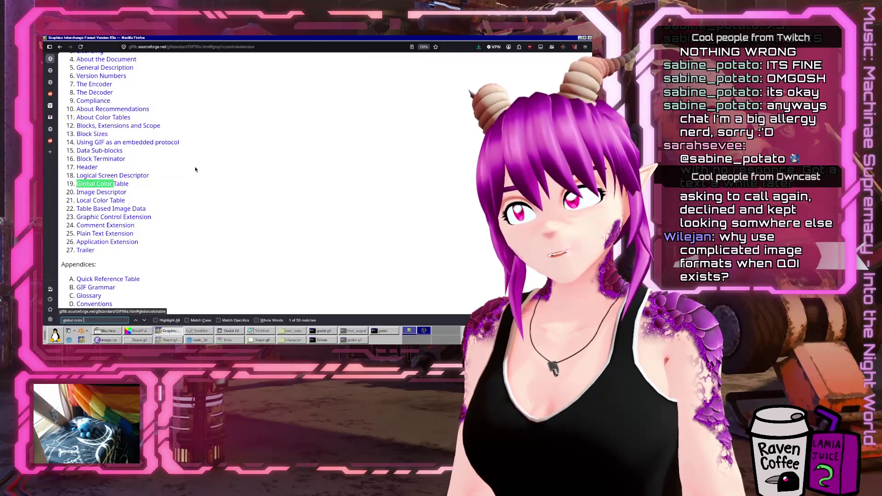
{"action": "type", "text": "ble"}
{"action": "key", "text": "Return"}
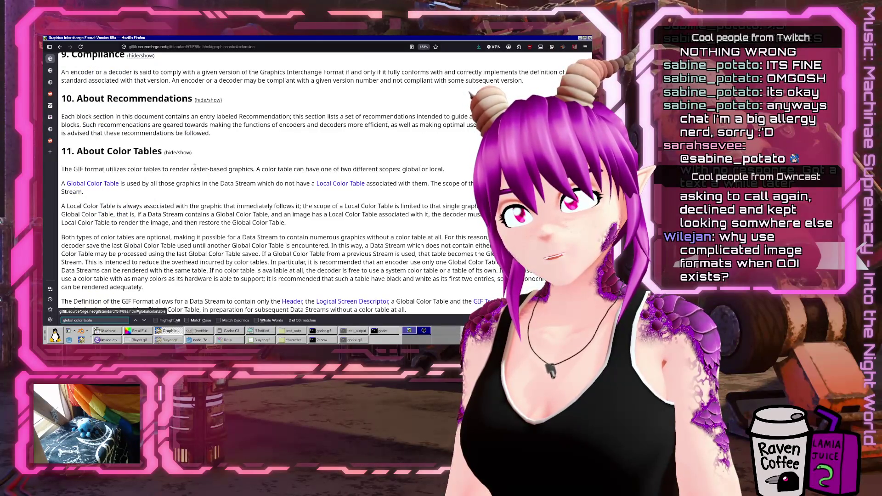
{"action": "key", "text": "Return"}
{"action": "key", "text": "Return"}
{"action": "key", "text": "Return"}
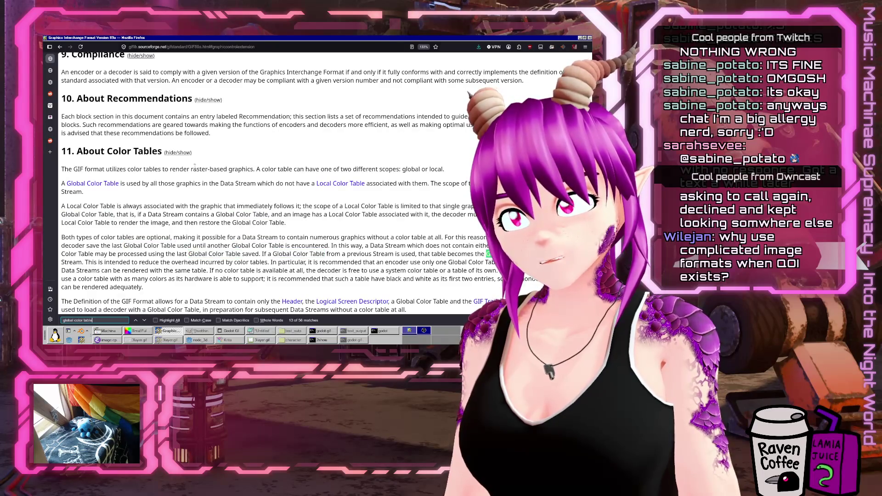
{"action": "key", "text": "Return"}
Read the Header and Logical Screen Descriptor sections, then minimize Firefox
{"action": "scroll", "coordinate": [293, 155], "scroll_direction": "up", "scroll_amount": 4}
{"action": "left_click", "coordinate": [293, 155]}
{"action": "scroll", "coordinate": [293, 155], "scroll_direction": "down", "scroll_amount": 3}
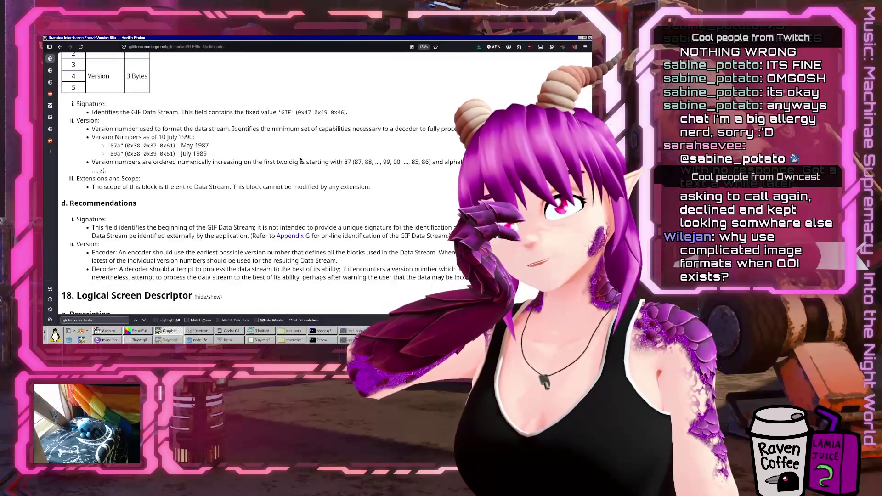
{"action": "scroll", "coordinate": [299, 159], "scroll_direction": "down", "scroll_amount": 7}
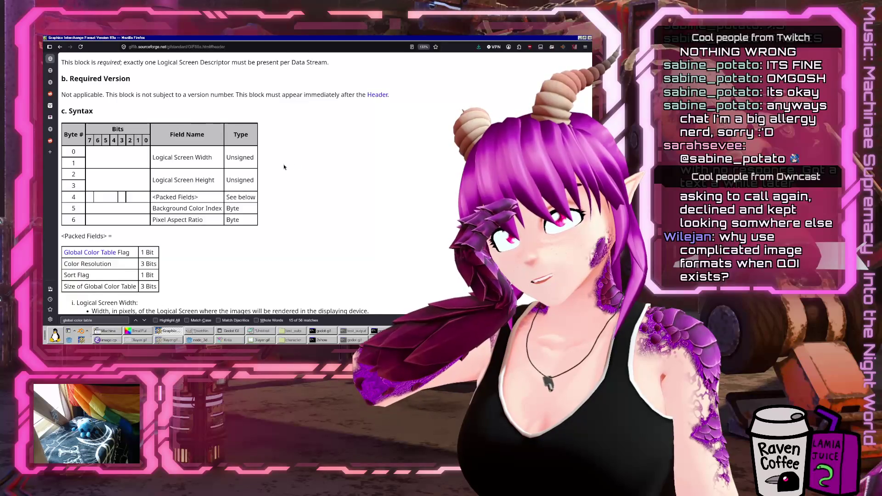
{"action": "scroll", "coordinate": [223, 182], "scroll_direction": "down", "scroll_amount": 3}
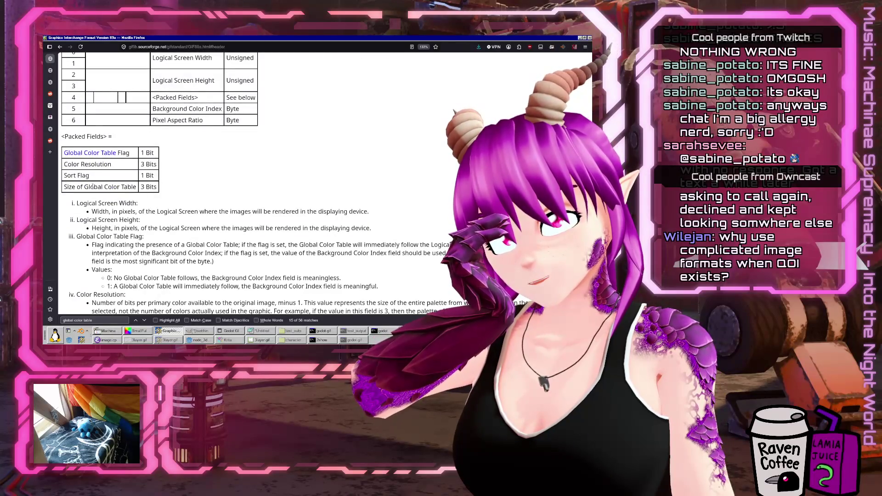
{"action": "scroll", "coordinate": [170, 260], "scroll_direction": "down", "scroll_amount": 4}
{"action": "scroll", "coordinate": [159, 179], "scroll_direction": "up", "scroll_amount": 4}
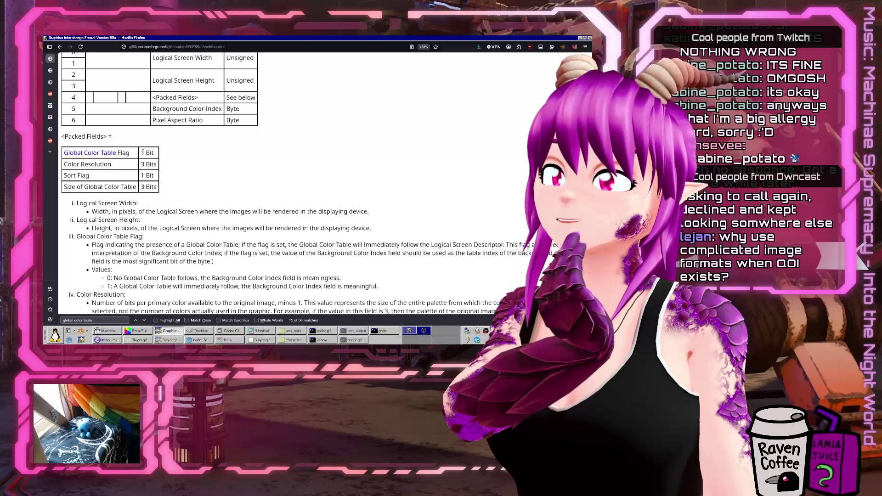
{"action": "scroll", "coordinate": [88, 219], "scroll_direction": "down", "scroll_amount": 7}
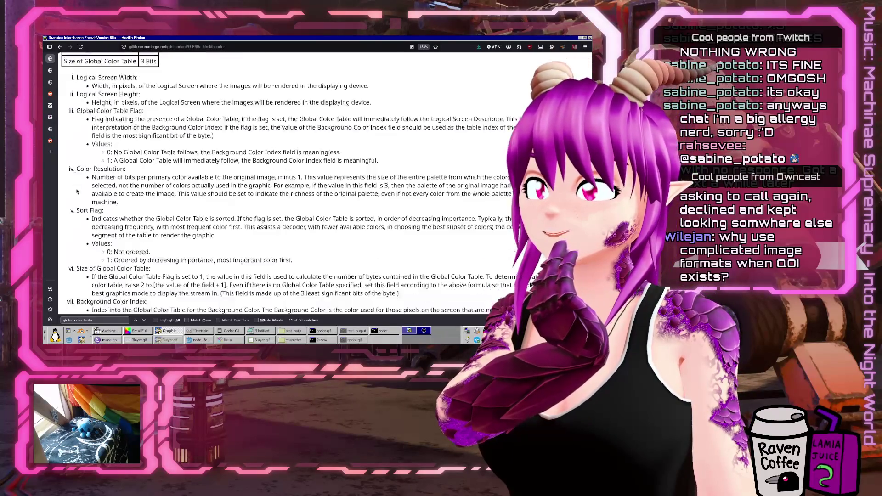
{"action": "left_click", "coordinate": [162, 334]}
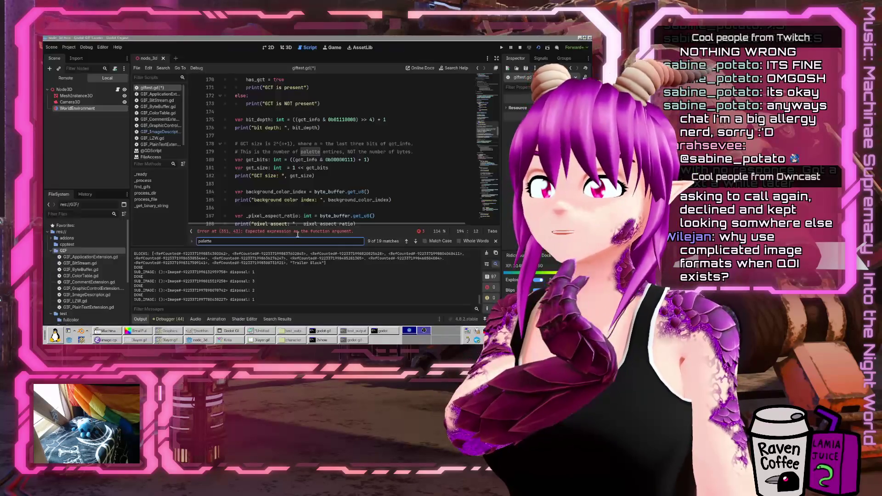
Initialize palette to null and open a blank line for a condition above the ColorTable creation
{"action": "left_click", "coordinate": [340, 174]}
{"action": "key", "text": "Up"}
{"action": "key", "text": "Up"}
{"action": "key", "text": "Down"}
{"action": "key", "text": "Down"}
{"action": "key", "text": "Down"}
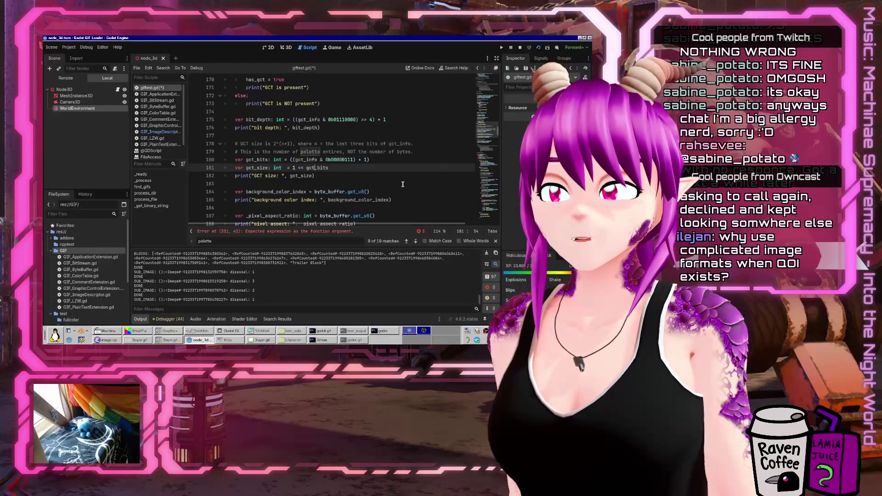
{"action": "key", "text": "Down"}
{"action": "key", "text": "Down"}
{"action": "key", "text": "Down"}
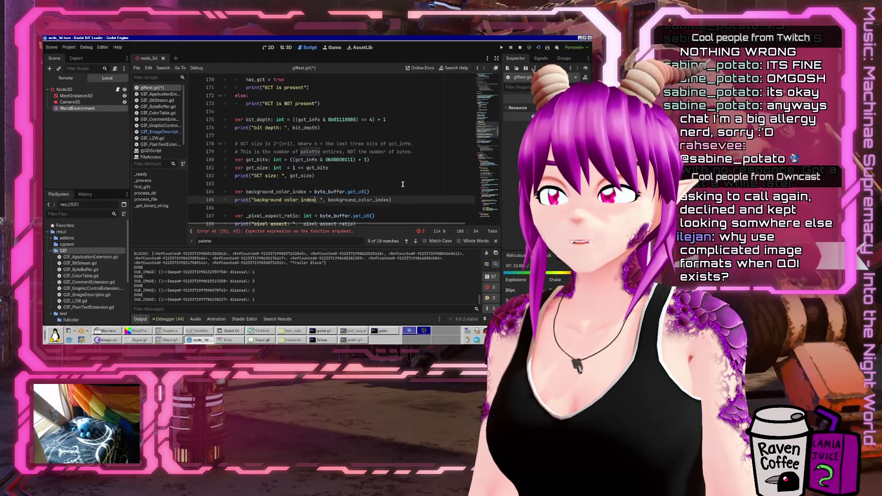
{"action": "key", "text": "Down"}
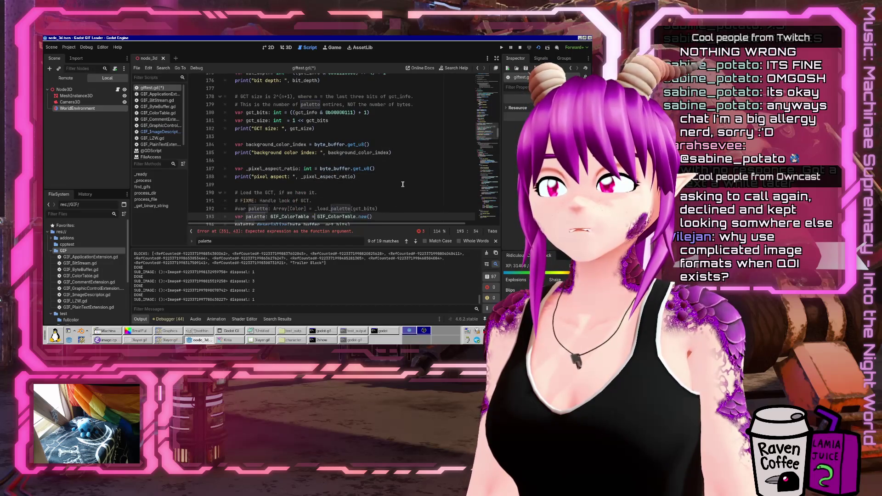
{"action": "scroll", "coordinate": [403, 184], "scroll_direction": "down", "scroll_amount": 2}
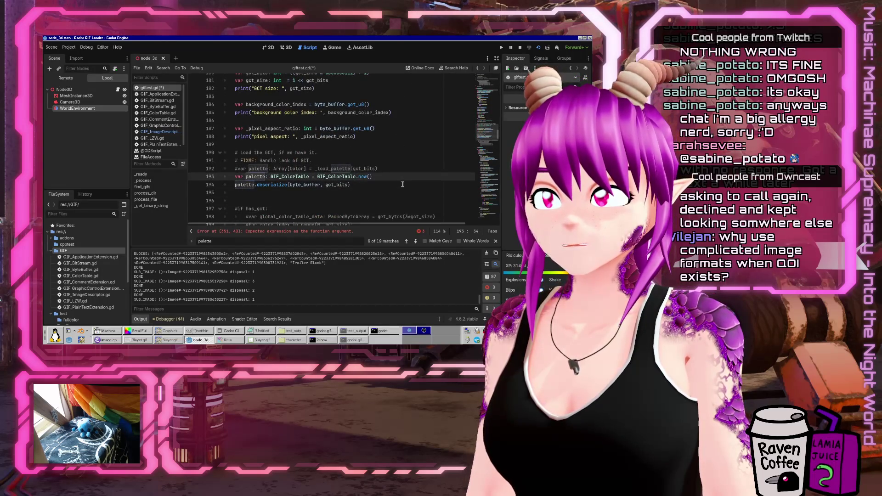
{"action": "type", "text": "null"}
{"action": "key", "text": "Return"}
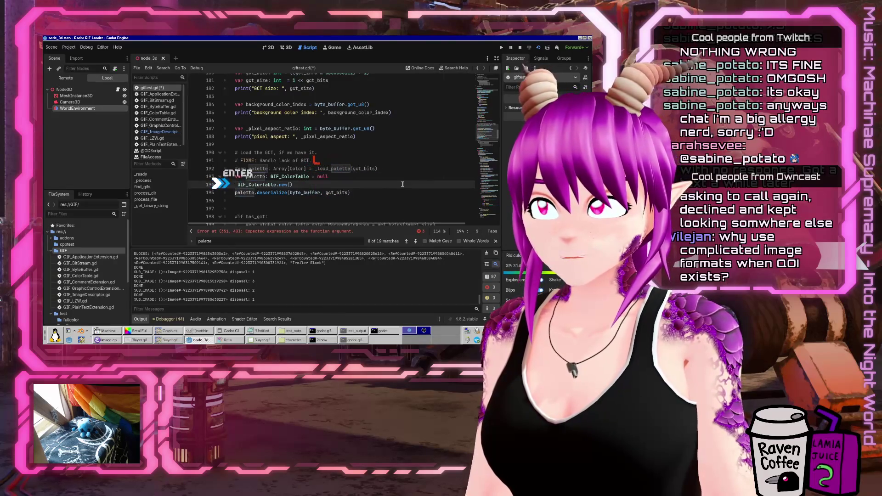
{"action": "key", "text": "Return"}
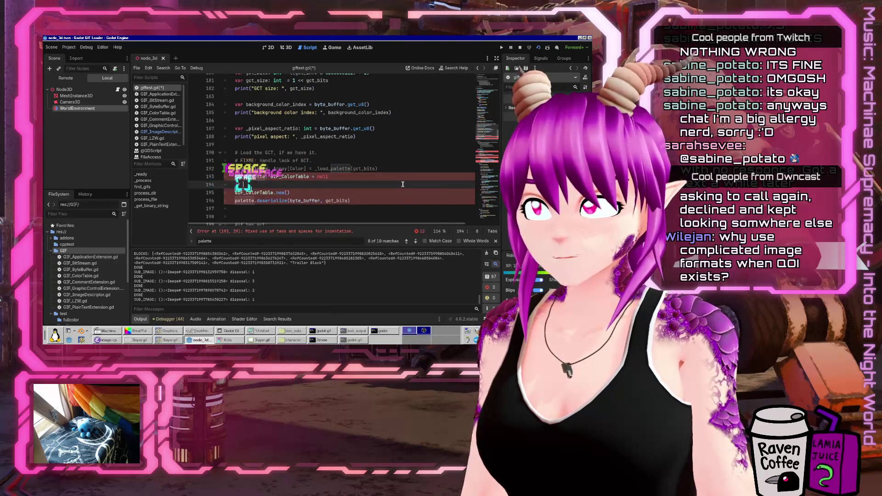
{"action": "type", "text": "if g"}
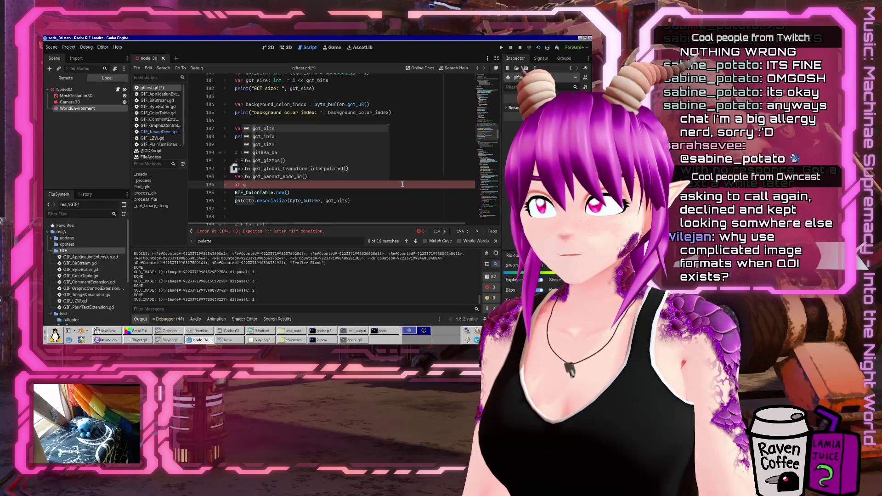
{"action": "key", "text": "BackSpace"}
{"action": "type", "text": "has"}
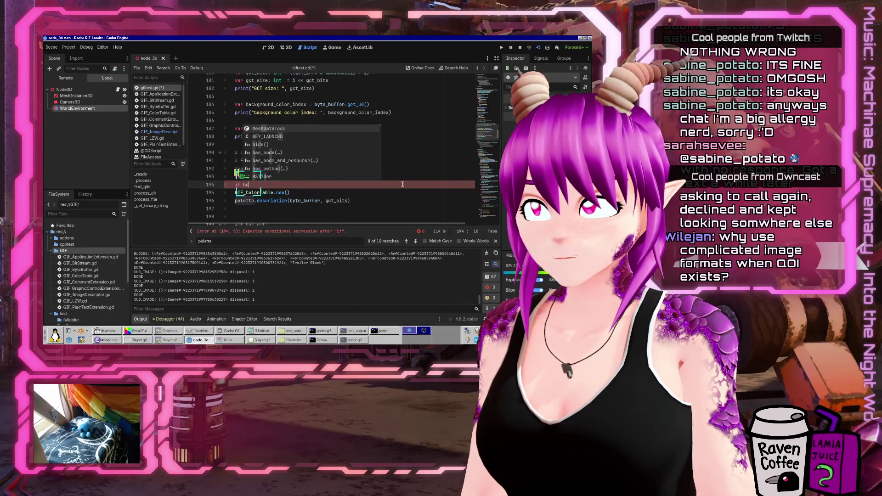
{"action": "key", "text": "BackSpace"}
{"action": "key", "text": "BackSpace"}
{"action": "key", "text": "BackSpace"}
{"action": "key", "text": "Escape"}
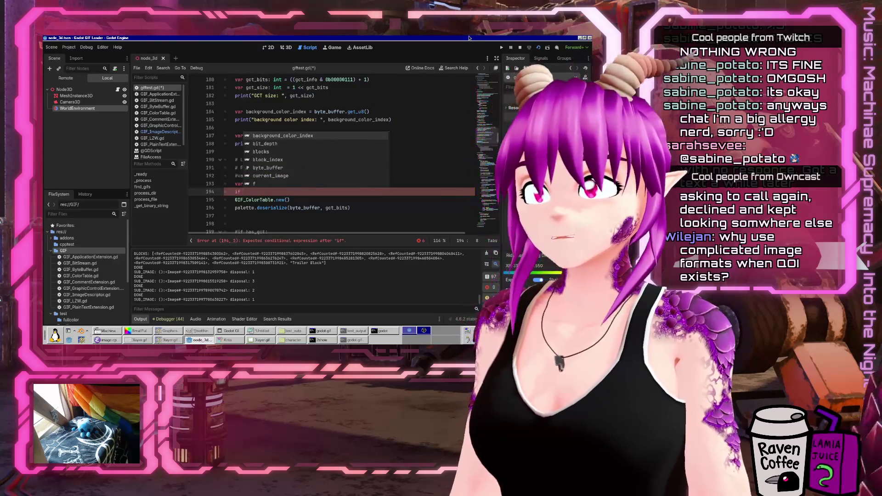
Copy has_gct from line 170 to form the 'if has_gct:' condition
{"action": "scroll", "coordinate": [294, 111], "scroll_direction": "up", "scroll_amount": 2}
{"action": "scroll", "coordinate": [294, 111], "scroll_direction": "up", "scroll_amount": 2}
{"action": "left_click", "coordinate": [292, 143]}
{"action": "scroll", "coordinate": [255, 138], "scroll_direction": "up", "scroll_amount": 2}
{"action": "left_click", "coordinate": [254, 144]}
{"action": "key", "text": "ctrl+c"}
{"action": "scroll", "coordinate": [340, 141], "scroll_direction": "down", "scroll_amount": 6}
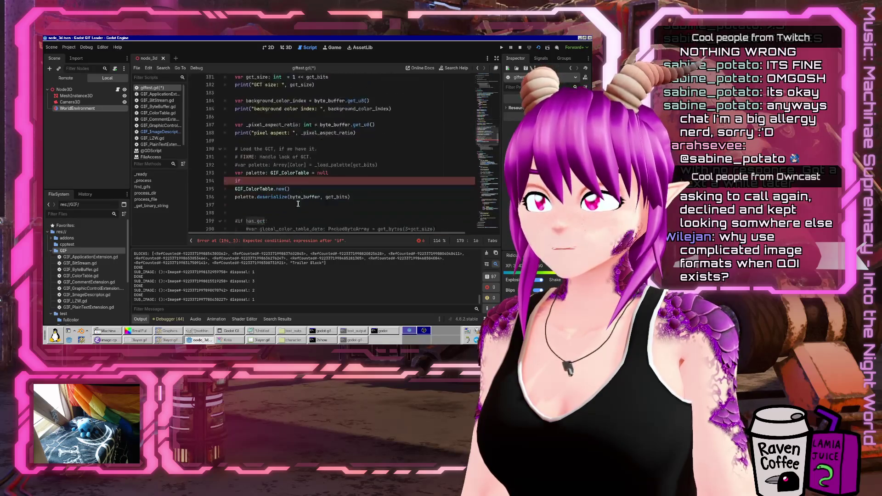
{"action": "left_click", "coordinate": [285, 168]}
{"action": "key", "text": "ctrl+v"}
{"action": "type", "text": ":"}
{"action": "key", "text": "Down"}
Assign the new GIF_ColorTable to palette, indent the deserialize call under the if, and save
{"action": "key", "text": "Home"}
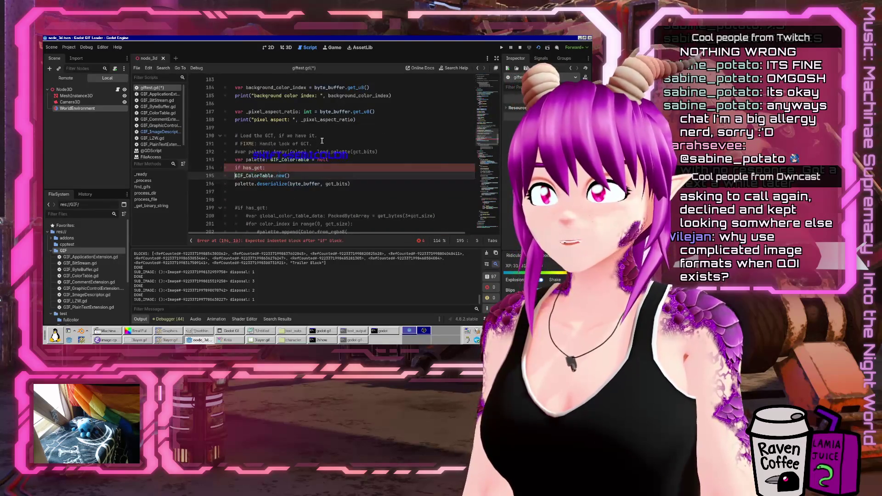
{"action": "key", "text": "Up"}
{"action": "key", "text": "Up"}
{"action": "key", "text": "ctrl+c"}
{"action": "key", "text": "Down"}
{"action": "key", "text": "Down"}
{"action": "key", "text": "Home"}
{"action": "key", "text": "ctrl+v"}
{"action": "type", "text": "="}
{"action": "key", "text": "Down"}
{"action": "key", "text": "Tab"}
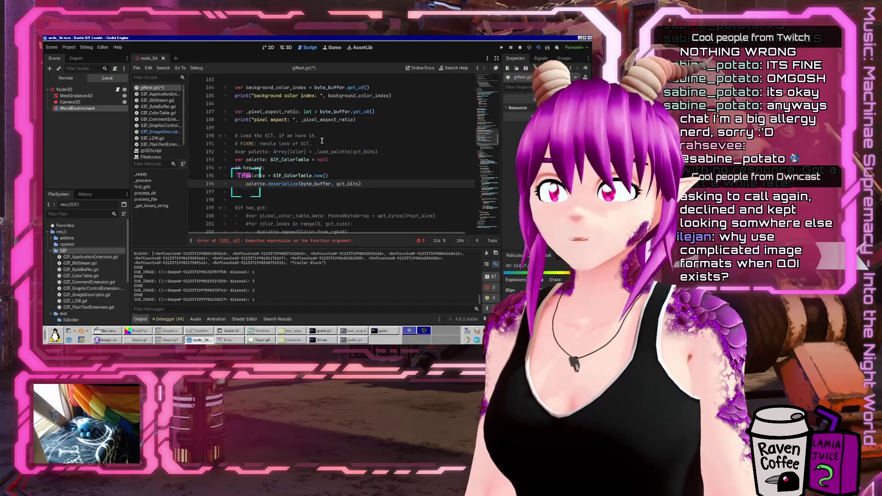
{"action": "key", "text": "ctrl+s"}
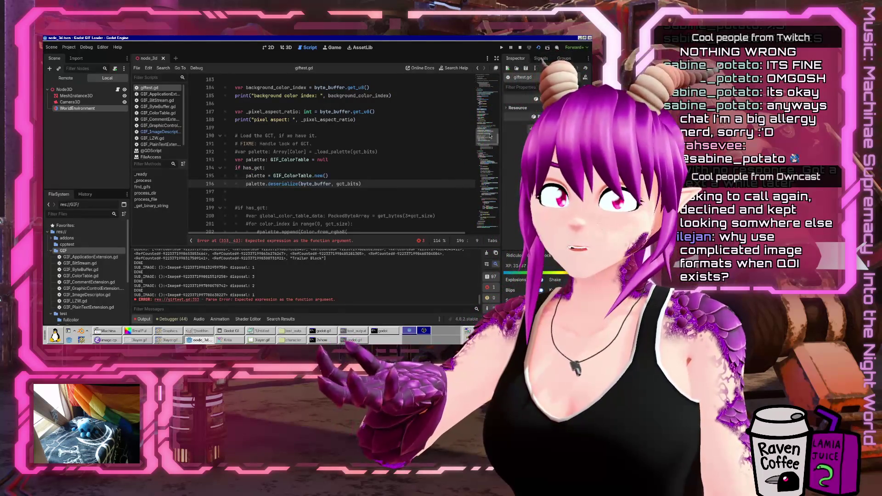
{"action": "left_click", "coordinate": [492, 171]}
{"action": "left_click_drag", "start_coordinate": [492, 172], "coordinate": [495, 188]}
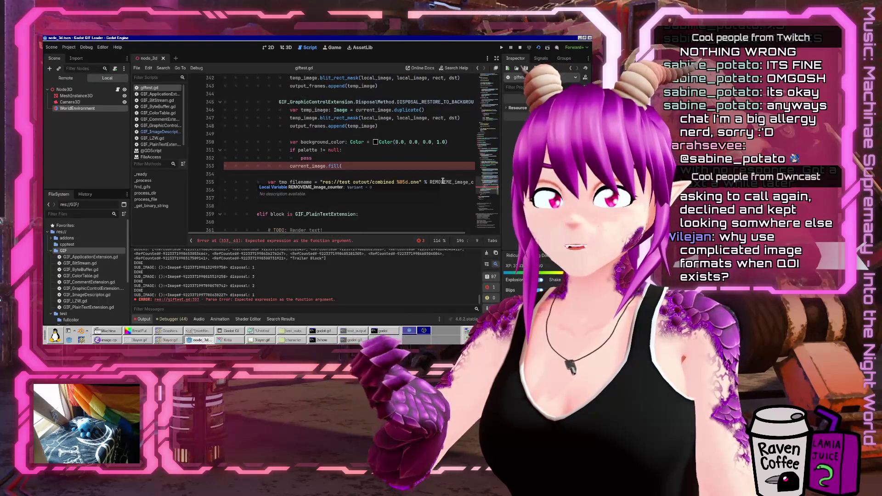
Jump to the fill call on line 353, then switch to GIF_ImageDescriptor.gd
{"action": "left_click", "coordinate": [378, 168]}
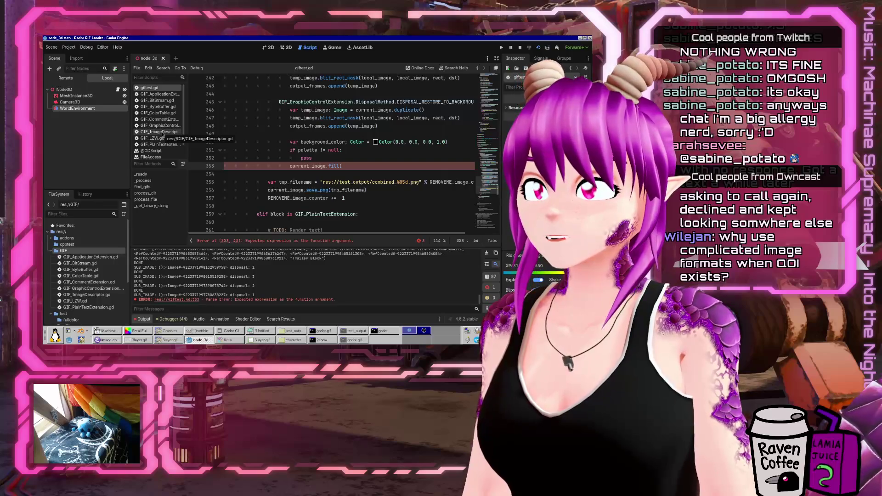
{"action": "left_click", "coordinate": [160, 132]}
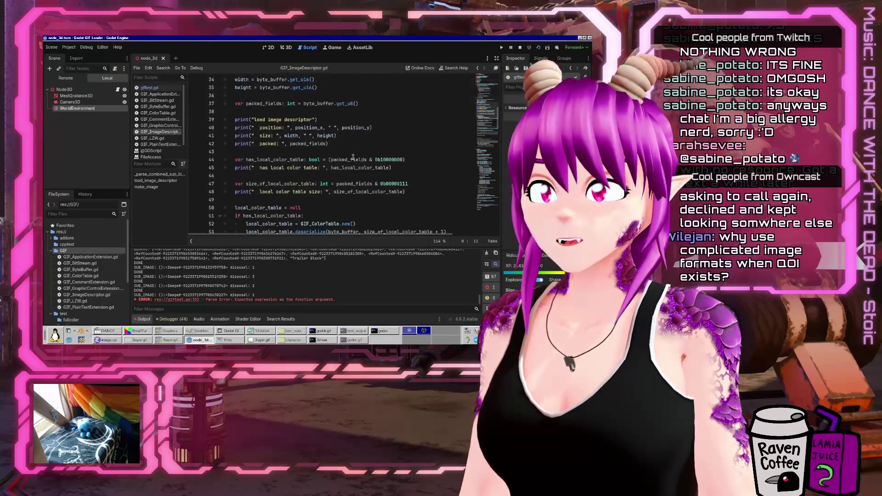
Search GIF_ImageDescriptor.gd for 'palette' and select global_color_table on line 99
{"action": "key", "text": "ctrl+f"}
{"action": "type", "text": "palette"}
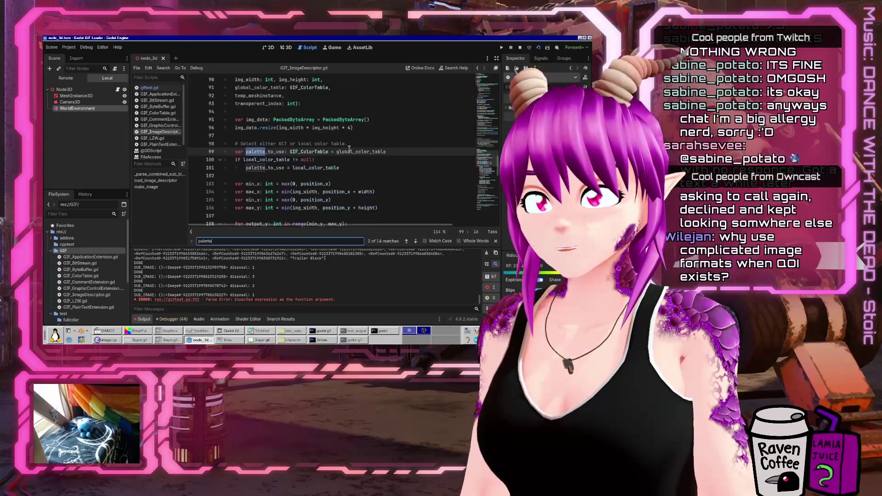
{"action": "key", "text": "Escape"}
{"action": "double_click", "coordinate": [342, 152]}
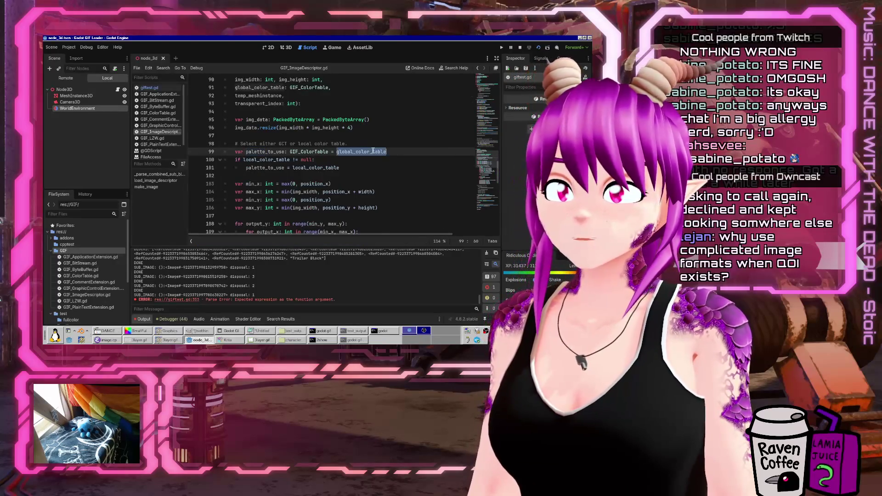
{"action": "scroll", "coordinate": [439, 171], "scroll_direction": "up", "scroll_amount": 2}
{"action": "scroll", "coordinate": [413, 181], "scroll_direction": "down", "scroll_amount": 1}
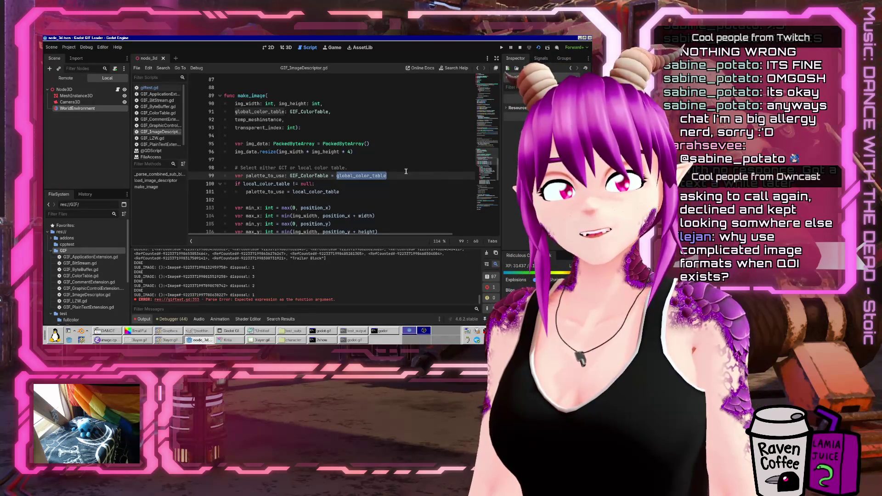
{"action": "left_click", "coordinate": [169, 331]}
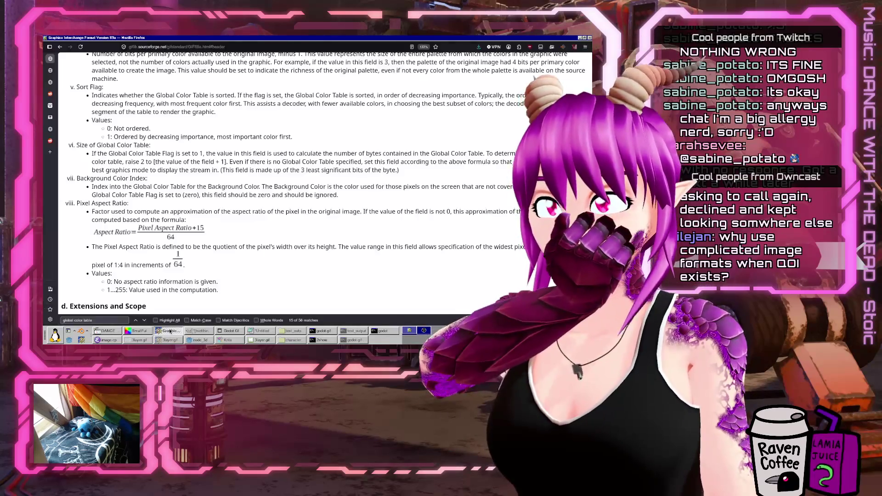
Read the spec's Global Color Table Flag description, then return to line 98 in Godot
{"action": "scroll", "coordinate": [260, 249], "scroll_direction": "up", "scroll_amount": 5}
{"action": "scroll", "coordinate": [259, 249], "scroll_direction": "down", "scroll_amount": 3}
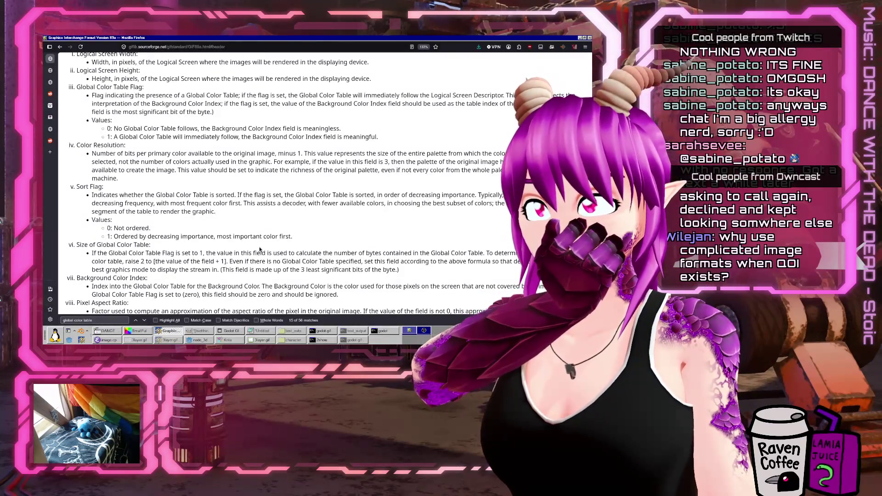
{"action": "scroll", "coordinate": [259, 250], "scroll_direction": "up", "scroll_amount": 2}
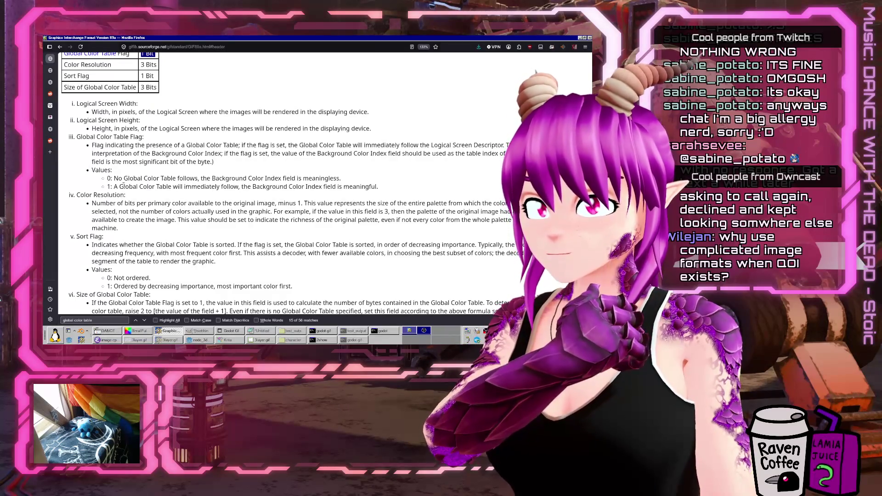
{"action": "right_click", "coordinate": [123, 186]}
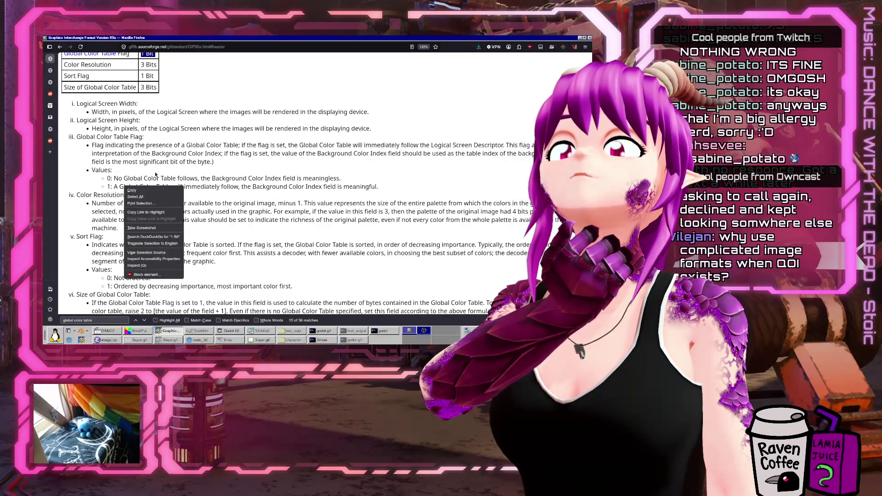
{"action": "left_click", "coordinate": [155, 175]}
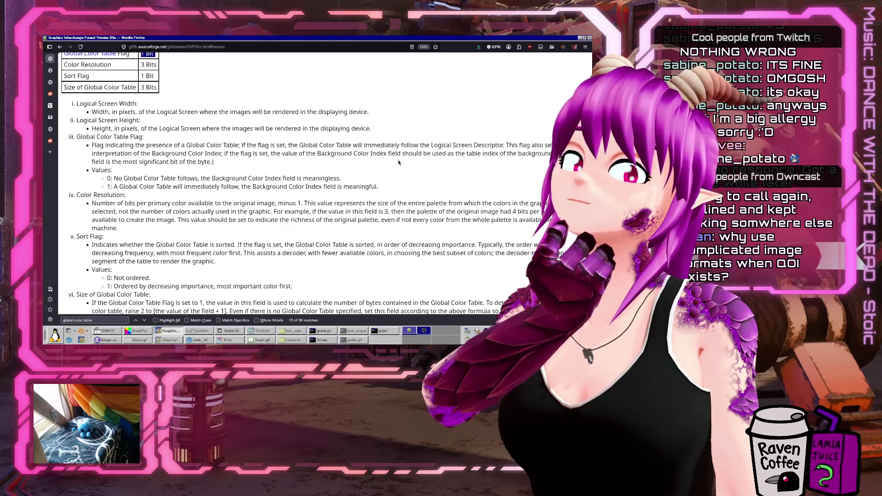
{"action": "right_click", "coordinate": [398, 162]}
{"action": "key", "text": "Escape"}
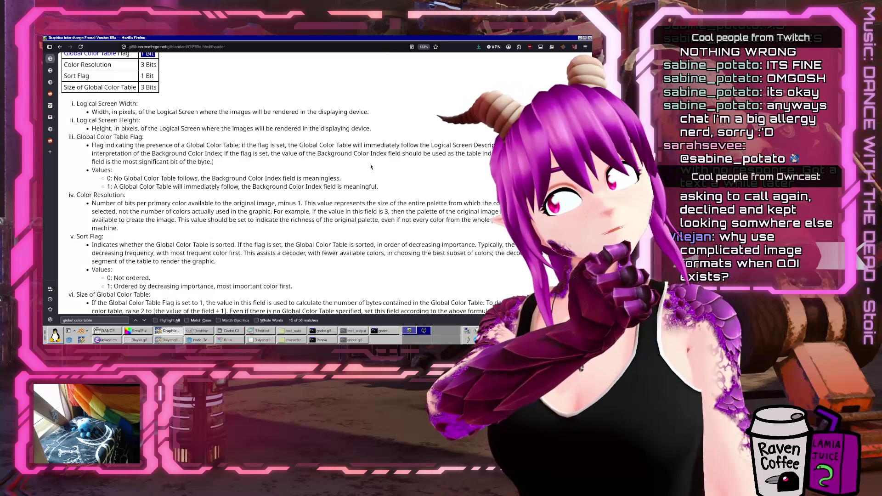
{"action": "key", "text": "alt+Tab"}
{"action": "left_click", "coordinate": [411, 165]}
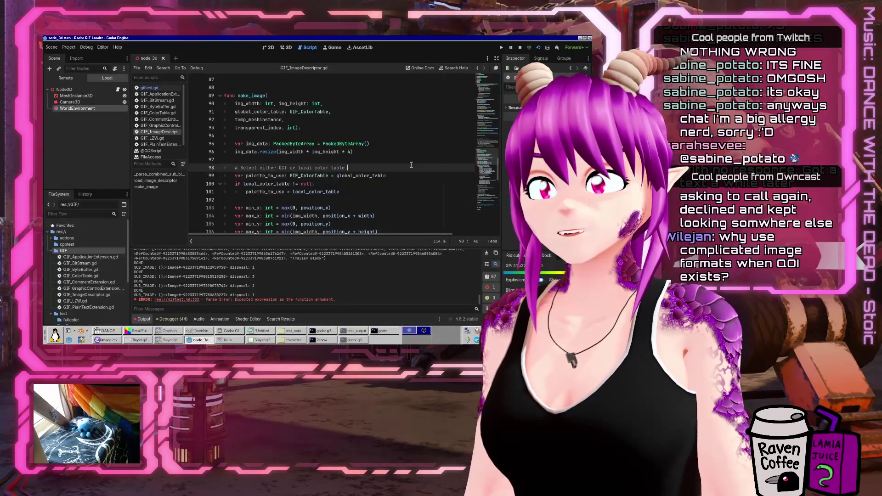
Add a '# FIXME: Handle lack of GCT.' comment and save GIF_ImageDescriptor.gd
{"action": "key", "text": "Return"}
{"action": "type", "text": "# FIXME"}
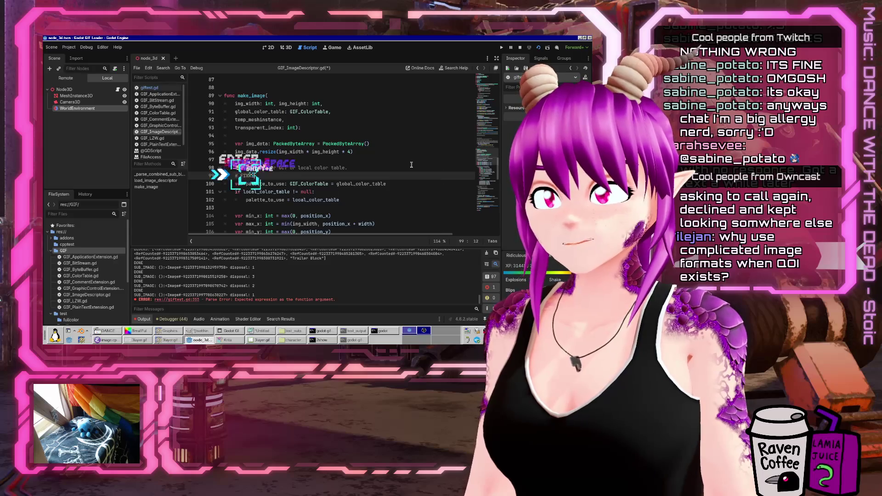
{"action": "type", "text": ": Handle lack"}
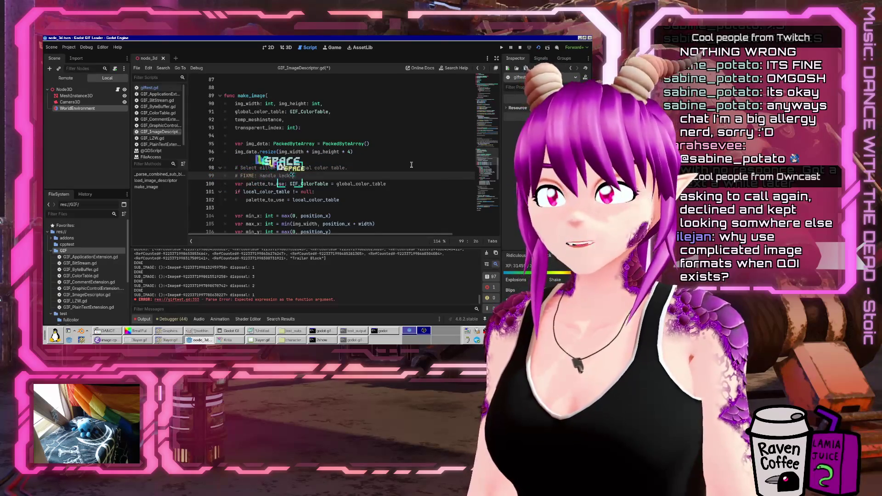
{"action": "type", "text": " of GCT."}
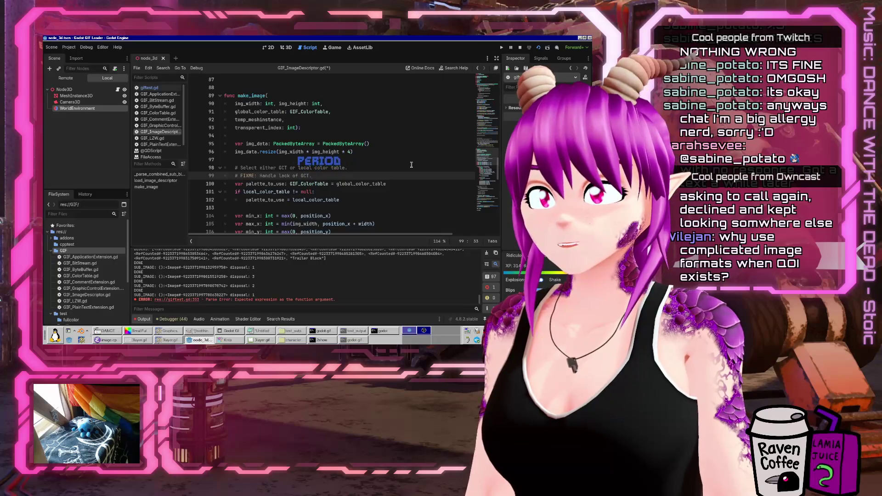
{"action": "key", "text": "ctrl+s"}
In giftest.gd, replace the fill call on line 353 with 'var rect: Rect2i = Rect2i('
{"action": "left_click", "coordinate": [156, 88]}
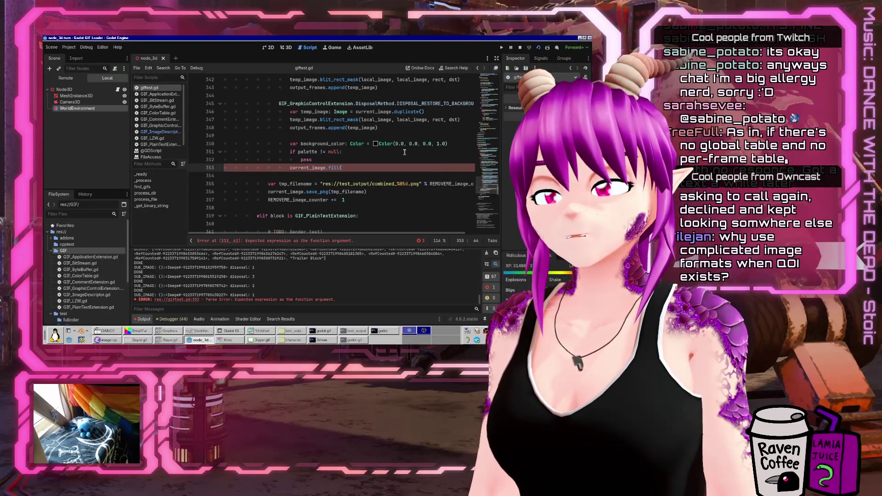
{"action": "key", "text": "BackSpace"}
{"action": "type", "text": "_"}
{"action": "key", "text": "Tab"}
{"action": "key", "text": "BackSpace"}
{"action": "key", "text": "BackSpace"}
{"action": "key", "text": "BackSpace"}
{"action": "type", "text": "var rect"}
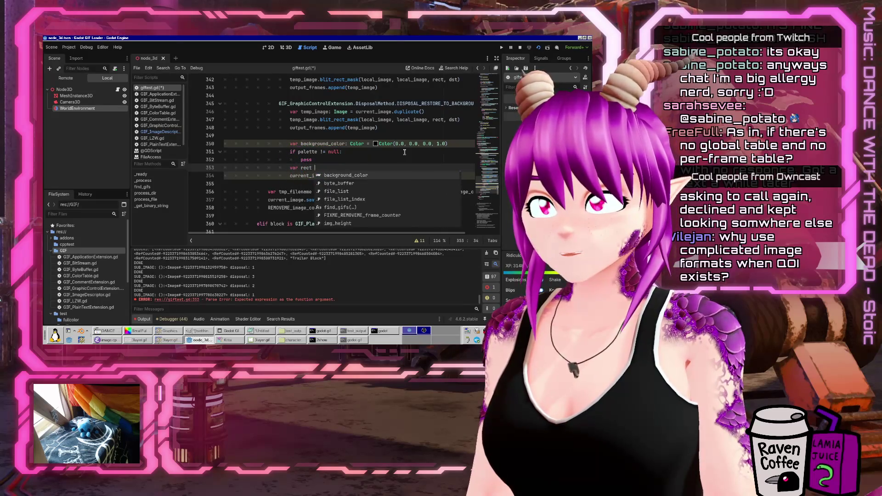
{"action": "key", "text": "BackSpace"}
{"action": "type", "text": ": Rect2i"}
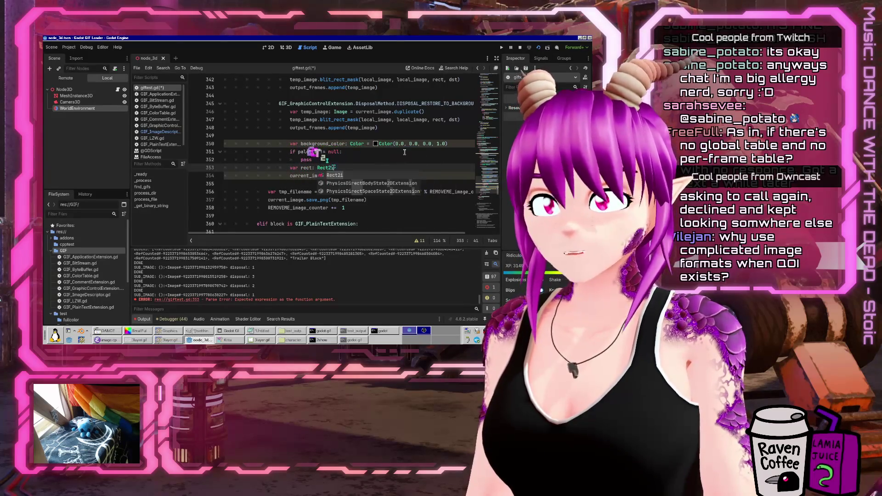
{"action": "type", "text": " = Rect2i("}
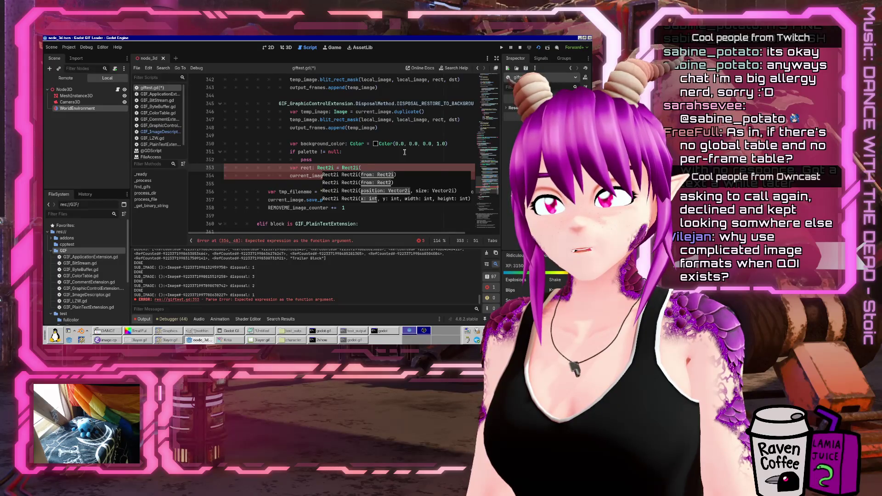
Copy the image_descriptor name from line 323 and return to the Rect2i call
{"action": "scroll", "coordinate": [405, 152], "scroll_direction": "up", "scroll_amount": 9}
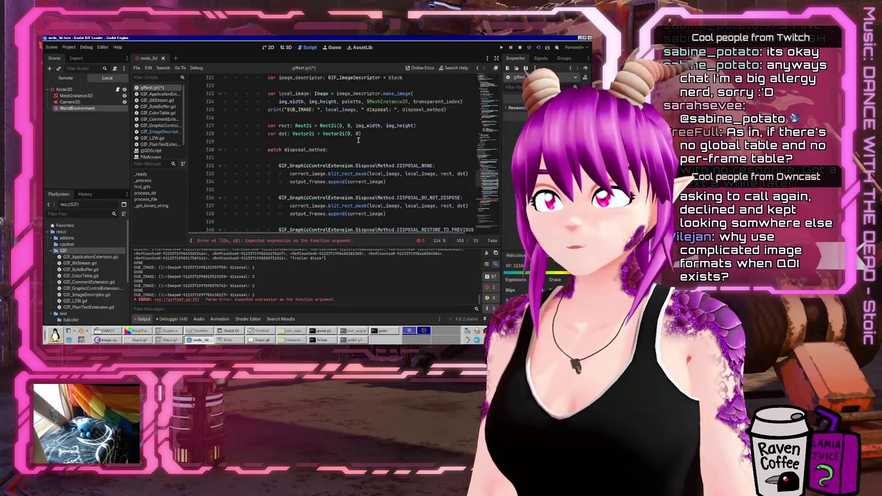
{"action": "double_click", "coordinate": [359, 144]}
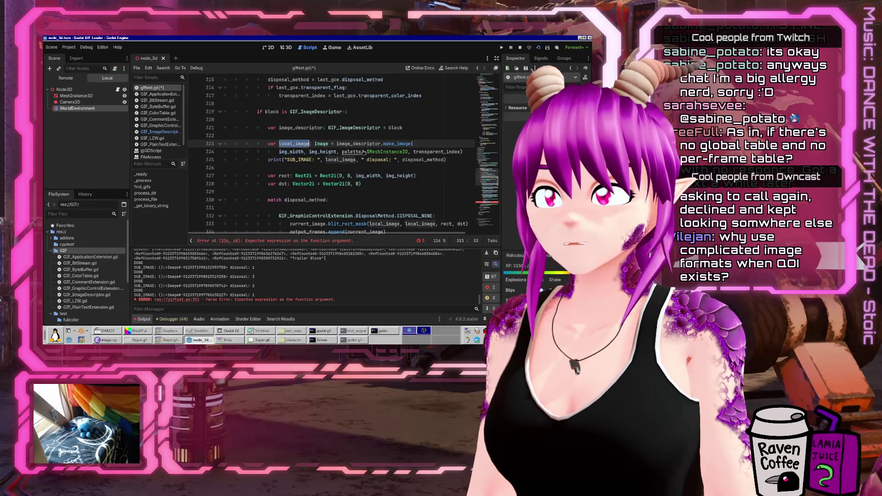
{"action": "scroll", "coordinate": [444, 168], "scroll_direction": "down", "scroll_amount": 11}
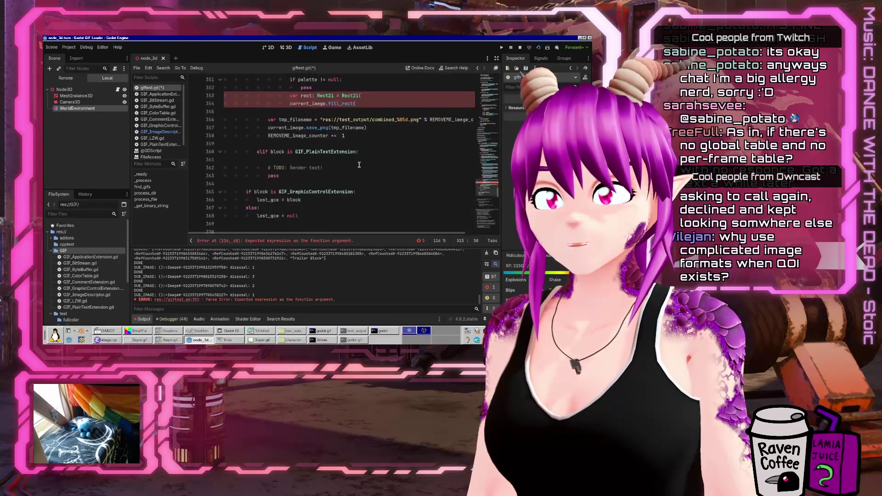
{"action": "left_click", "coordinate": [388, 119]}
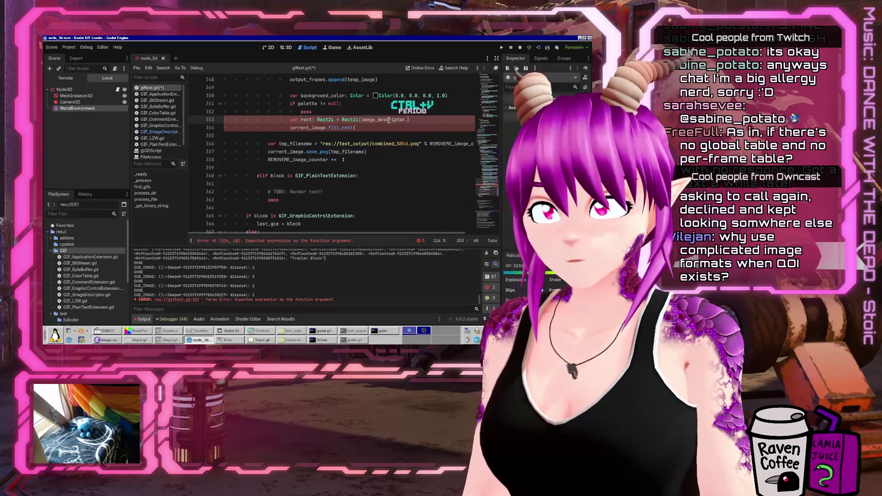
Pass image_descriptor.position_x and image_descriptor.position_y as the first Rect2i arguments
{"action": "type", "text": "."}
{"action": "key", "text": "Tab"}
{"action": "type", "text": ","}
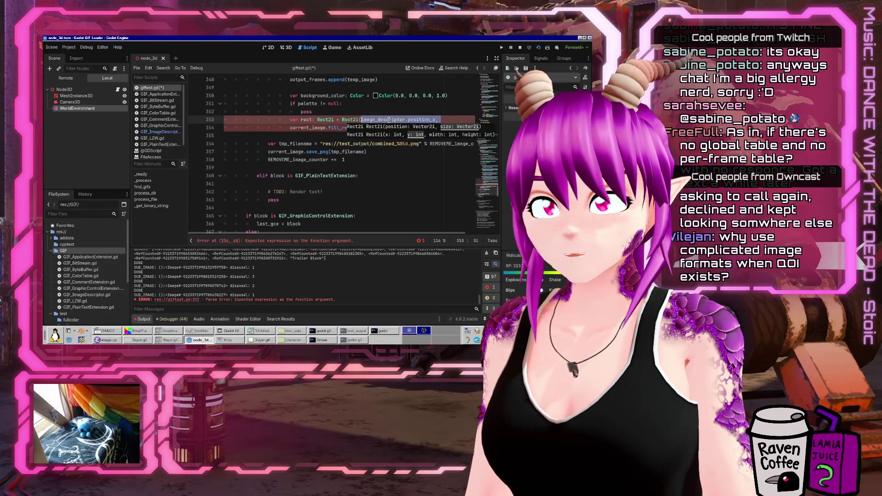
{"action": "key", "text": "ctrl+z"}
{"action": "key", "text": "ctrl+z"}
{"action": "key", "text": "ctrl+z"}
{"action": "key", "text": "End"}
{"action": "key", "text": "Return"}
{"action": "key", "text": "BackSpace"}
{"action": "key", "text": "ctrl+v"}
{"action": "key", "text": "Tab"}
{"action": "type", "text": "_y,"}
Put each Rect2i argument on its own line, add image_descriptor.width, and save
{"action": "key", "text": "Up"}
{"action": "key", "text": "ctrl+Left"}
{"action": "key", "text": "ctrl+Left"}
{"action": "key", "text": "ctrl+Left"}
{"action": "key", "text": "Return"}
{"action": "key", "text": "Down"}
{"action": "key", "text": "End"}
{"action": "key", "text": "Return"}
{"action": "type", "text": "image_"}
{"action": "key", "text": "Tab"}
{"action": "type", "text": "."}
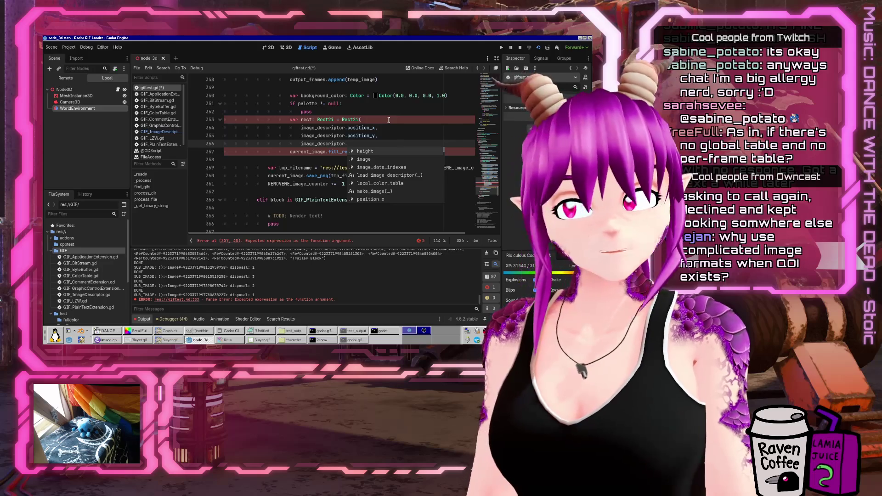
{"action": "type", "text": "w"}
{"action": "key", "text": "Tab"}
{"action": "key", "text": "ctrl+s"}
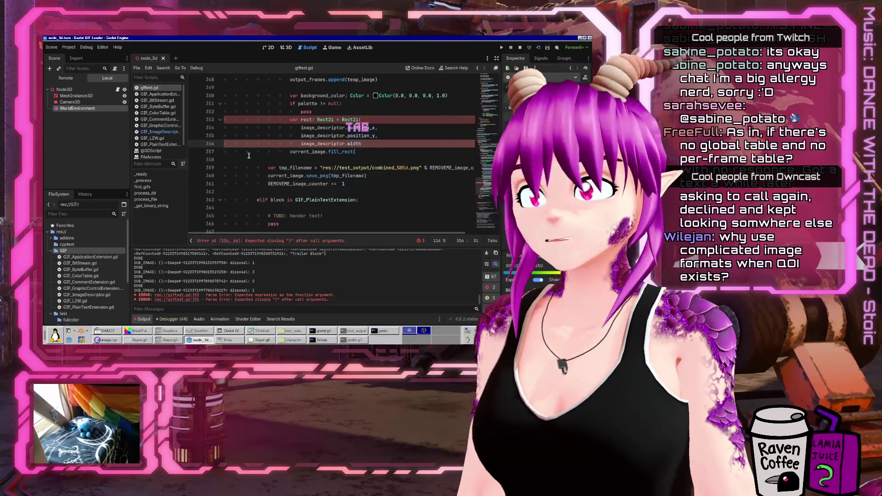
Check the field names in GIF_ImageDescriptor.gd, then return to giftest.gd
{"action": "left_click", "coordinate": [160, 132]}
{"action": "scroll", "coordinate": [293, 166], "scroll_direction": "down", "scroll_amount": 10}
{"action": "scroll", "coordinate": [293, 166], "scroll_direction": "up", "scroll_amount": 15}
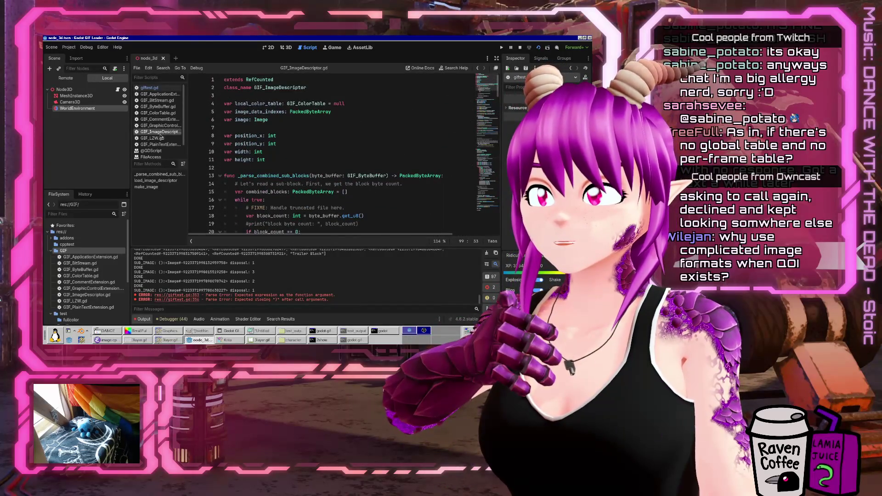
{"action": "left_click", "coordinate": [150, 88]}
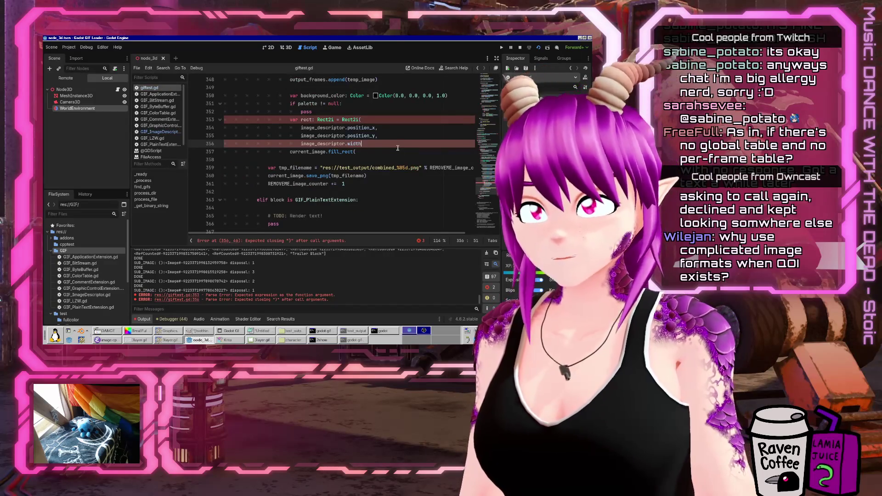
Add image_descriptor.height as the last argument and close the Rect2i call
{"action": "key", "text": "BackSpace"}
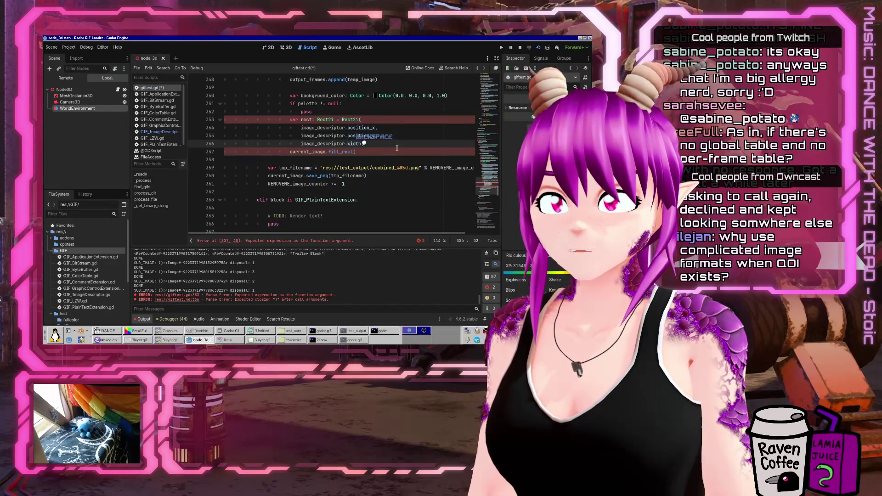
{"action": "type", "text": "image_descriptor.width,"}
{"action": "key", "text": "Return"}
{"action": "key", "text": "BackSpace"}
{"action": "key", "text": "BackSpace"}
{"action": "key", "text": "BackSpace"}
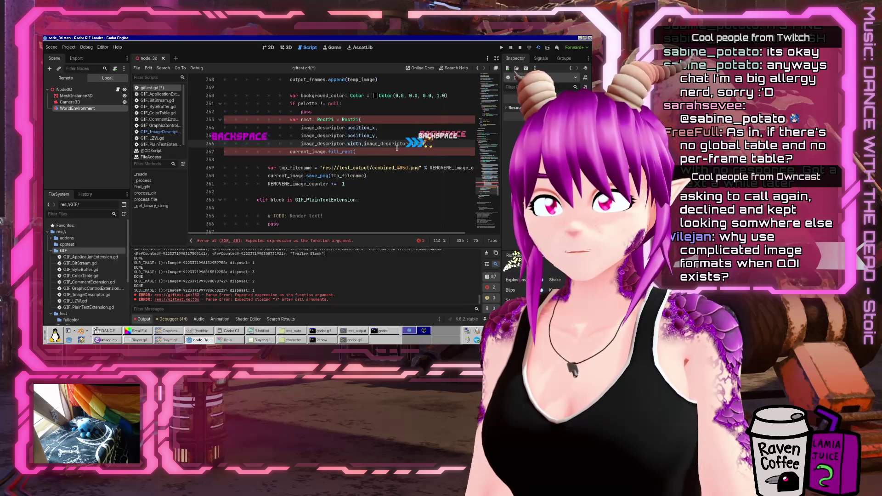
{"action": "type", "text": "height,"}
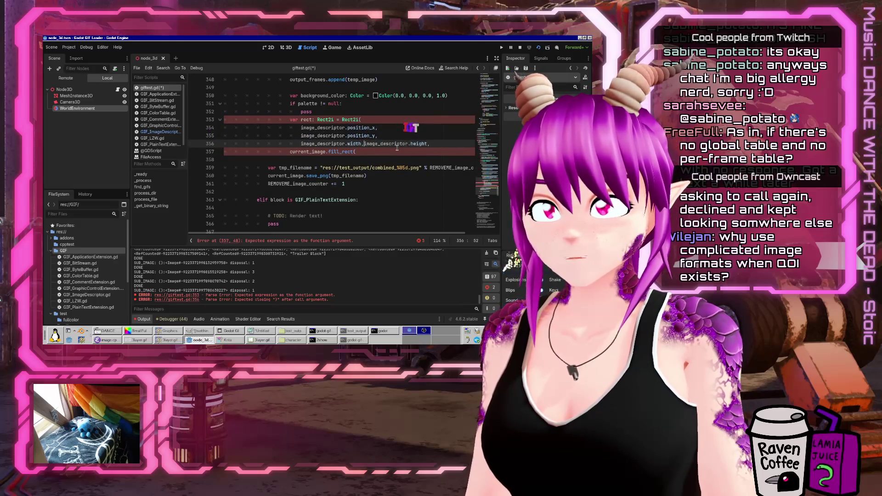
{"action": "key", "text": "Return"}
{"action": "key", "text": "End"}
{"action": "key", "text": "BackSpace"}
{"action": "type", "text": ")"}
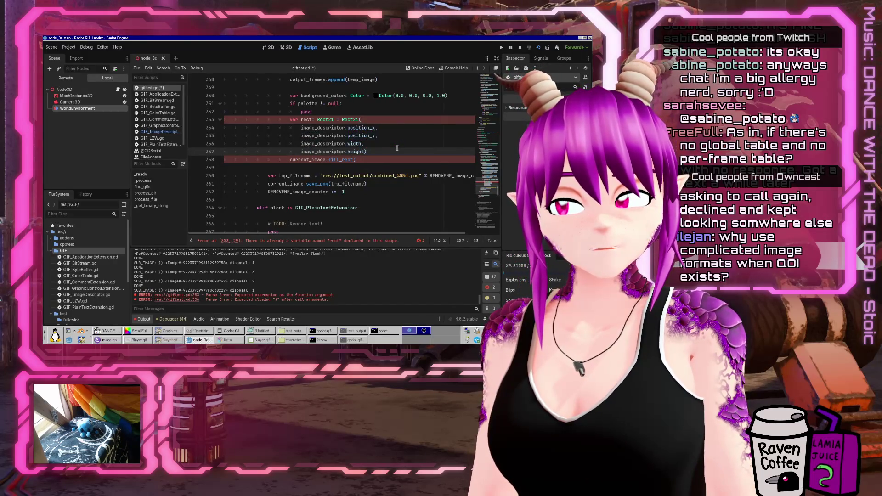
{"action": "key", "text": "Up"}
{"action": "key", "text": "Up"}
{"action": "key", "text": "Up"}
{"action": "key", "text": "Home"}
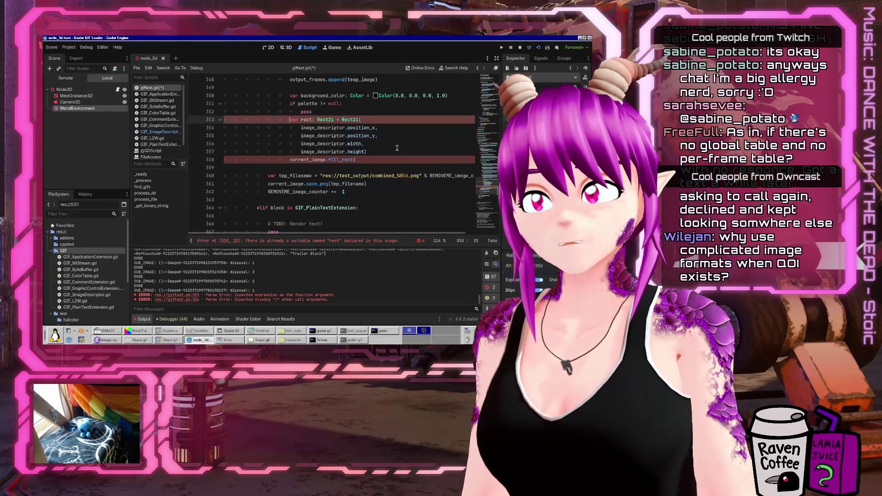
{"action": "key", "text": "Right"}
{"action": "key", "text": "Right"}
{"action": "key", "text": "Right"}
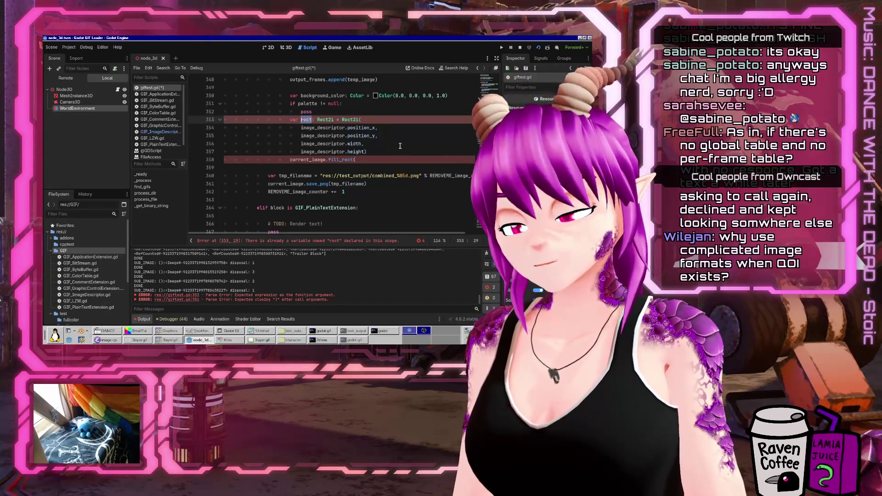
Rename rect to fillrect and call fill_rect(fillrect, background_color)
{"action": "type", "text": "fill"}
{"action": "key", "text": "Right"}
{"action": "key", "text": "Right"}
{"action": "key", "text": "Right"}
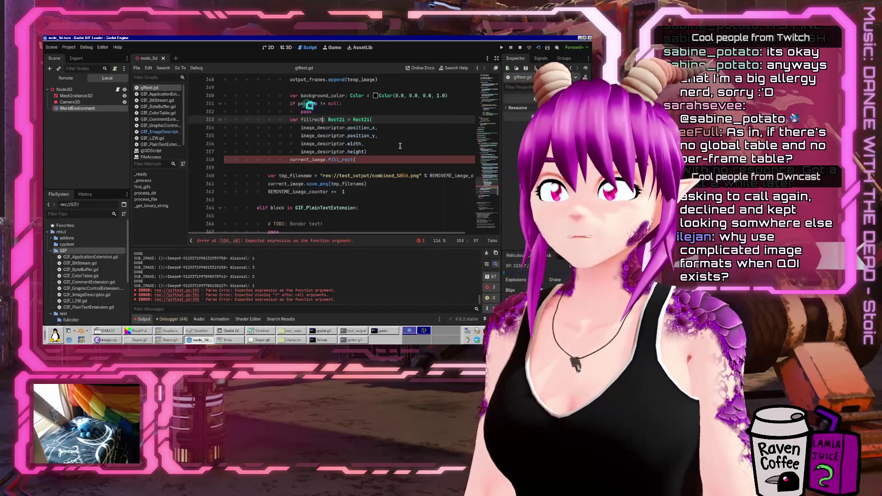
{"action": "key", "text": "Down"}
{"action": "key", "text": "Down"}
{"action": "key", "text": "Down"}
{"action": "key", "text": "End"}
{"action": "key", "text": "BackSpace"}
{"action": "type", "text": "("}
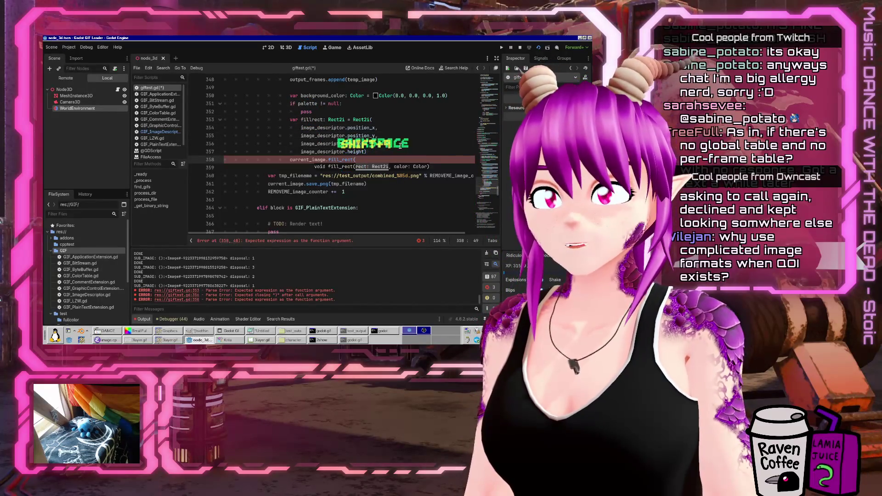
{"action": "type", "text": "fillrect"}
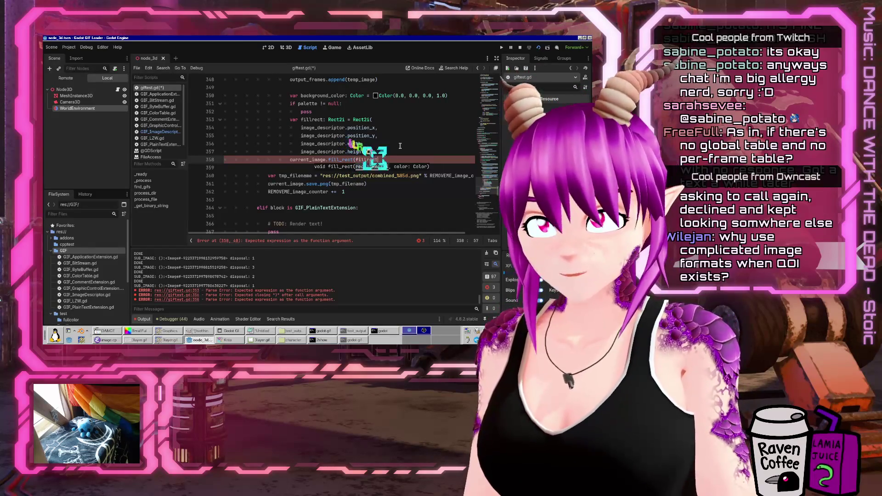
{"action": "type", "text": ", "}
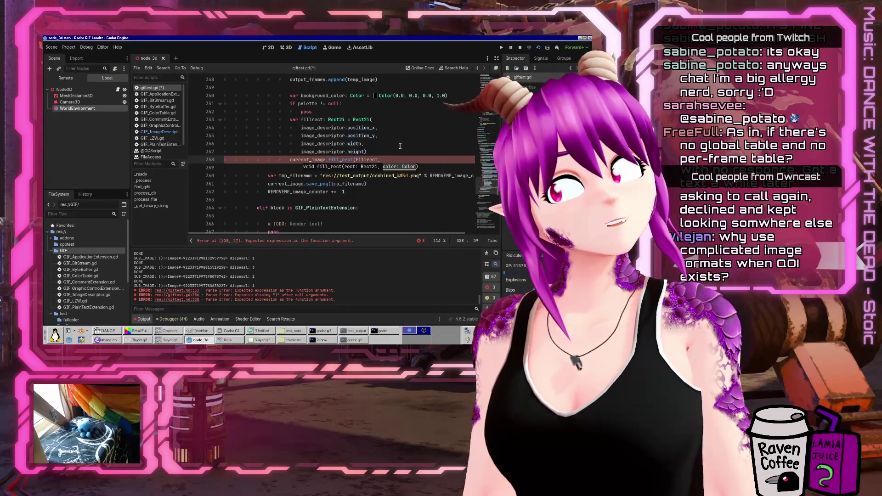
{"action": "type", "text": "back"}
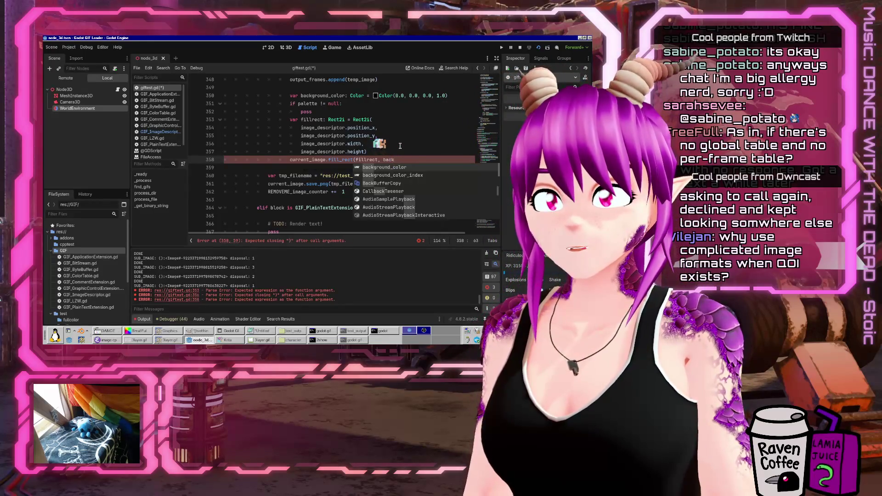
{"action": "key", "text": "Return"}
{"action": "type", "text": ")"}
Replace pass with background_color = palette[background_color_index] under the palette check
{"action": "key", "text": "Up"}
{"action": "key", "text": "Up"}
{"action": "key", "text": "Up"}
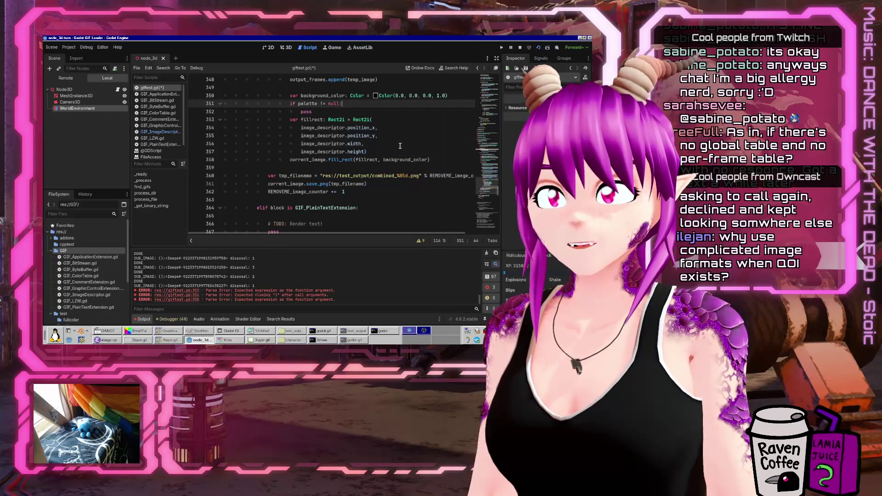
{"action": "key", "text": "Down"}
{"action": "key", "text": "BackSpace"}
{"action": "key", "text": "BackSpace"}
{"action": "key", "text": "BackSpace"}
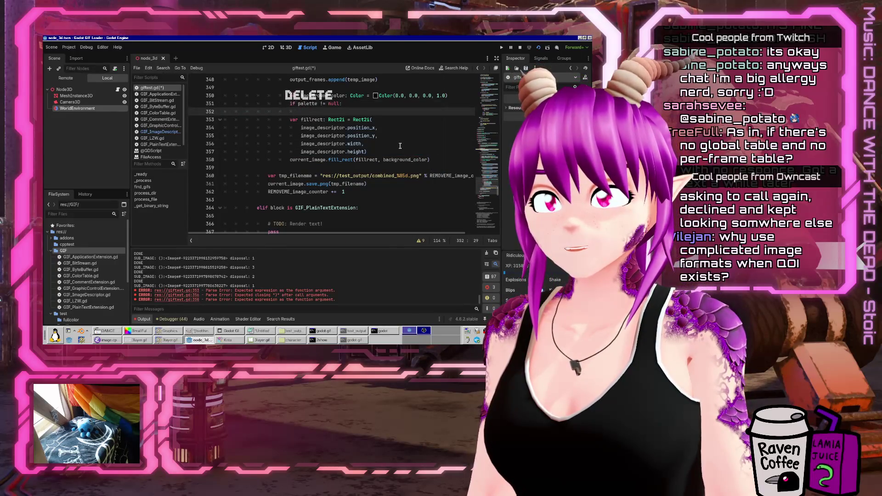
{"action": "type", "text": "back"}
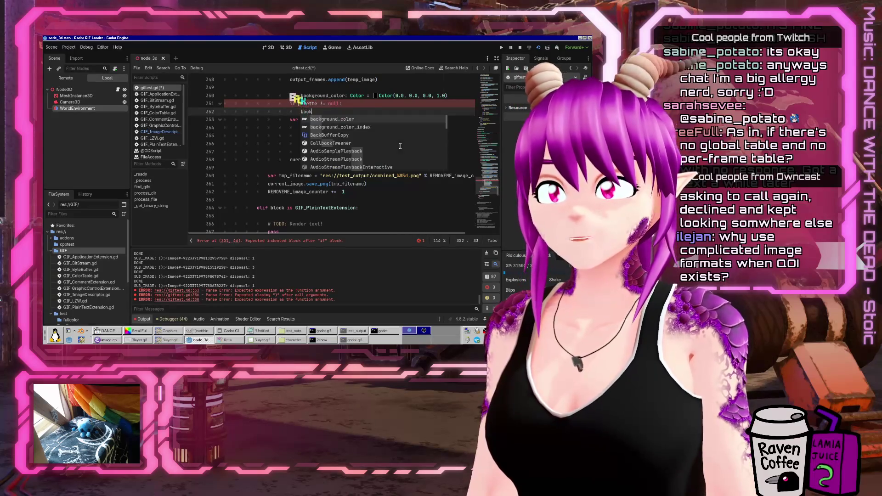
{"action": "key", "text": "Return"}
{"action": "type", "text": "= palette"}
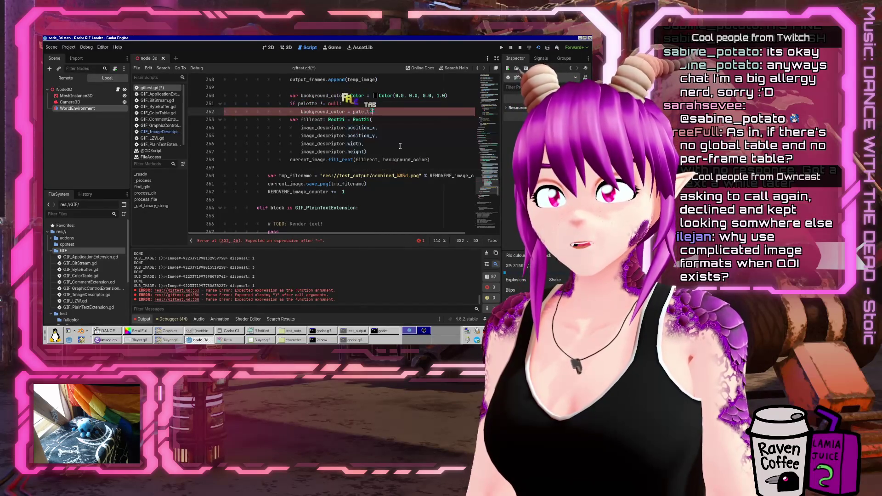
{"action": "key", "text": "Return"}
{"action": "type", "text": "["}
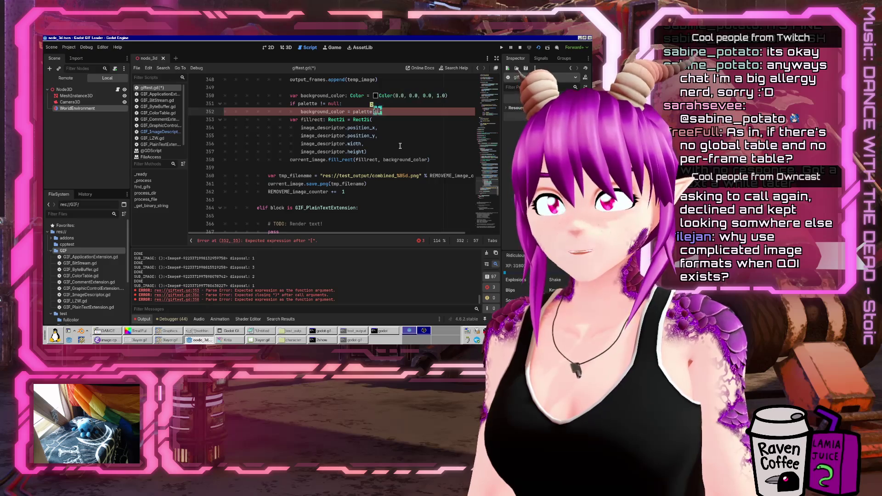
{"action": "type", "text": "back"}
{"action": "key", "text": "Return"}
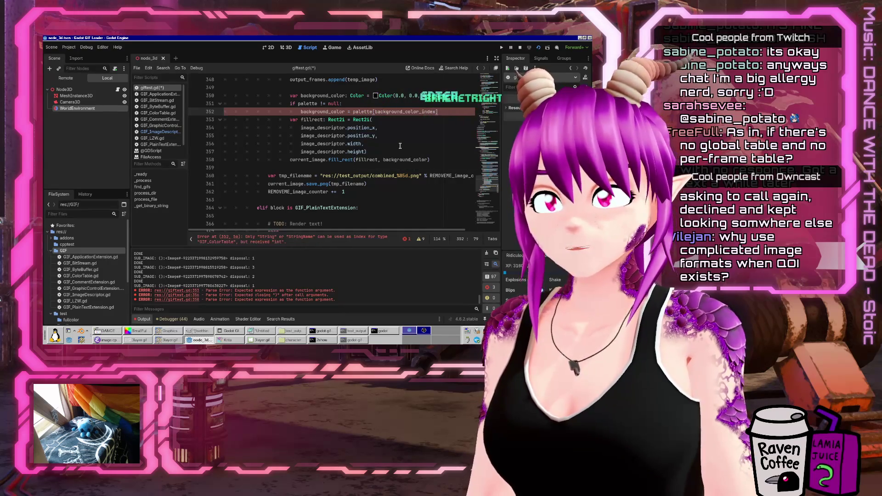
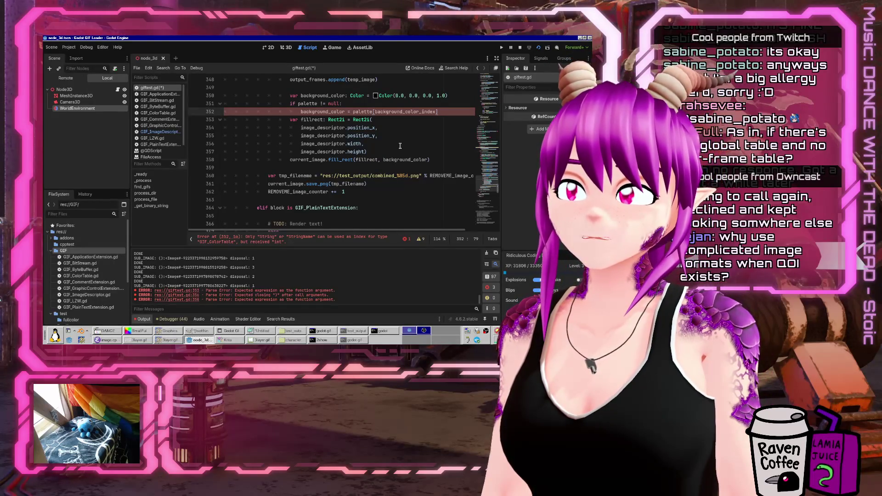
Complete line 352 as palette.palette[background_color_index] using autocomplete suggestions
{"action": "type", "text": "."}
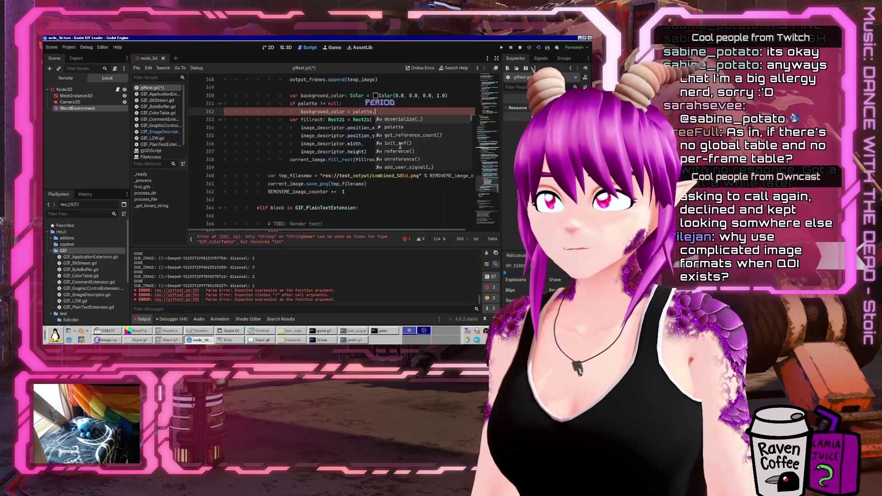
{"action": "key", "text": "Down"}
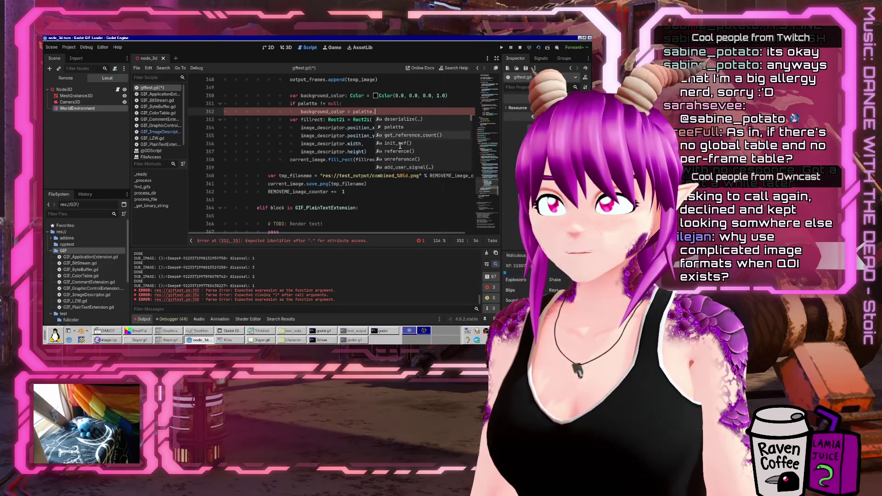
{"action": "key", "text": "Return"}
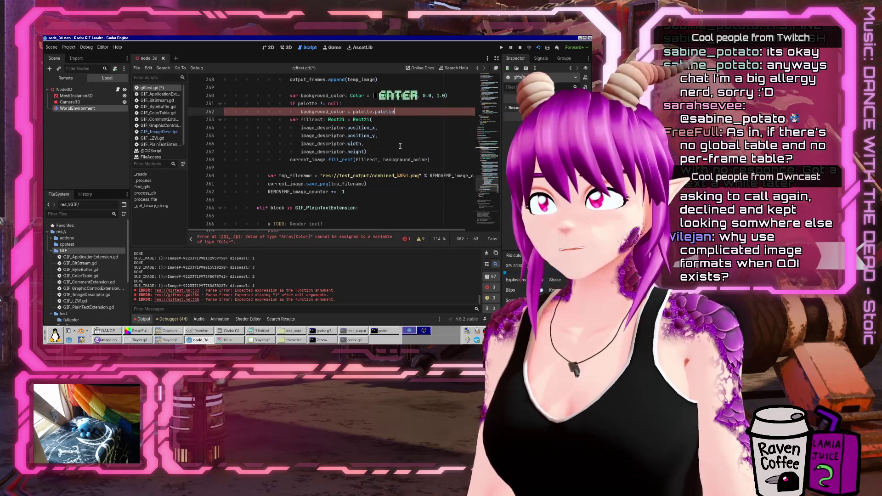
{"action": "type", "text": "back"}
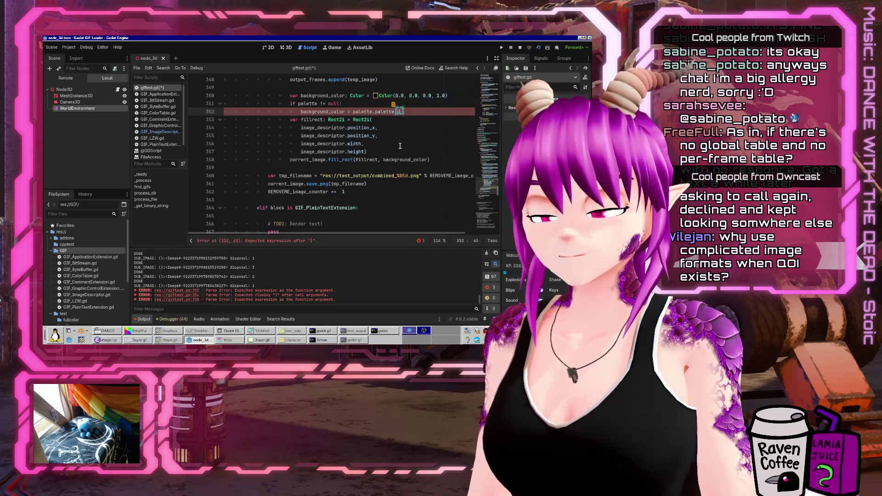
{"action": "key", "text": "Down"}
{"action": "key", "text": "Return"}
{"action": "type", "text": "]"}
Add a '# FIXME: Range check.' comment, save giftest.gd, and switch to GIF_ImageDescriptor.gd
{"action": "key", "text": "Return"}
{"action": "type", "text": "# FIXME"}
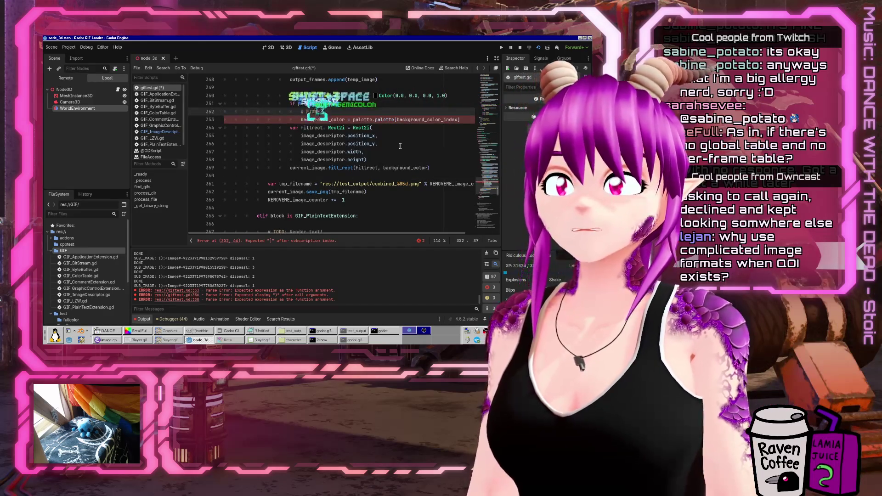
{"action": "type", "text": ": Removecheck."}
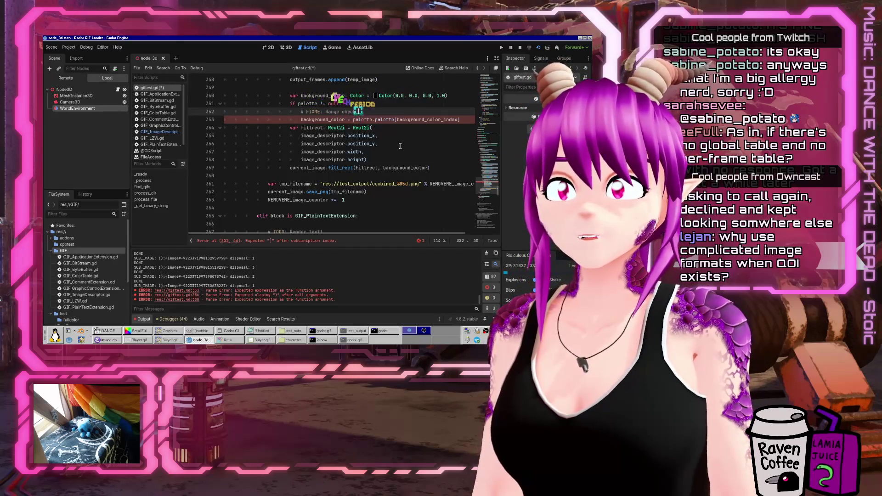
{"action": "key", "text": "ctrl+s"}
{"action": "key", "text": "shift+Home"}
{"action": "left_click", "coordinate": [167, 132]}
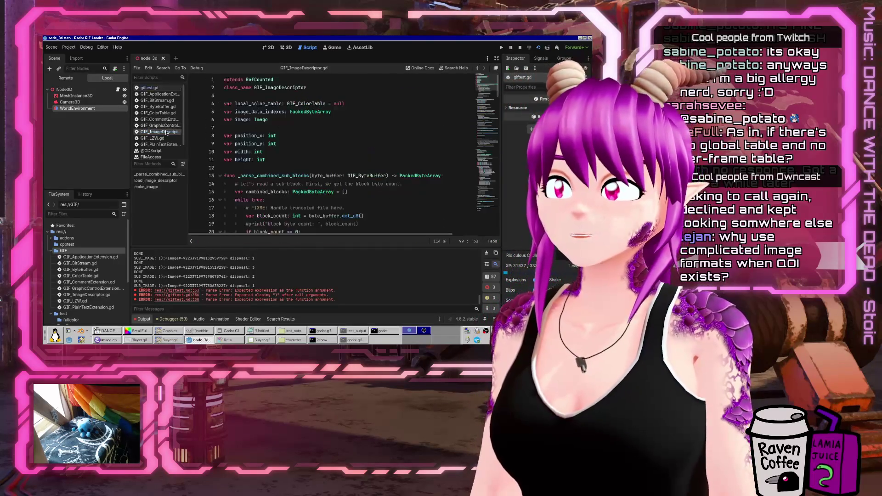
Insert '# FIXME: Range check.' after line 117 in GIF_ImageDescriptor.gd, then return to giftest.gd
{"action": "scroll", "coordinate": [388, 169], "scroll_direction": "down", "scroll_amount": 20}
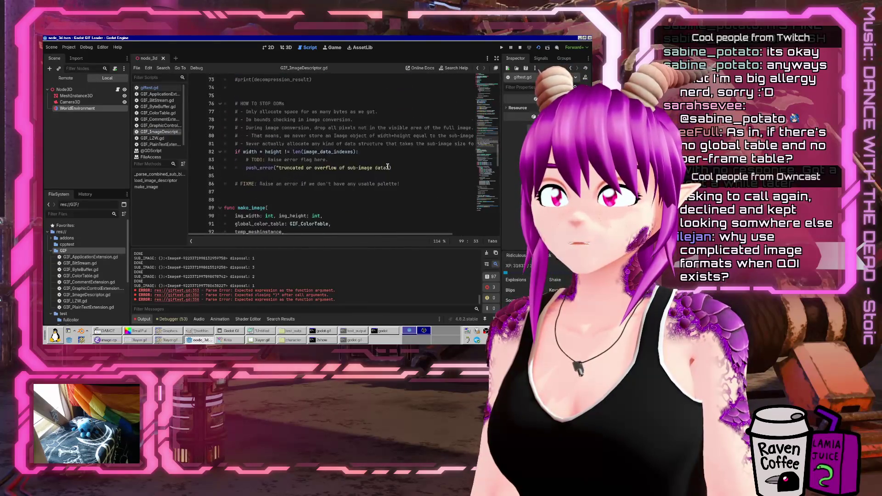
{"action": "scroll", "coordinate": [388, 168], "scroll_direction": "down", "scroll_amount": 5}
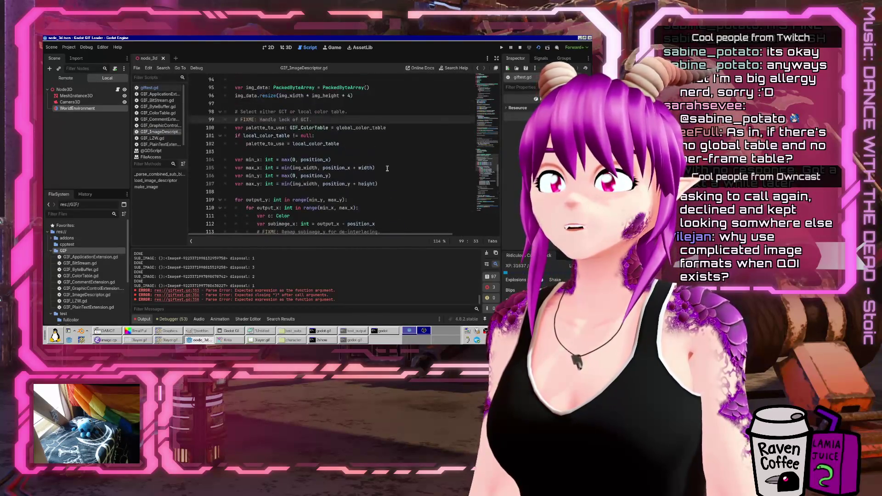
{"action": "scroll", "coordinate": [387, 168], "scroll_direction": "down", "scroll_amount": 9}
{"action": "scroll", "coordinate": [374, 97], "scroll_direction": "up", "scroll_amount": 13}
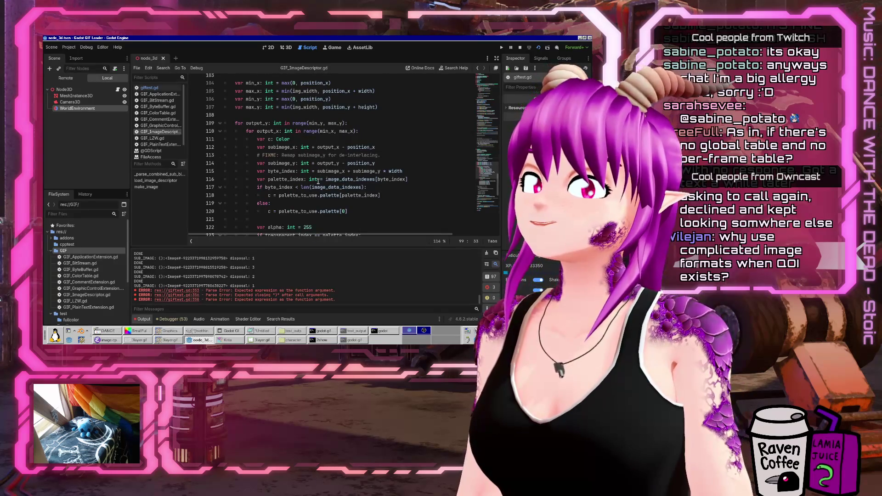
{"action": "left_click", "coordinate": [394, 187]}
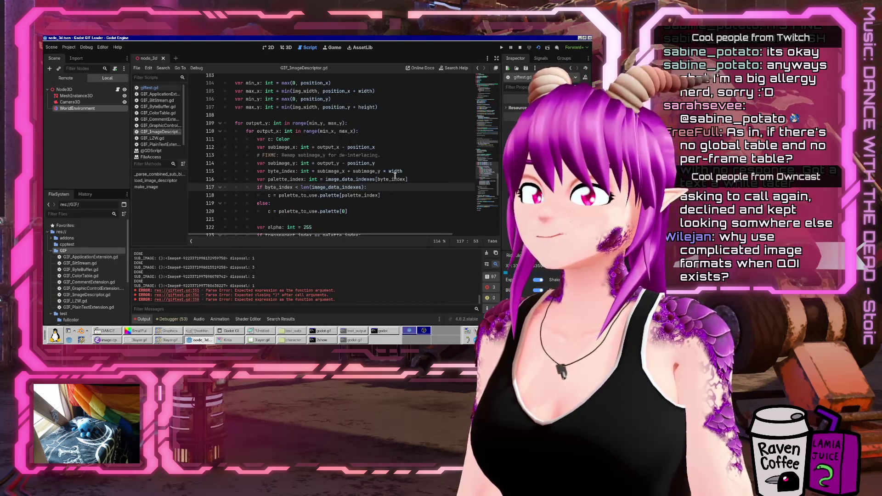
{"action": "key", "text": "Return"}
{"action": "type", "text": "# FIXME: Range check."}
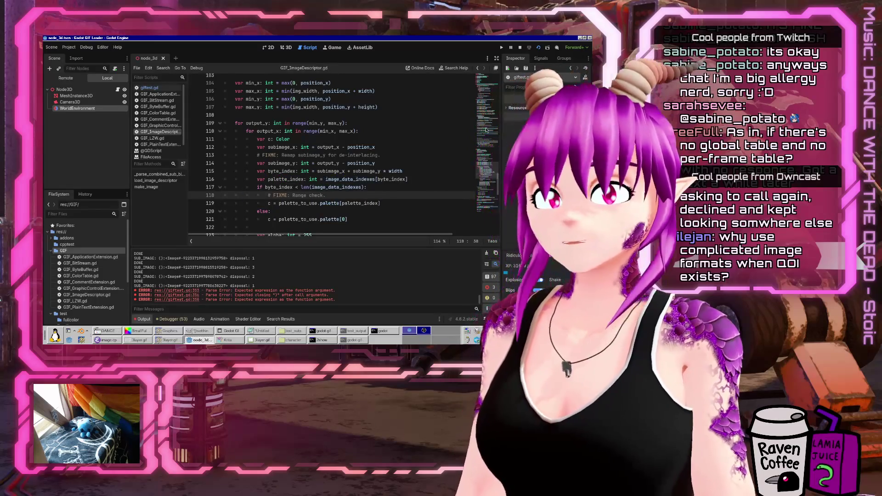
{"action": "scroll", "coordinate": [328, 147], "scroll_direction": "up", "scroll_amount": 20}
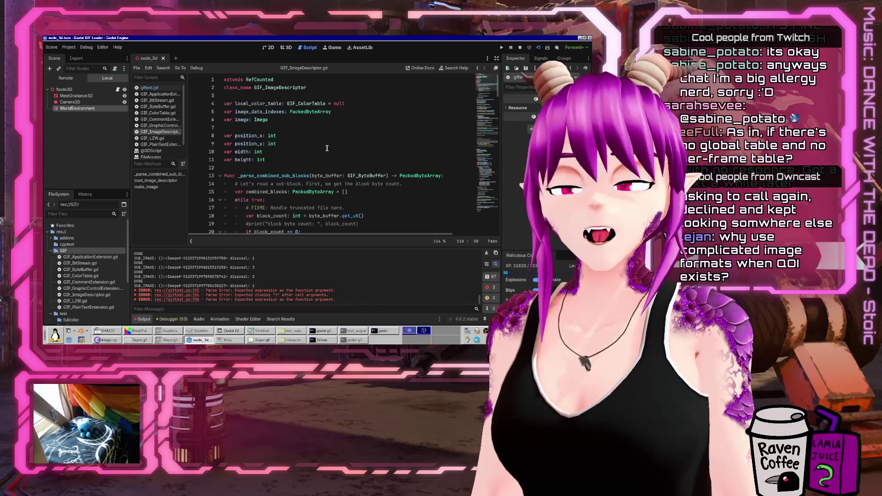
{"action": "left_click", "coordinate": [150, 89]}
{"action": "left_click", "coordinate": [375, 147]}
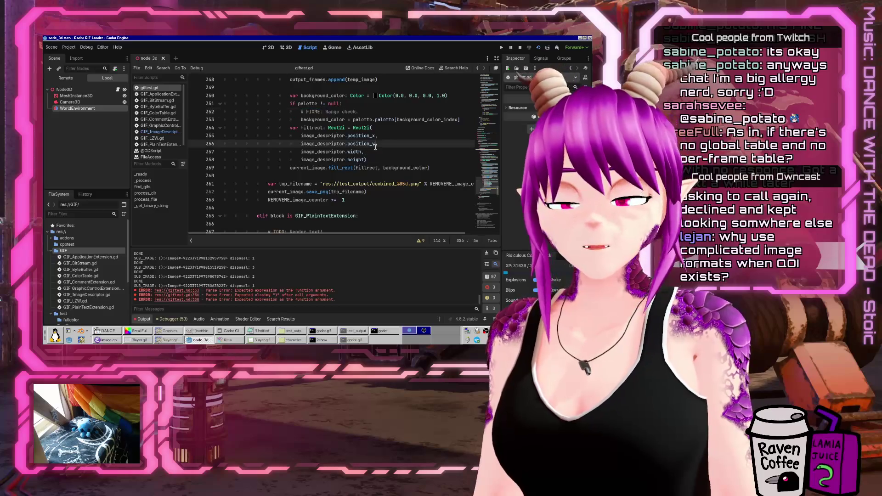
Add a comma after position_y on line 356 and check the blit_rect_mask grep results in Terminal
{"action": "type", "text": ","}
{"action": "left_click", "coordinate": [384, 333]}
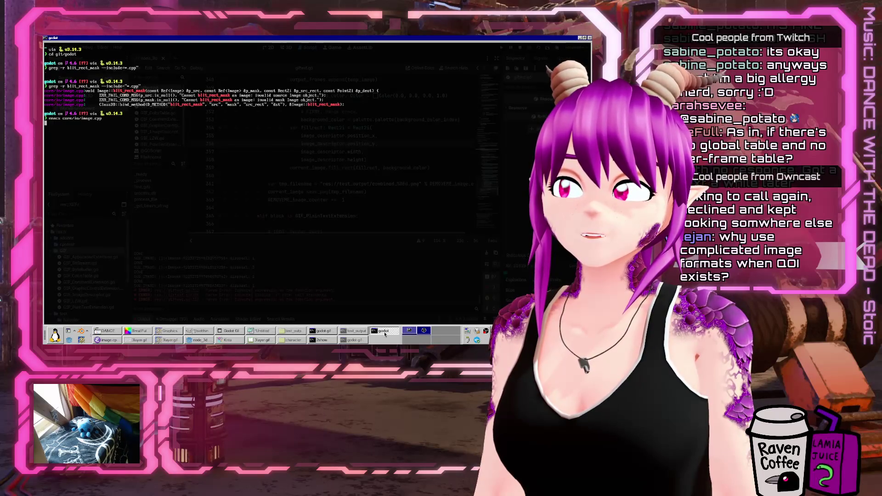
{"action": "left_click", "coordinate": [385, 334]}
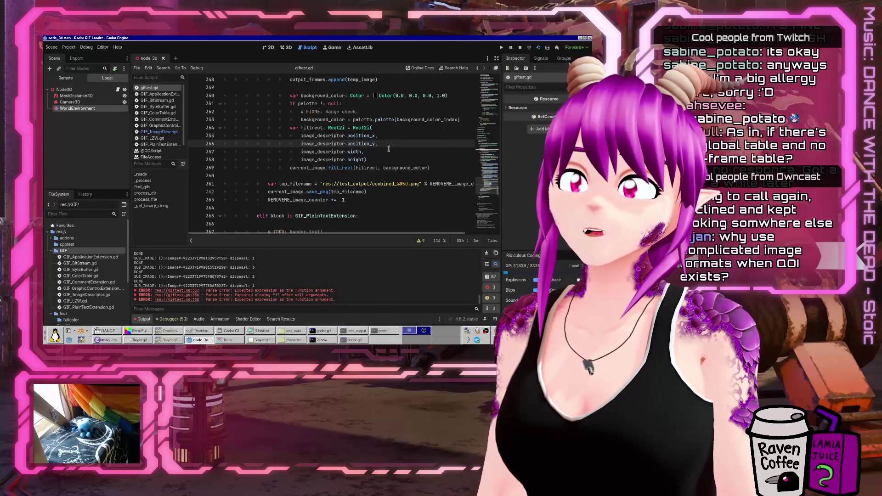
Review giftest.gd's disposal code and GIF_ImageDescriptor.gd, then consult the spec's Global Color Table fields
{"action": "scroll", "coordinate": [389, 148], "scroll_direction": "up", "scroll_amount": 2}
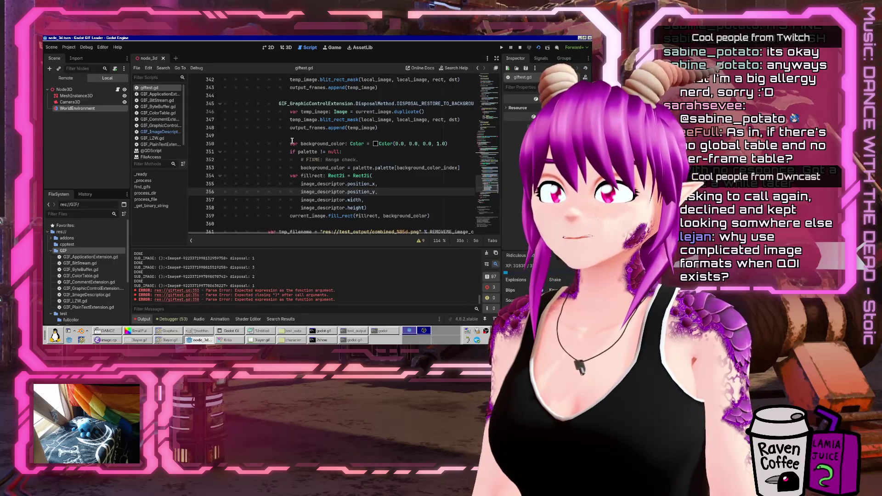
{"action": "left_click", "coordinate": [354, 132]}
{"action": "scroll", "coordinate": [391, 138], "scroll_direction": "up", "scroll_amount": 3}
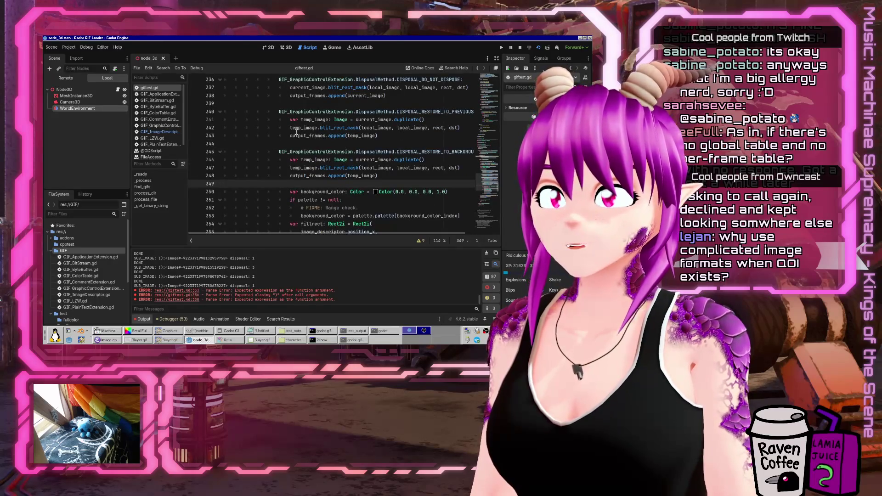
{"action": "left_click", "coordinate": [334, 156]}
{"action": "scroll", "coordinate": [311, 117], "scroll_direction": "up", "scroll_amount": 1}
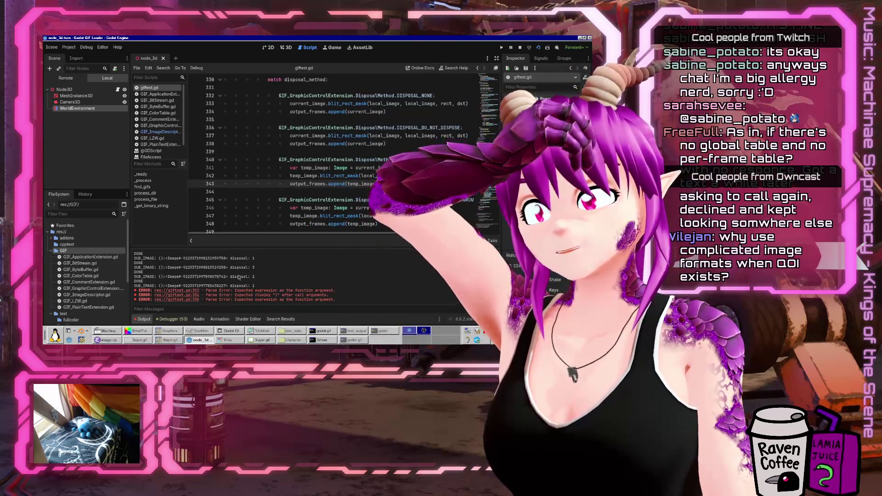
{"action": "left_click", "coordinate": [149, 131]}
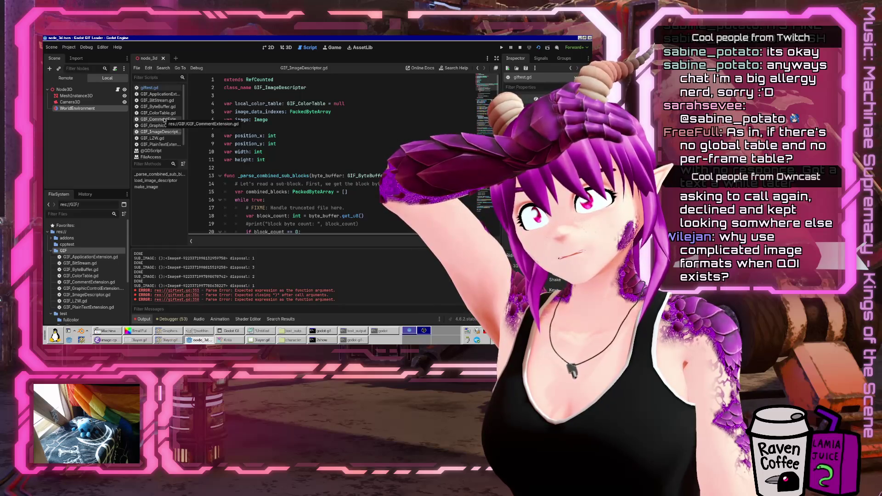
{"action": "left_click", "coordinate": [170, 333]}
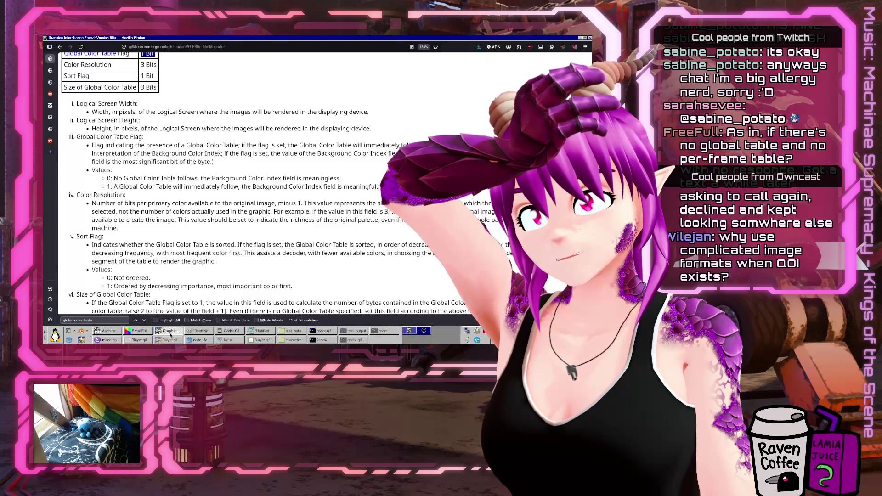
Search the GIF89a spec for 'dispo' to read the Disposal Method values, then return to Godot
{"action": "key", "text": "ctrl+f"}
{"action": "type", "text": "dis"}
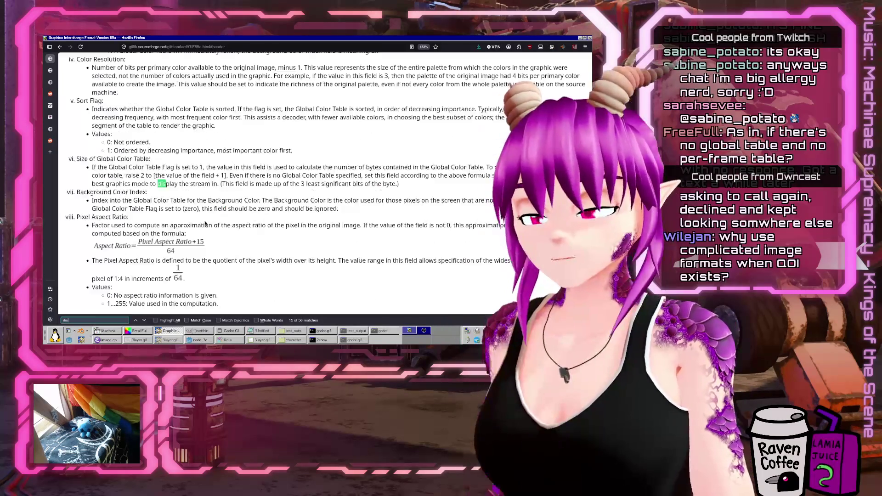
{"action": "type", "text": "posal"}
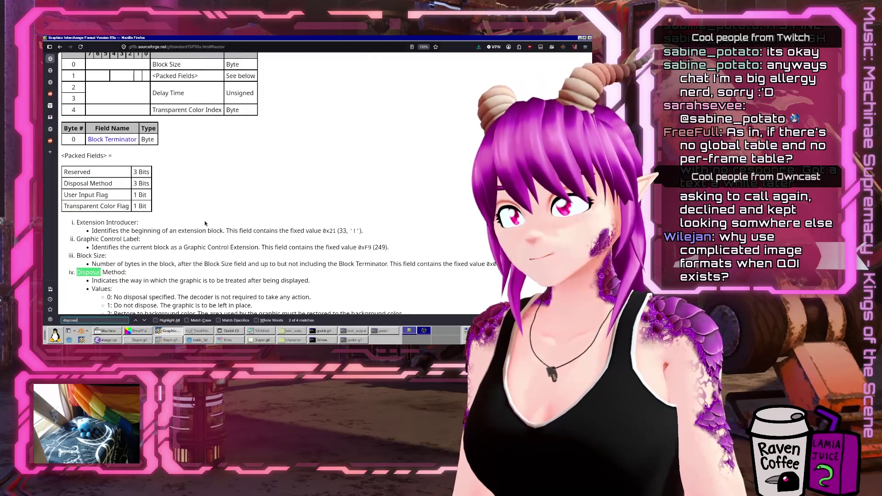
{"action": "scroll", "coordinate": [205, 223], "scroll_direction": "down", "scroll_amount": 5}
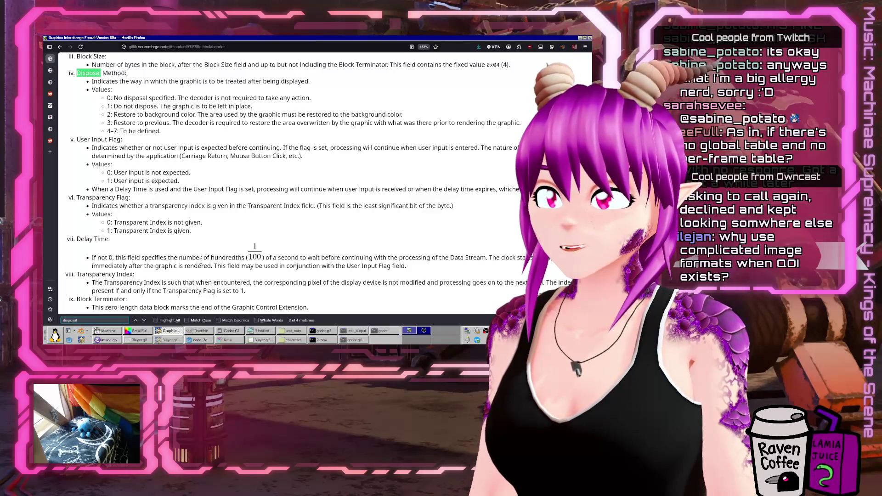
{"action": "key", "text": "alt+Tab"}
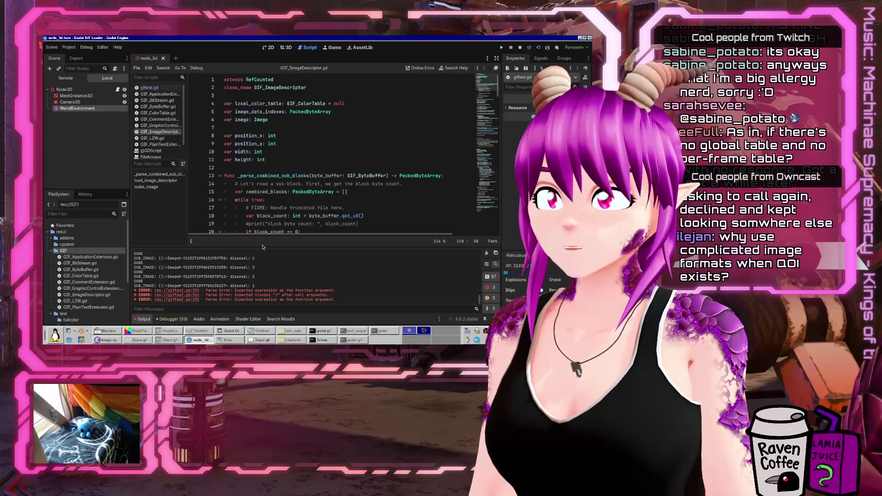
Compare giftest.gd's disposal code against the GIF89a spec and GIF_ImageDescriptor.gd
{"action": "scroll", "coordinate": [481, 132], "scroll_direction": "down", "scroll_amount": 10}
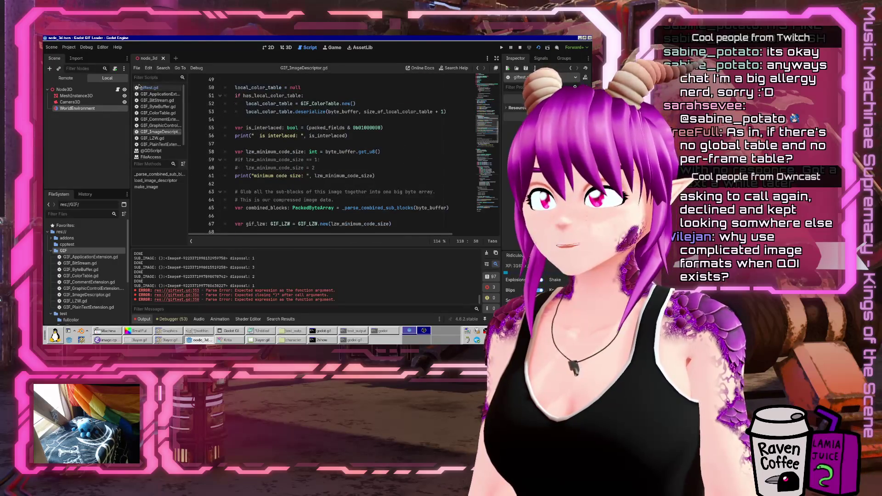
{"action": "left_click", "coordinate": [137, 86]}
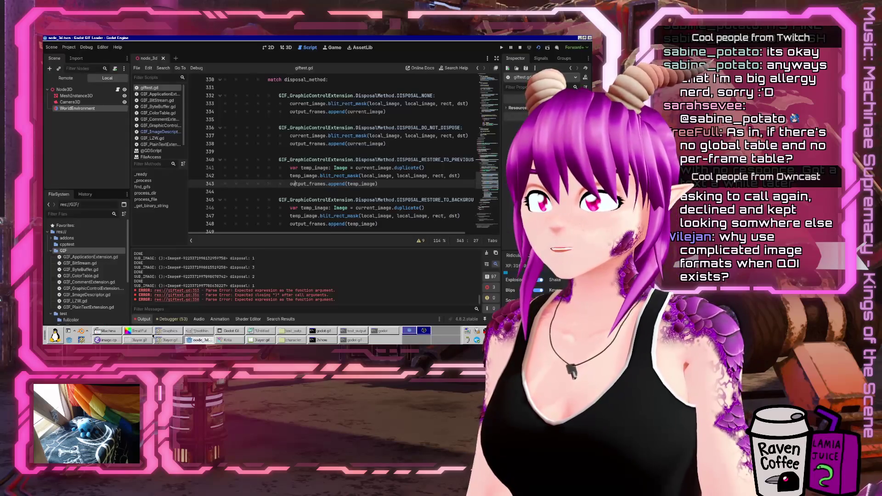
{"action": "left_click", "coordinate": [170, 331]}
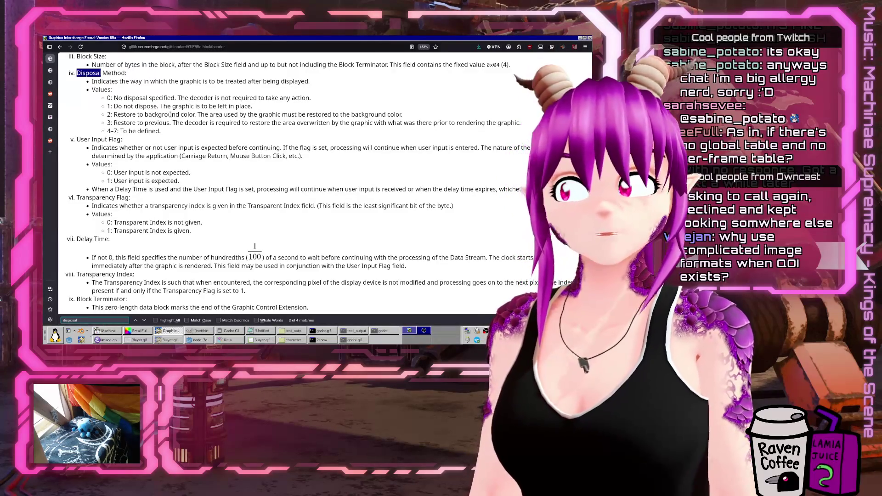
{"action": "left_click", "coordinate": [200, 341]}
{"action": "left_click", "coordinate": [159, 132]}
{"action": "scroll", "coordinate": [358, 149], "scroll_direction": "up", "scroll_amount": 10}
{"action": "scroll", "coordinate": [358, 149], "scroll_direction": "down", "scroll_amount": 5}
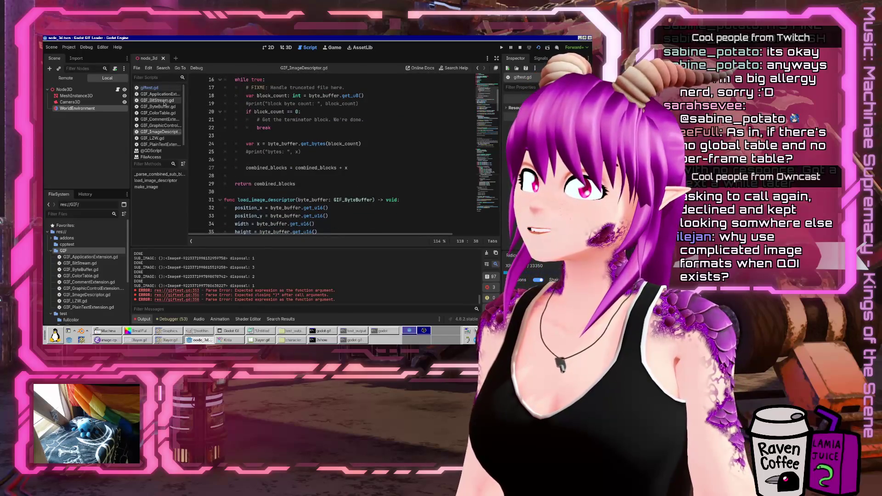
Check GIF_GraphicControlExtension.gd against the spec, then return to giftest.gd's disposal-method branches
{"action": "left_click", "coordinate": [162, 126]}
{"action": "scroll", "coordinate": [353, 176], "scroll_direction": "up", "scroll_amount": 5}
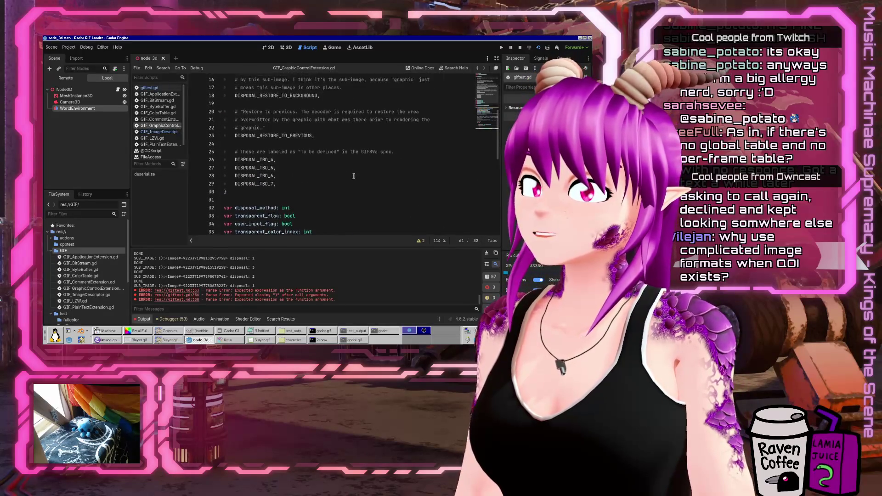
{"action": "left_click", "coordinate": [202, 342]}
{"action": "left_click", "coordinate": [189, 341]}
{"action": "left_click", "coordinate": [169, 331]}
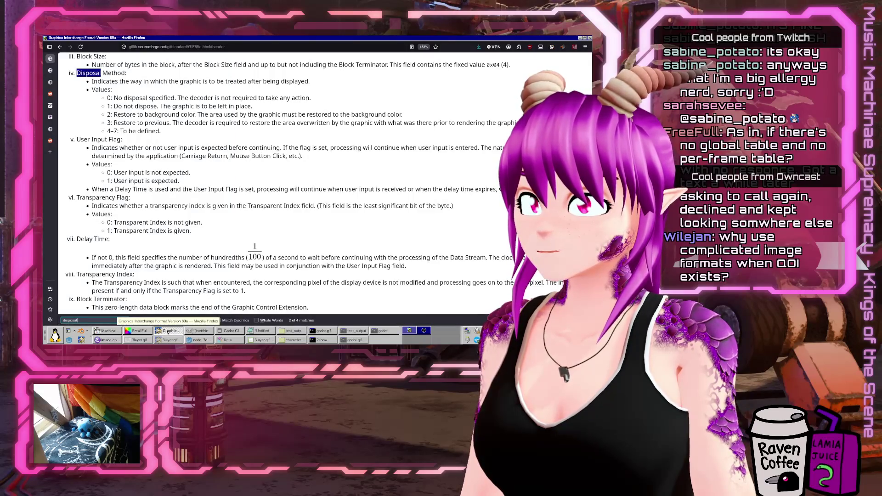
{"action": "left_click", "coordinate": [199, 340]}
{"action": "scroll", "coordinate": [268, 92], "scroll_direction": "up", "scroll_amount": 1}
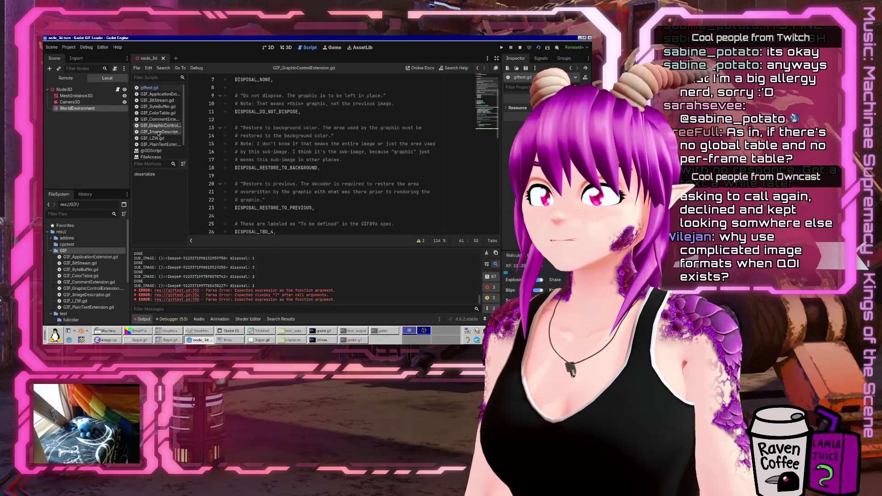
{"action": "left_click", "coordinate": [160, 132]}
{"action": "scroll", "coordinate": [401, 151], "scroll_direction": "down", "scroll_amount": 10}
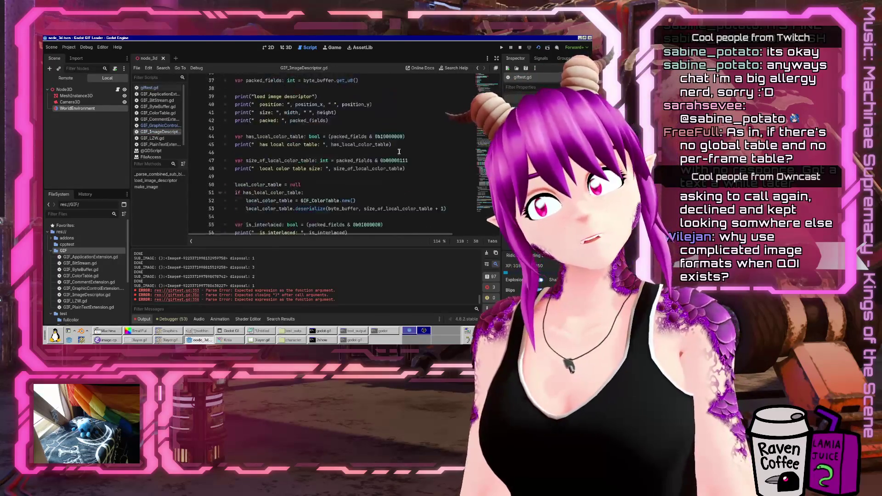
{"action": "left_click", "coordinate": [150, 88]}
{"action": "scroll", "coordinate": [342, 177], "scroll_direction": "down", "scroll_amount": 1}
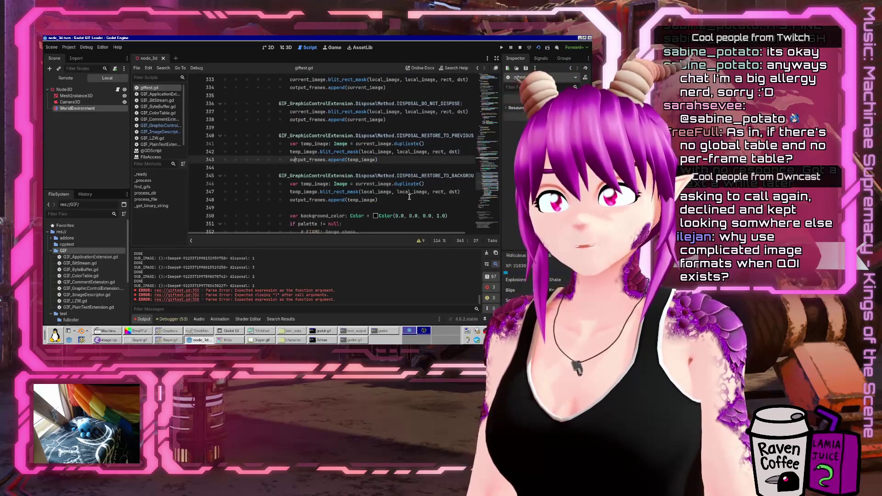
{"action": "scroll", "coordinate": [410, 197], "scroll_direction": "down", "scroll_amount": 3}
Move the RESTORE_TO_BACKGROUND branch above RESTORE_TO_PREVIOUS and save giftest.gd
{"action": "mouse_move", "coordinate": [431, 216]}
{"action": "left_mouse_down"}
{"action": "mouse_move", "coordinate": [368, 204]}
{"action": "mouse_move", "coordinate": [186, 99]}
{"action": "left_mouse_up"}
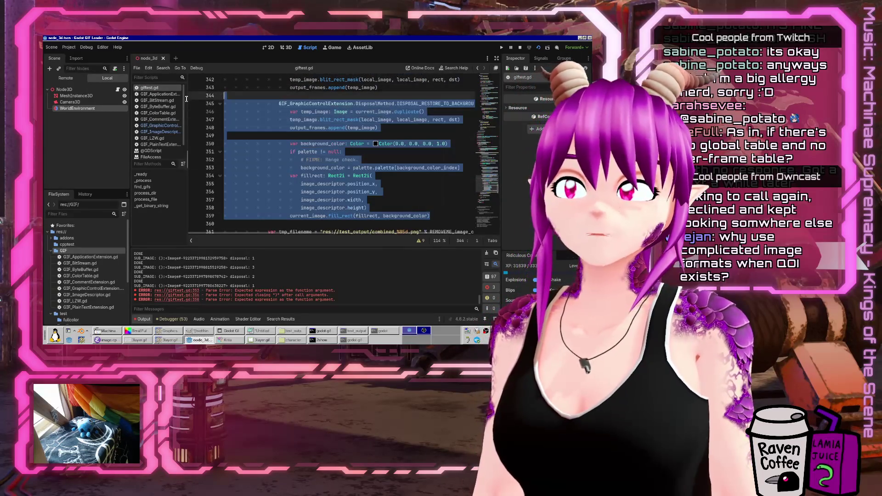
{"action": "key", "text": "ctrl+x"}
{"action": "scroll", "coordinate": [414, 147], "scroll_direction": "up", "scroll_amount": 4}
{"action": "left_click", "coordinate": [371, 154]}
{"action": "key", "text": "Return"}
{"action": "key", "text": "ctrl+v"}
{"action": "key", "text": "Return"}
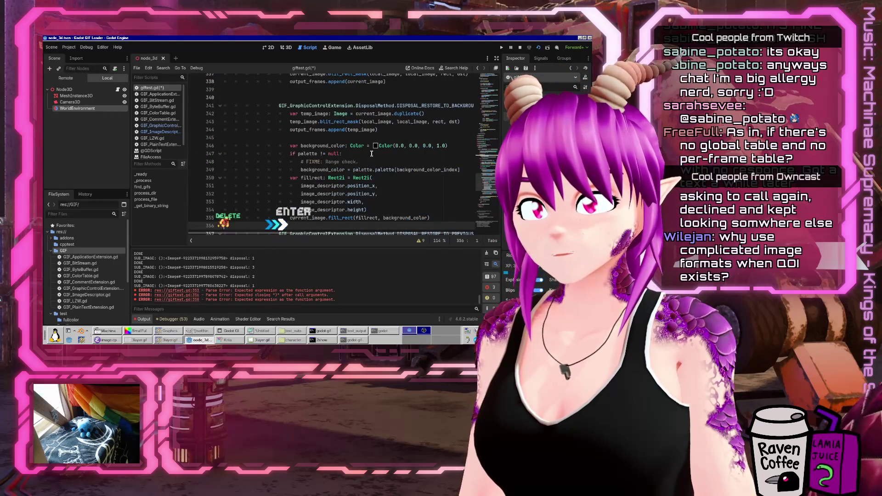
{"action": "key", "text": "Delete"}
{"action": "key", "text": "Down"}
{"action": "key", "text": "Down"}
{"action": "key", "text": "Down"}
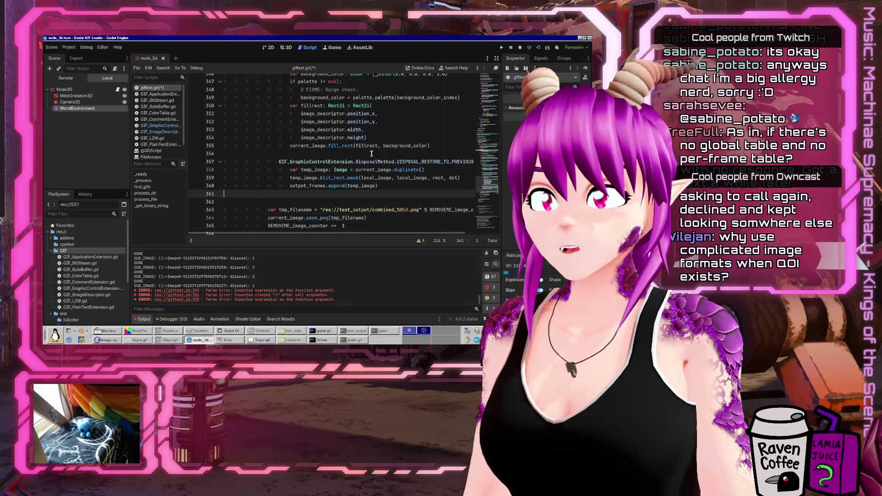
{"action": "key", "text": "Delete"}
{"action": "key", "text": "ctrl+s"}
Make the NONE and DO_NOT_DISPOSE branches append current_image.duplicate() to output_frames
{"action": "scroll", "coordinate": [373, 154], "scroll_direction": "up", "scroll_amount": 6}
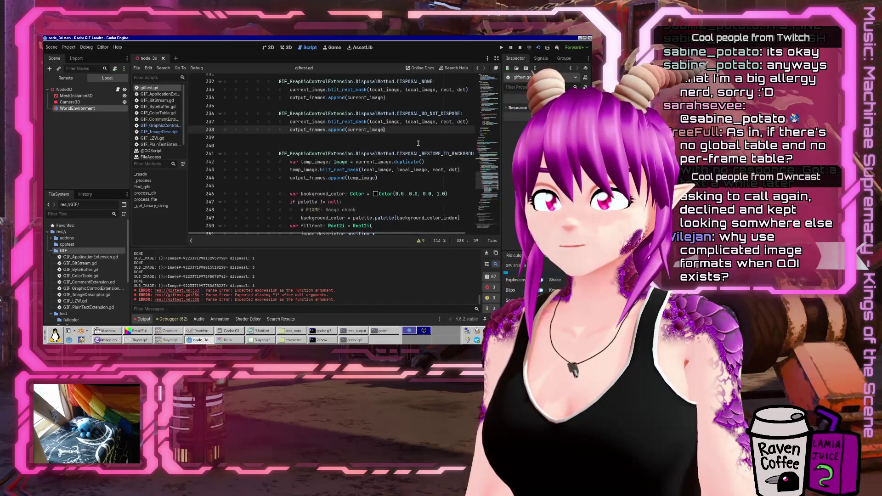
{"action": "scroll", "coordinate": [384, 134], "scroll_direction": "up", "scroll_amount": 2}
{"action": "left_click", "coordinate": [389, 145]}
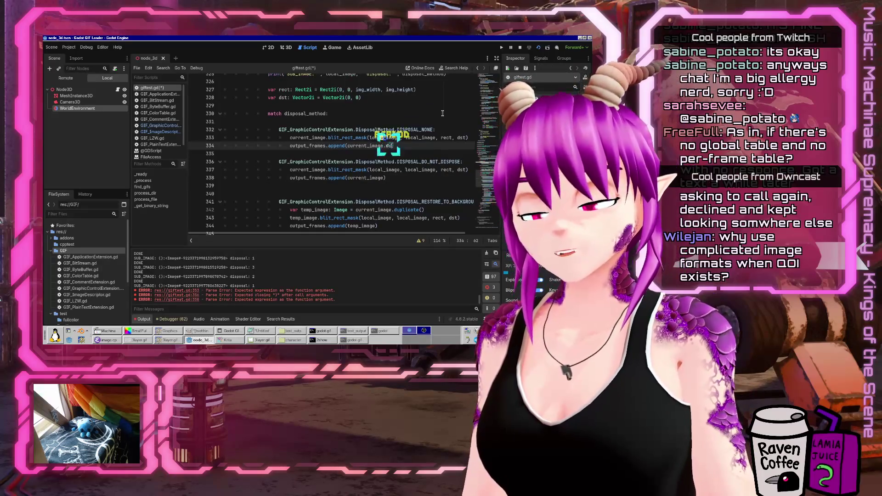
{"action": "key", "text": "Tab"}
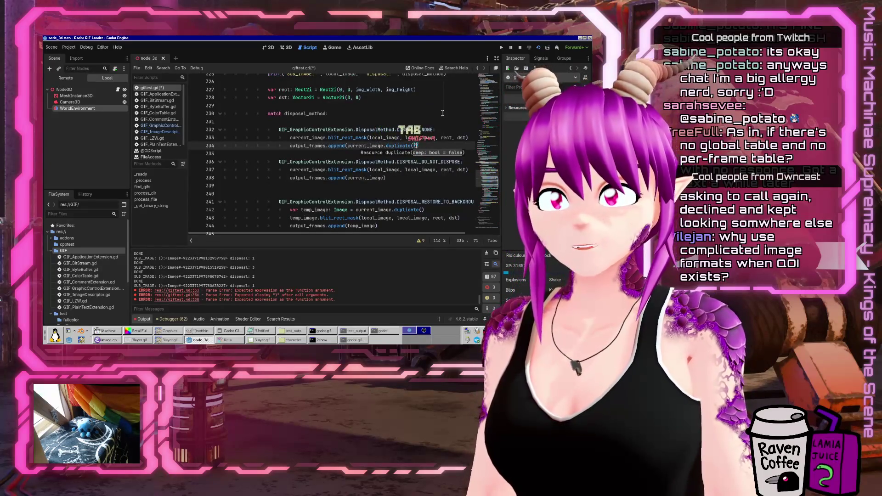
{"action": "key", "text": "Down"}
{"action": "key", "text": "Down"}
{"action": "key", "text": "Down"}
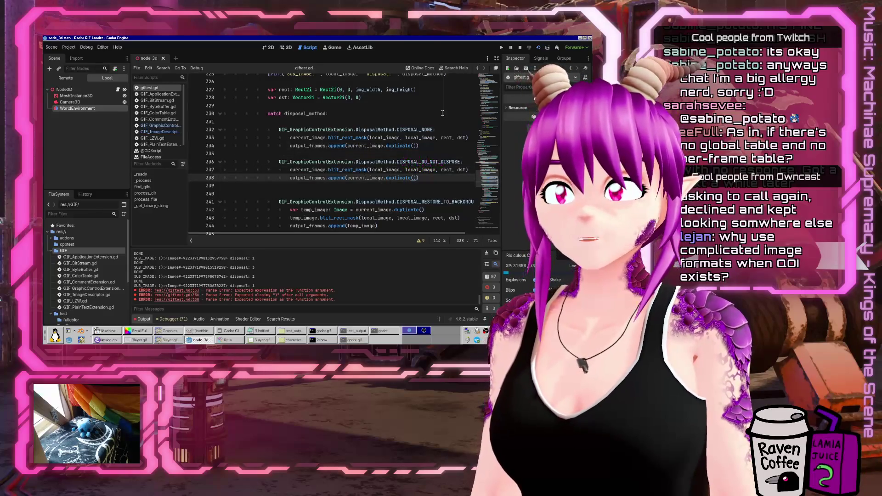
{"action": "key", "text": "Down"}
{"action": "key", "text": "Delete"}
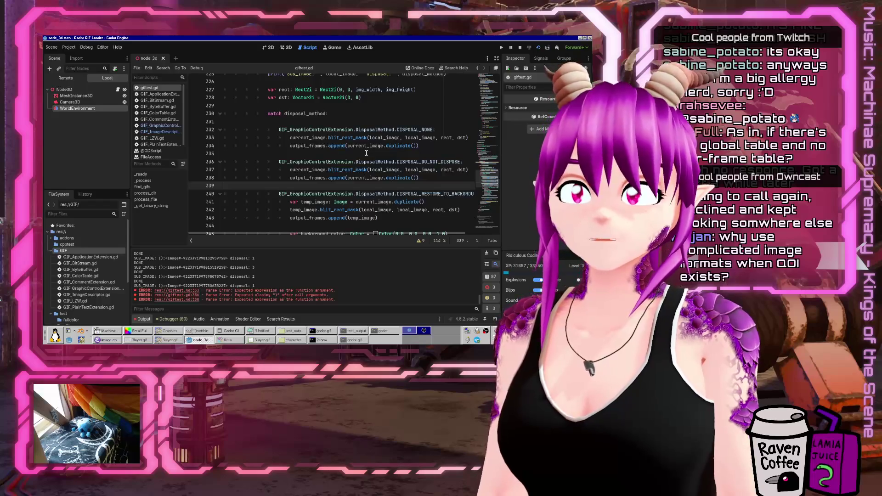
{"action": "scroll", "coordinate": [367, 152], "scroll_direction": "down", "scroll_amount": 8}
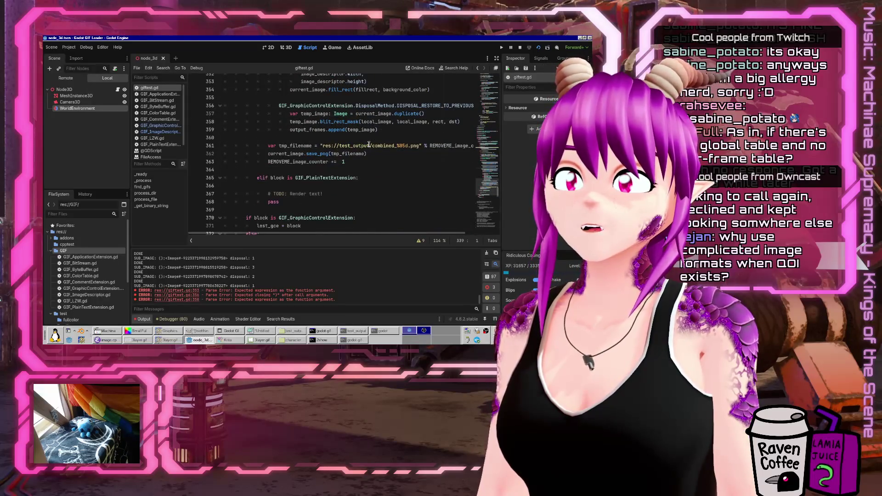
{"action": "scroll", "coordinate": [369, 146], "scroll_direction": "down", "scroll_amount": 3}
Move the PNG-saving lines out of the match to after the last_gce code, unindented
{"action": "scroll", "coordinate": [381, 111], "scroll_direction": "up", "scroll_amount": 3}
{"action": "mouse_move", "coordinate": [373, 162]}
{"action": "left_mouse_down"}
{"action": "mouse_move", "coordinate": [370, 147]}
{"action": "mouse_move", "coordinate": [372, 153]}
{"action": "left_mouse_up"}
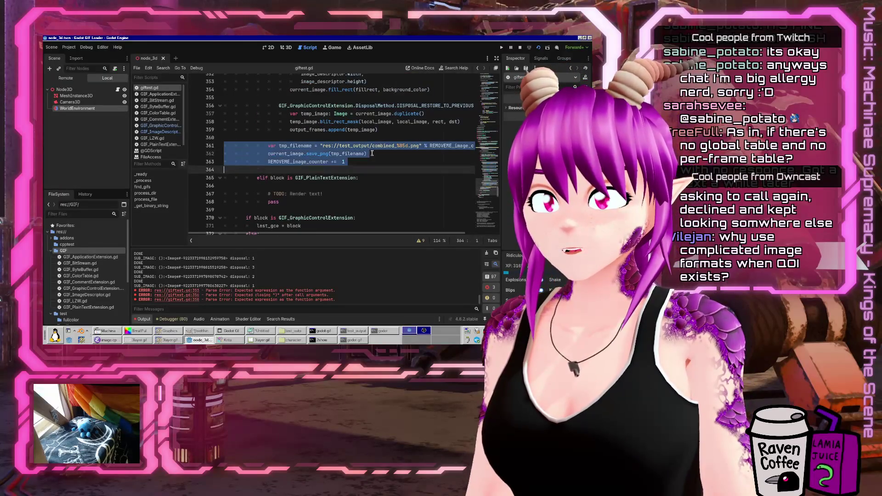
{"action": "key", "text": "BackSpace"}
{"action": "key", "text": "Delete"}
{"action": "key", "text": "Down"}
{"action": "key", "text": "Down"}
{"action": "key", "text": "Down"}
{"action": "key", "text": "Down"}
{"action": "key", "text": "Down"}
{"action": "key", "text": "Up"}
{"action": "key", "text": "Up"}
{"action": "key", "text": "Up"}
{"action": "key", "text": "Return"}
{"action": "key", "text": "ctrl+v"}
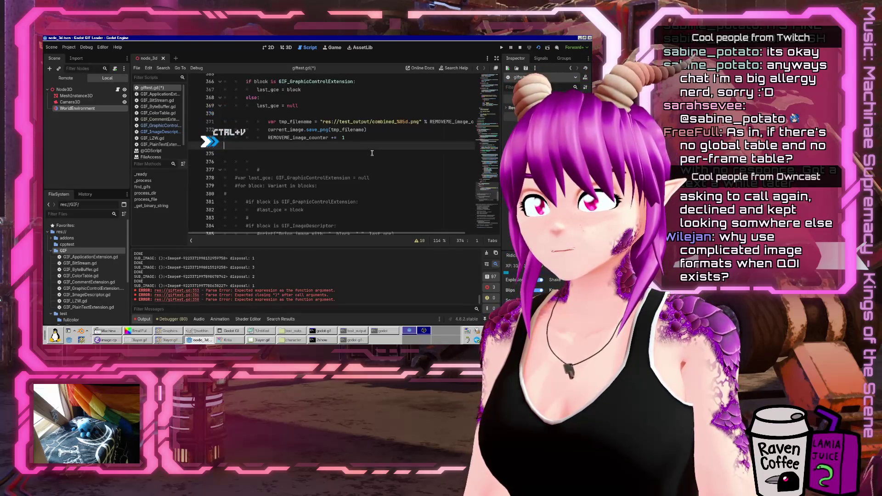
{"action": "key", "text": "shift+Up"}
{"action": "key", "text": "shift+Up"}
{"action": "key", "text": "shift+Up"}
{"action": "key", "text": "shift+Tab"}
{"action": "key", "text": "shift+Tab"}
{"action": "key", "text": "shift+Tab"}
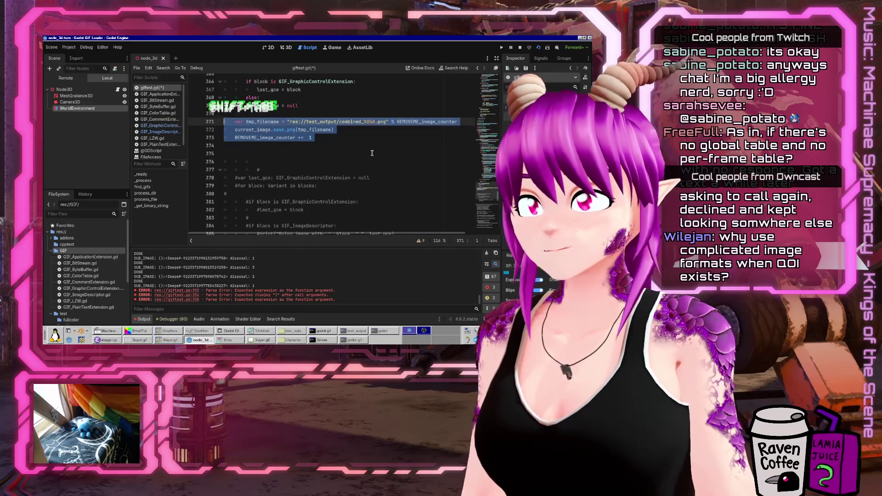
{"action": "key", "text": "Down"}
{"action": "key", "text": "Down"}
{"action": "key", "text": "Down"}
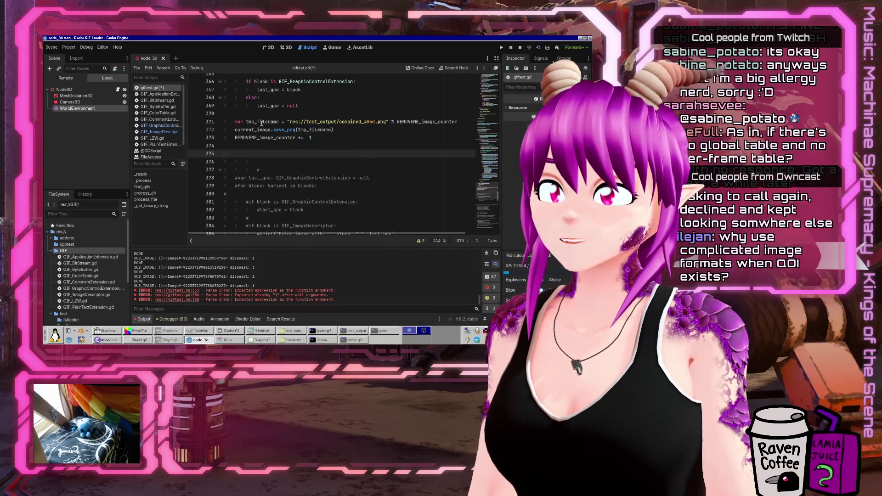
Wrap the saving lines in 'for image: Image in output_frames:' and run the project with F5
{"action": "key", "text": "Up"}
{"action": "key", "text": "Up"}
{"action": "key", "text": "Up"}
{"action": "key", "text": "Return"}
{"action": "key", "text": "Tab"}
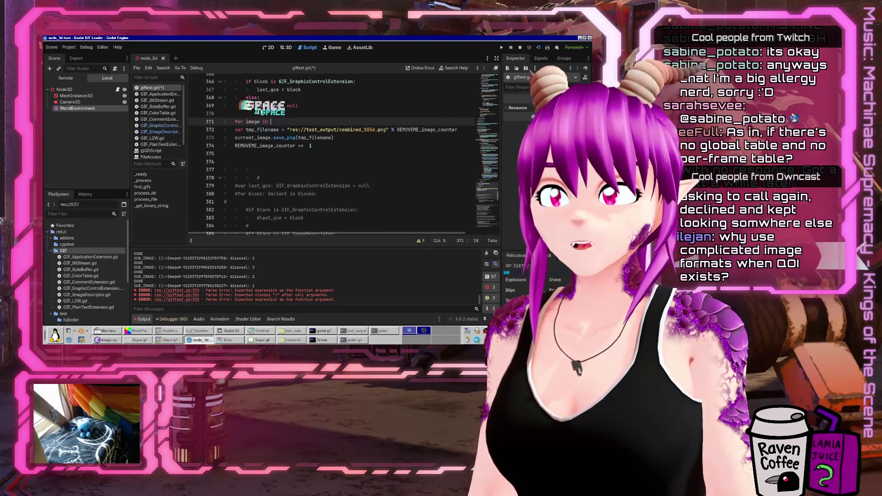
{"action": "key", "text": "Left"}
{"action": "type", "text": "Image"}
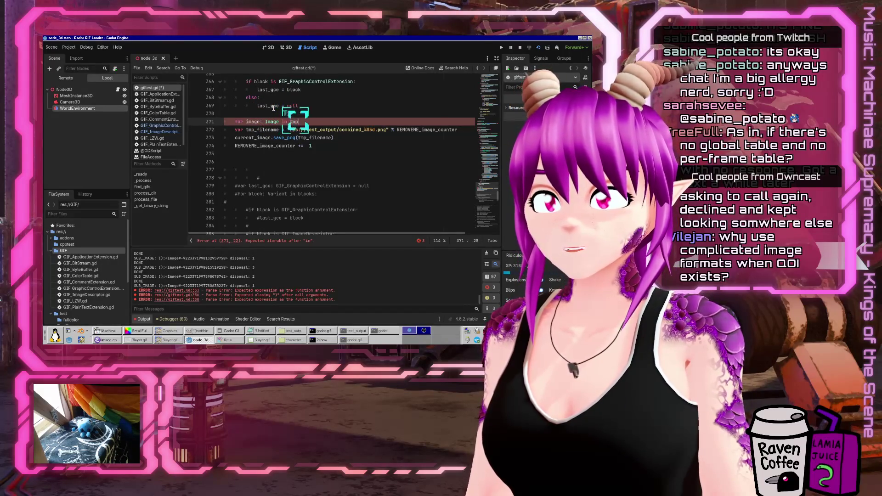
{"action": "key", "text": "Page_Up"}
{"action": "key", "text": "Page_Up"}
{"action": "key", "text": "Page_Up"}
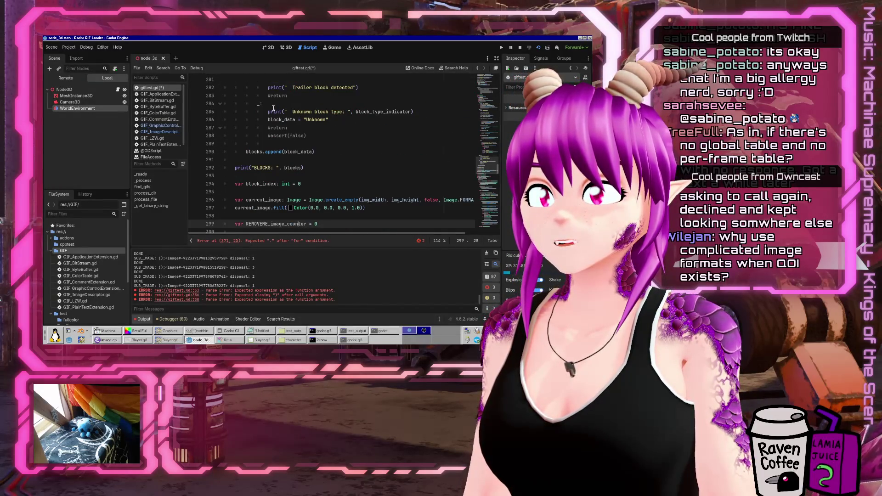
{"action": "key", "text": "Page_Down"}
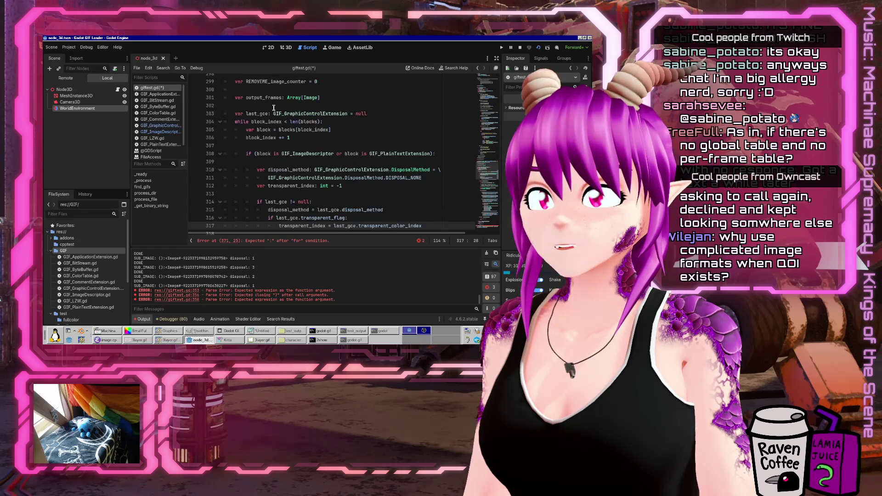
{"action": "key", "text": "ctrl+End"}
{"action": "scroll", "coordinate": [274, 108], "scroll_direction": "up", "scroll_amount": 10}
{"action": "scroll", "coordinate": [317, 150], "scroll_direction": "up", "scroll_amount": 19}
{"action": "scroll", "coordinate": [315, 157], "scroll_direction": "down", "scroll_amount": 5}
{"action": "left_click", "coordinate": [291, 151]}
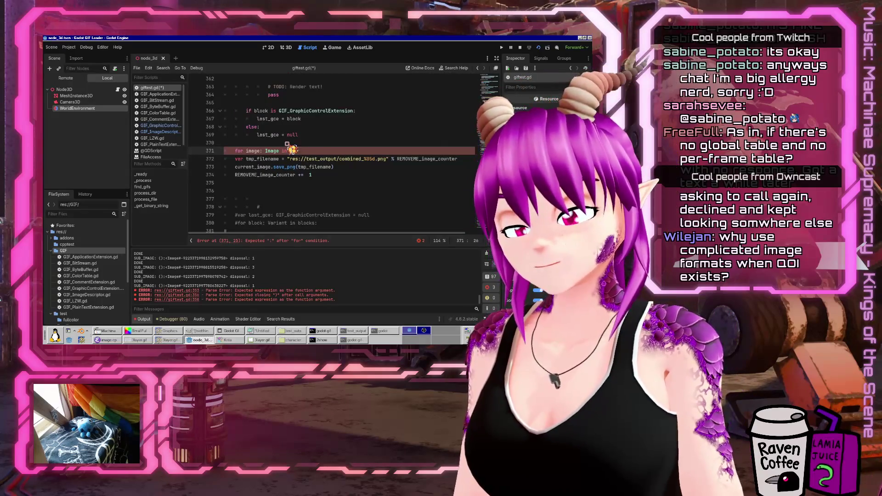
{"action": "type", "text": "output_frames"}
{"action": "key", "text": "F5"}
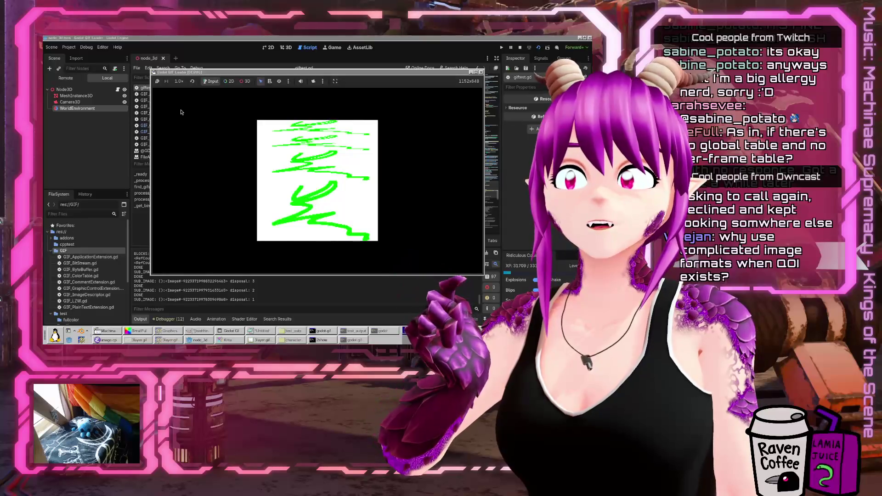
View combined_00000.png through combined_00003.png in Ristretto, zoomed in, then close the viewer
{"action": "left_click", "coordinate": [290, 336]}
{"action": "right_click", "coordinate": [125, 275]}
{"action": "left_click", "coordinate": [138, 204]}
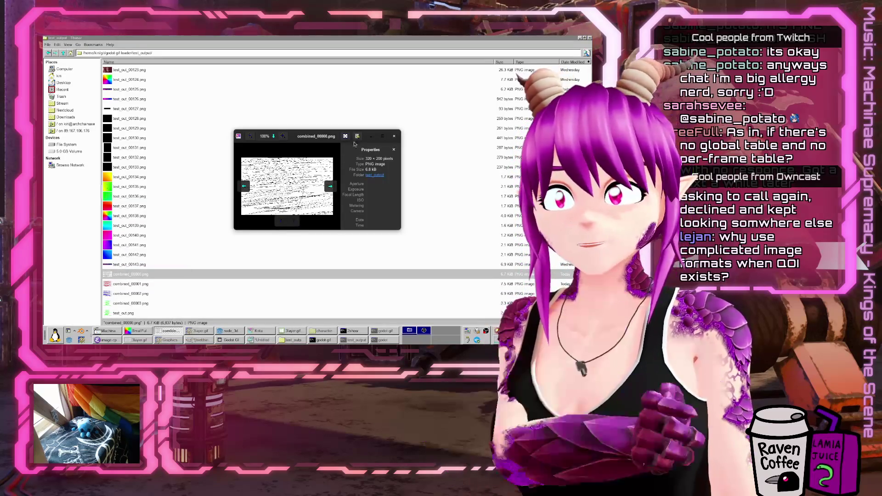
{"action": "key", "text": "Right"}
{"action": "key", "text": "alt+F10"}
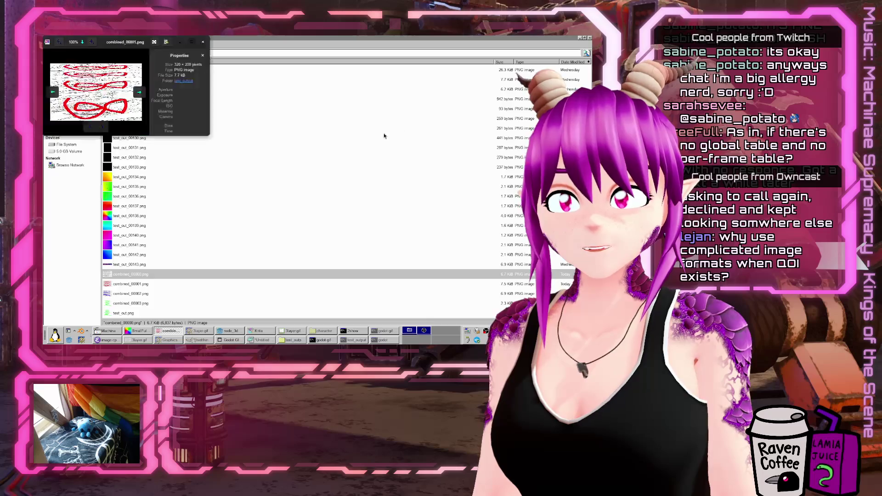
{"action": "scroll", "coordinate": [367, 251], "scroll_direction": "up", "scroll_amount": 5}
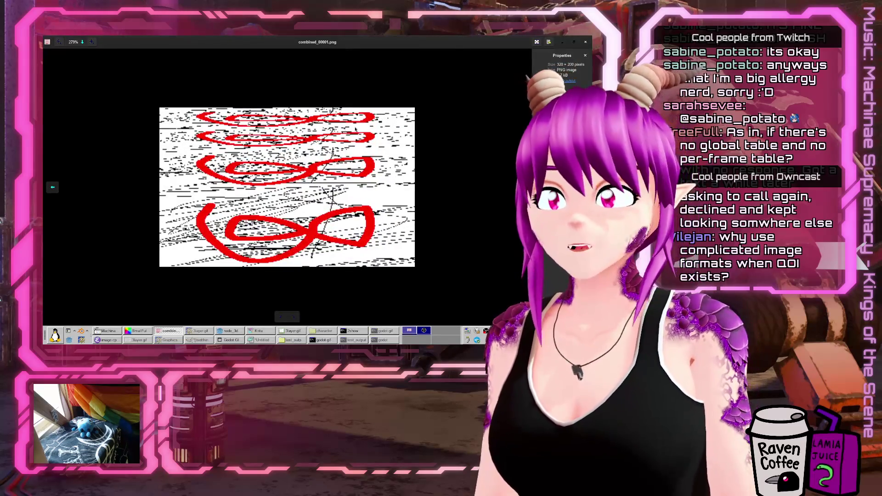
{"action": "key", "text": "Right"}
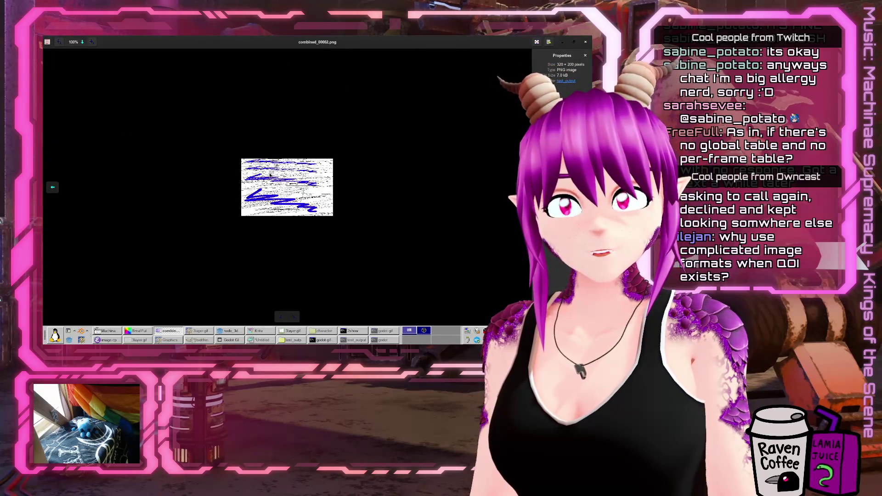
{"action": "key", "text": "Right"}
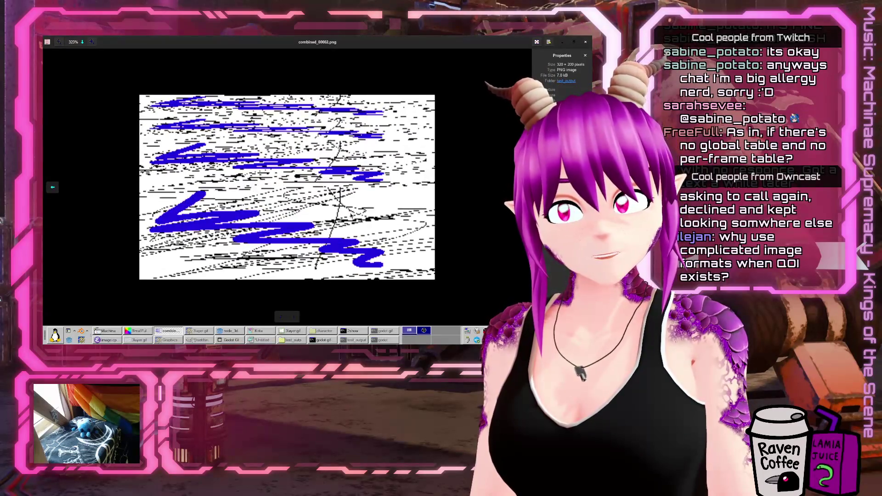
{"action": "scroll", "coordinate": [340, 211], "scroll_direction": "up", "scroll_amount": 5}
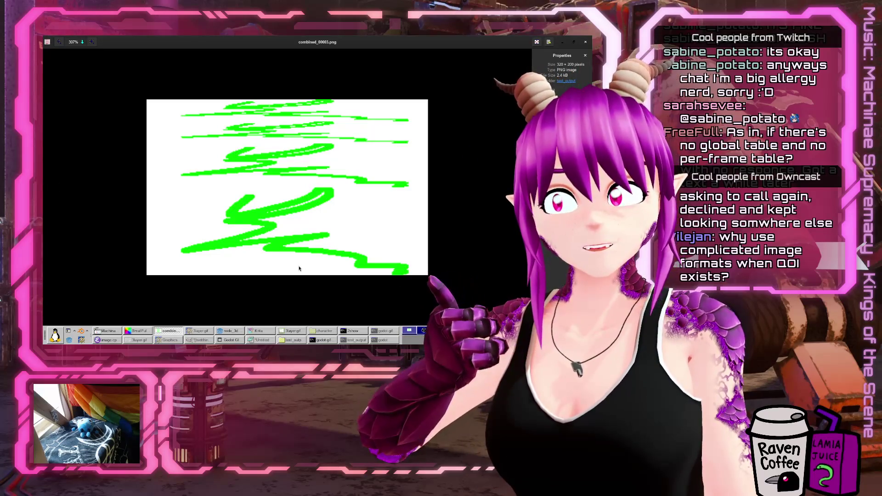
{"action": "left_click", "coordinate": [584, 42]}
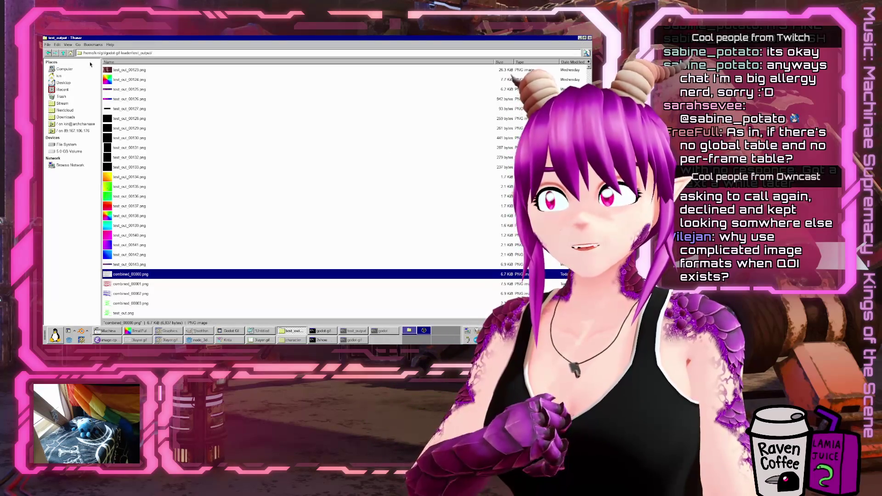
Open the test folder of godot-gif-loader and try opening spinny.gif
{"action": "left_click", "coordinate": [63, 54]}
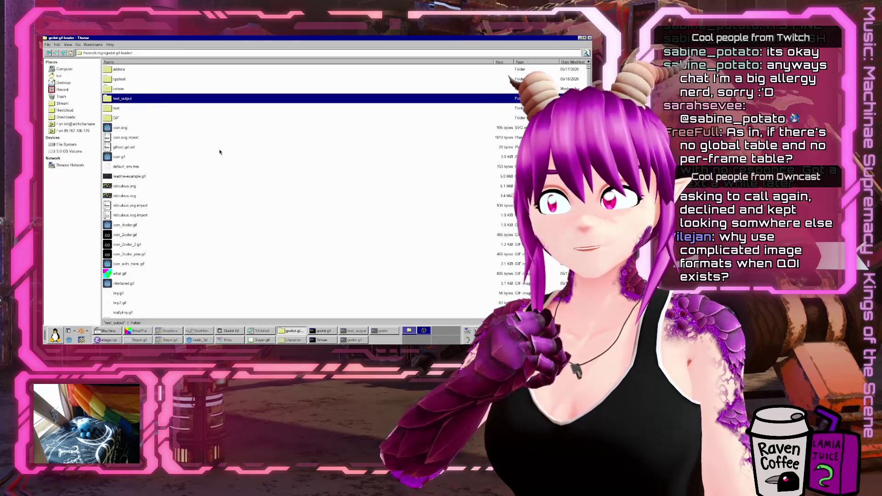
{"action": "scroll", "coordinate": [225, 166], "scroll_direction": "down", "scroll_amount": 3}
{"action": "scroll", "coordinate": [142, 201], "scroll_direction": "up", "scroll_amount": 3}
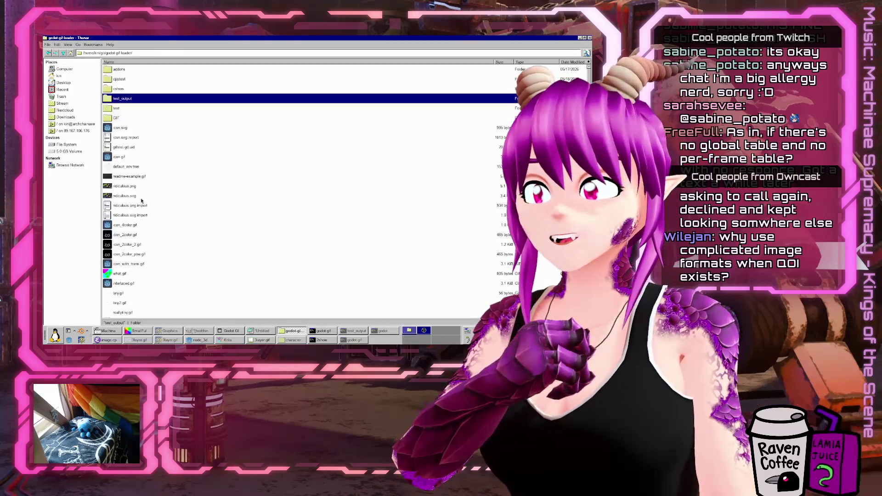
{"action": "double_click", "coordinate": [117, 109]}
{"action": "right_click", "coordinate": [137, 148]}
{"action": "key", "text": "Escape"}
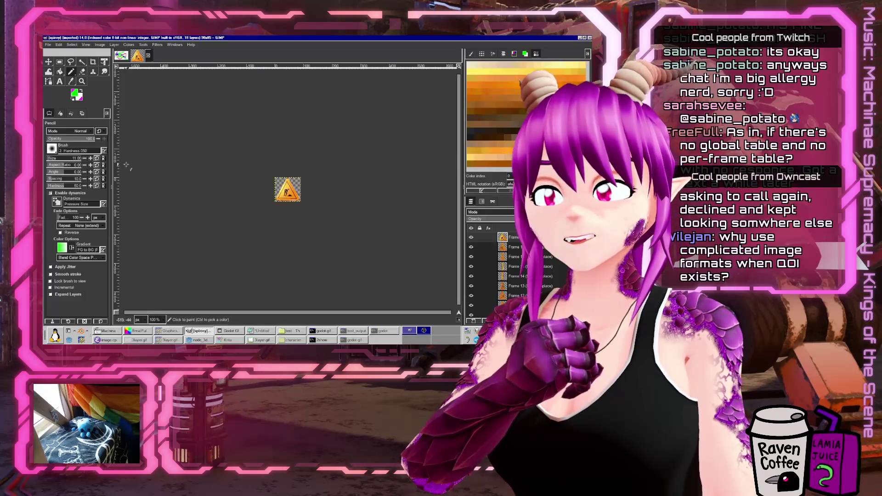
{"action": "left_click", "coordinate": [579, 38]}
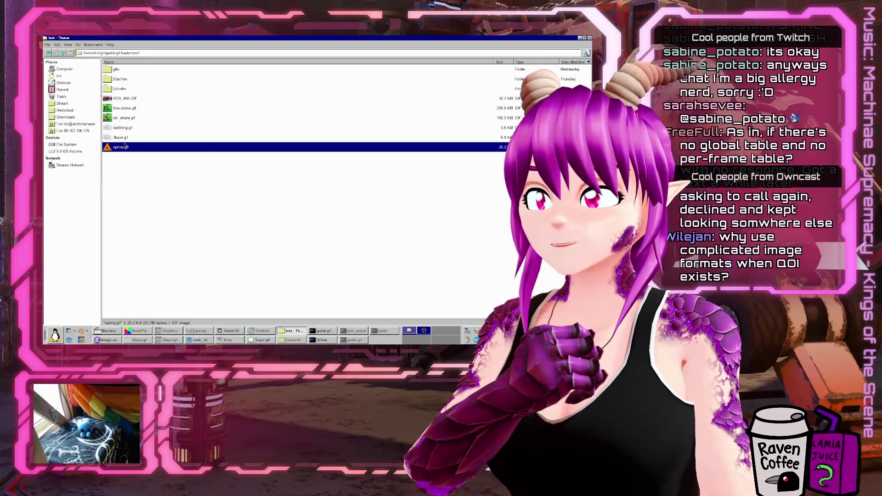
View spinny.gif in Eye of GNOME, close it, and return to the Godot editor
{"action": "right_click", "coordinate": [125, 147]}
{"action": "mouse_move", "coordinate": [144, 164]}
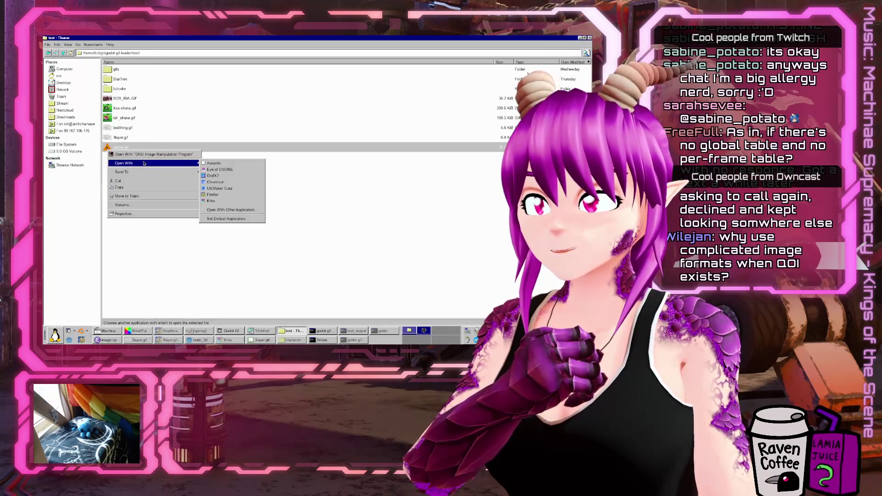
{"action": "left_click", "coordinate": [237, 171]}
{"action": "left_click", "coordinate": [381, 136]}
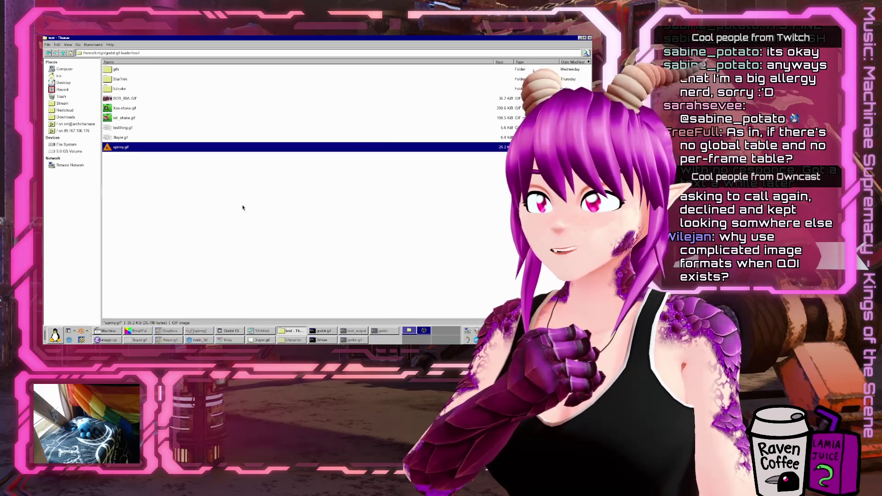
{"action": "left_click", "coordinate": [228, 340]}
{"action": "left_click", "coordinate": [228, 341]}
{"action": "left_click", "coordinate": [198, 340]}
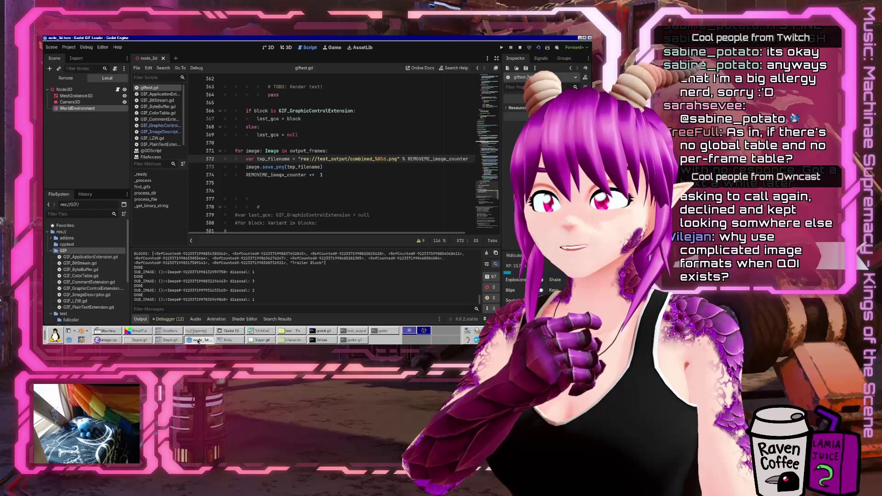
Duplicate the 3layer.gif process_file line as res://test/spinny.gif and run the scene to decode it
{"action": "left_click_drag", "start_coordinate": [494, 195], "coordinate": [483, 85]}
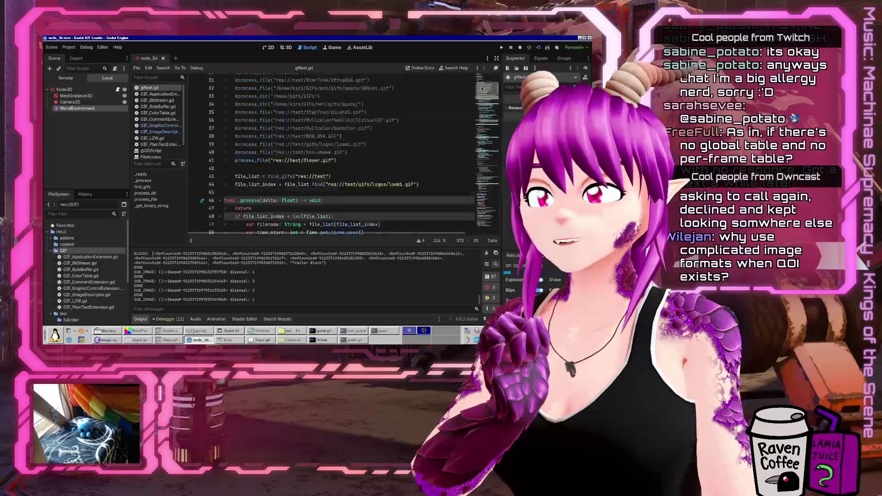
{"action": "left_click", "coordinate": [376, 166]}
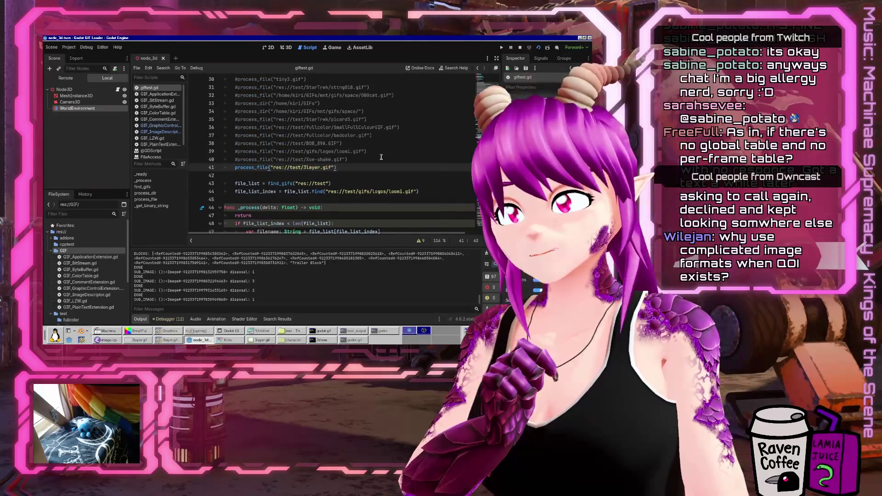
{"action": "left_click", "coordinate": [287, 167]}
{"action": "type", "text": "#"}
{"action": "key", "text": "Return"}
{"action": "type", "text": "#process_file(\"res://test/3layer.gif\")"}
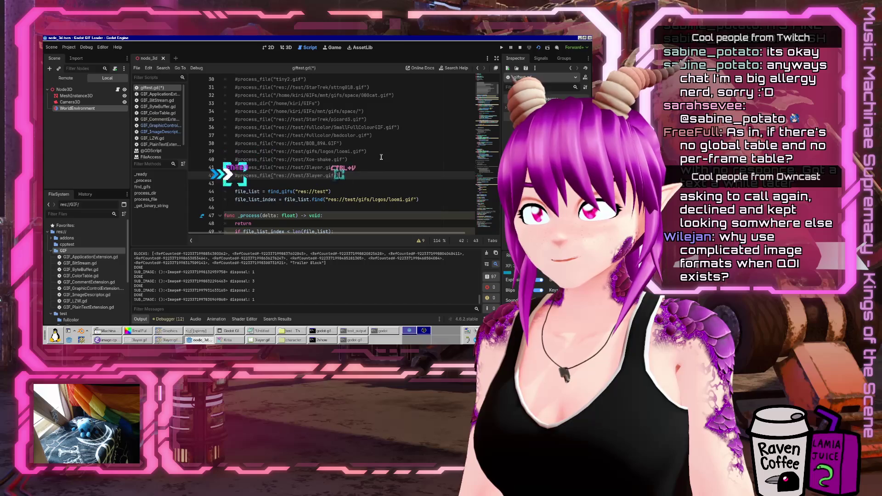
{"action": "key", "text": "Delete"}
{"action": "type", "text": "spinn"}
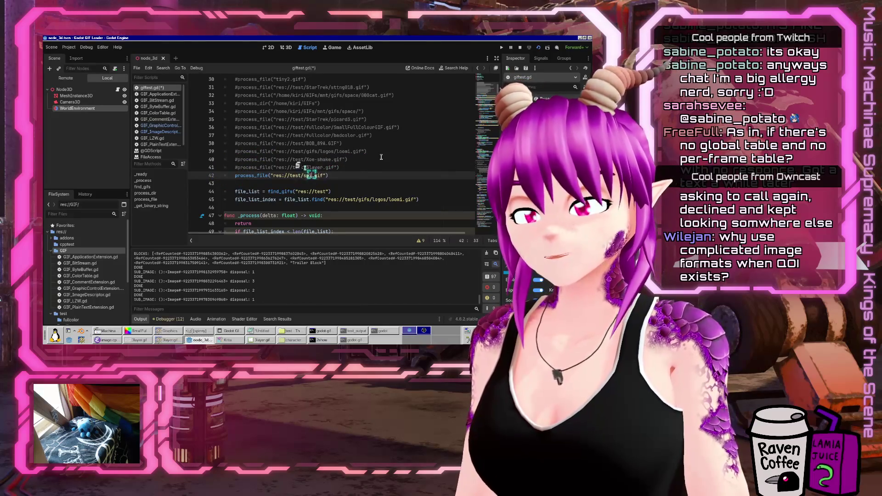
{"action": "left_click", "coordinate": [539, 48]}
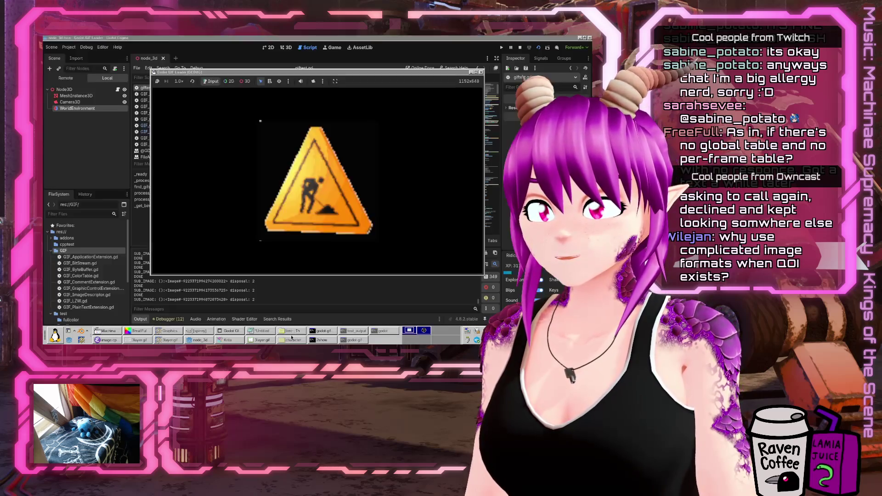
{"action": "left_click", "coordinate": [292, 340]}
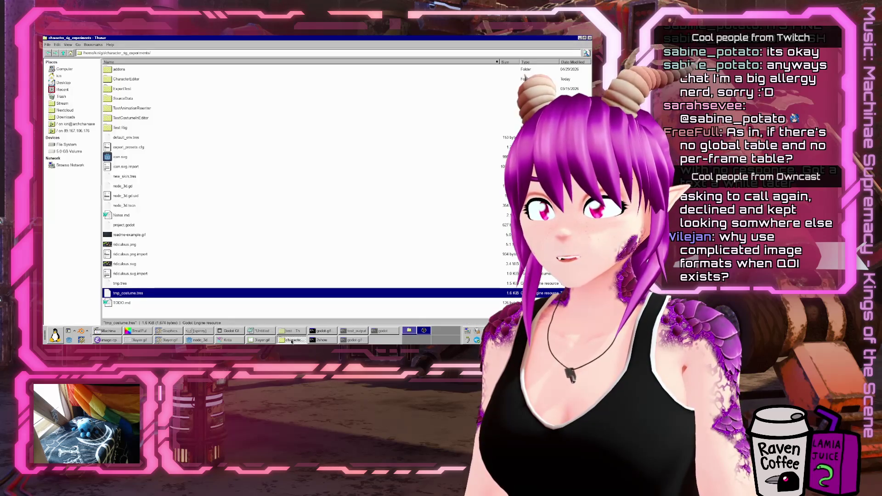
Open combined_00000.png from the test_output folder in the image viewer
{"action": "left_click", "coordinate": [297, 331]}
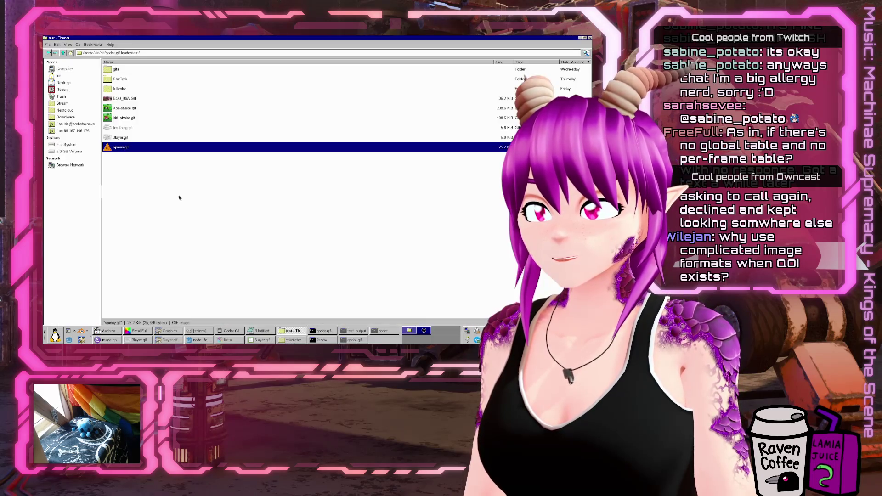
{"action": "left_click", "coordinate": [69, 54]}
{"action": "double_click", "coordinate": [129, 118]}
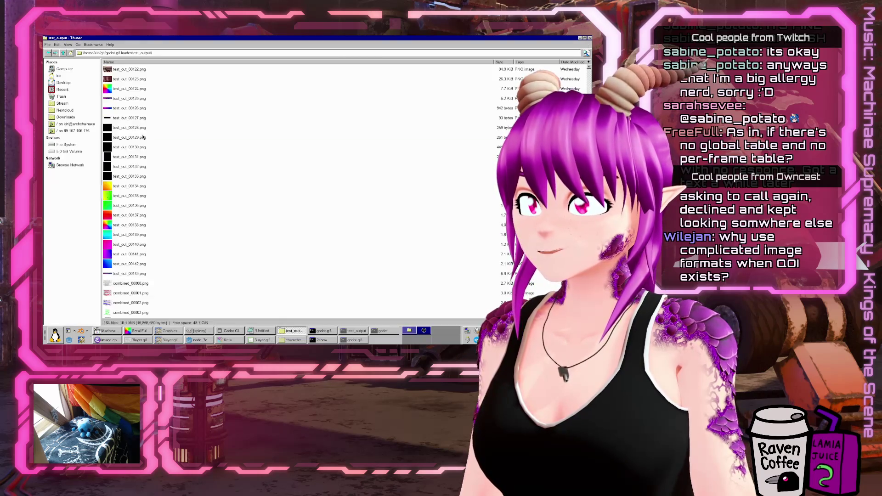
{"action": "right_click", "coordinate": [126, 137]}
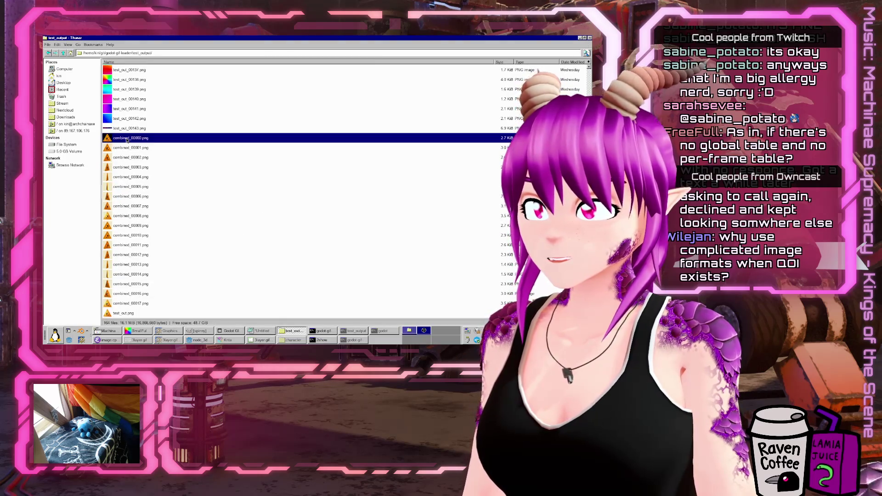
{"action": "left_click", "coordinate": [147, 148]}
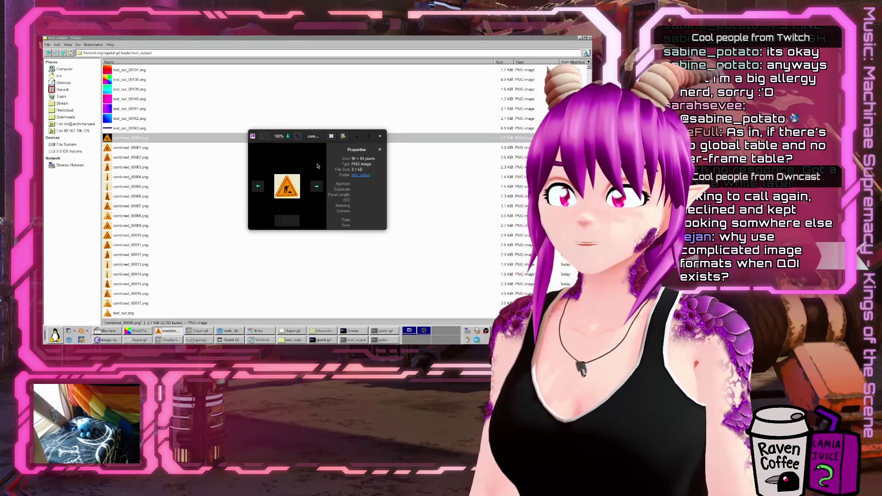
Maximize the viewer, scroll through the combined frames, close it, and return to giftest.gd
{"action": "left_click", "coordinate": [369, 136]}
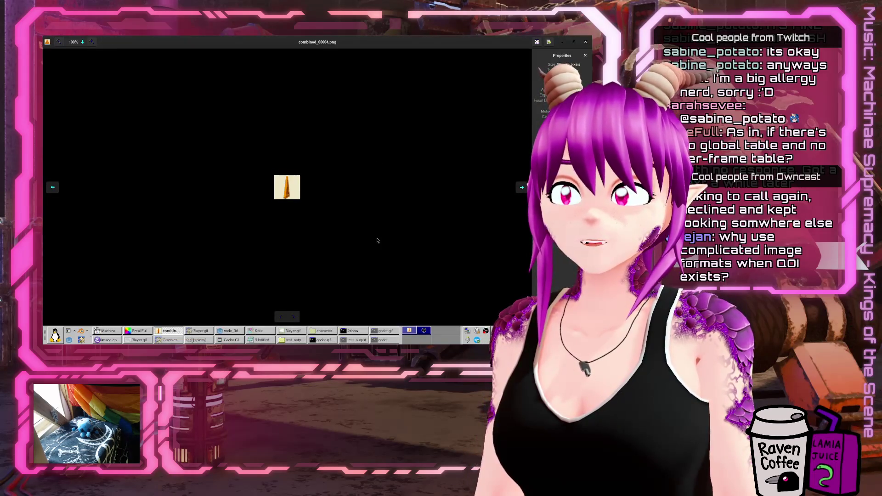
{"action": "scroll", "coordinate": [377, 240], "scroll_direction": "down", "scroll_amount": 5}
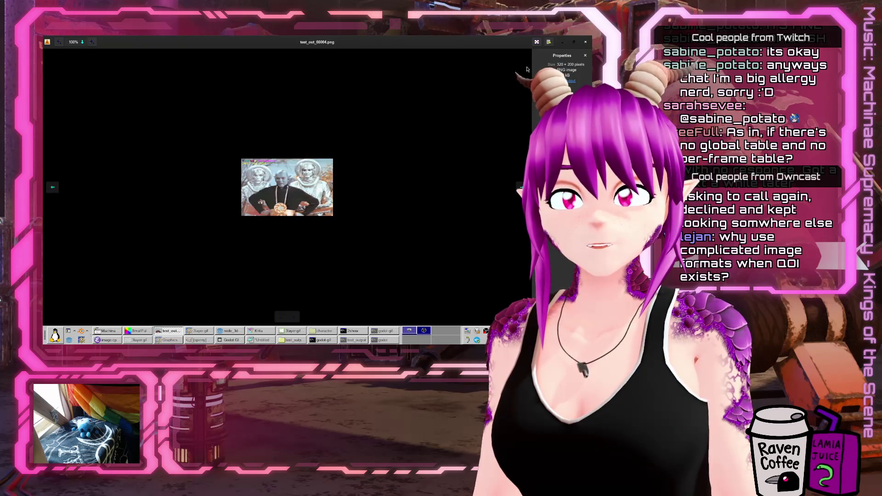
{"action": "left_click", "coordinate": [588, 42]}
{"action": "left_click", "coordinate": [282, 333]}
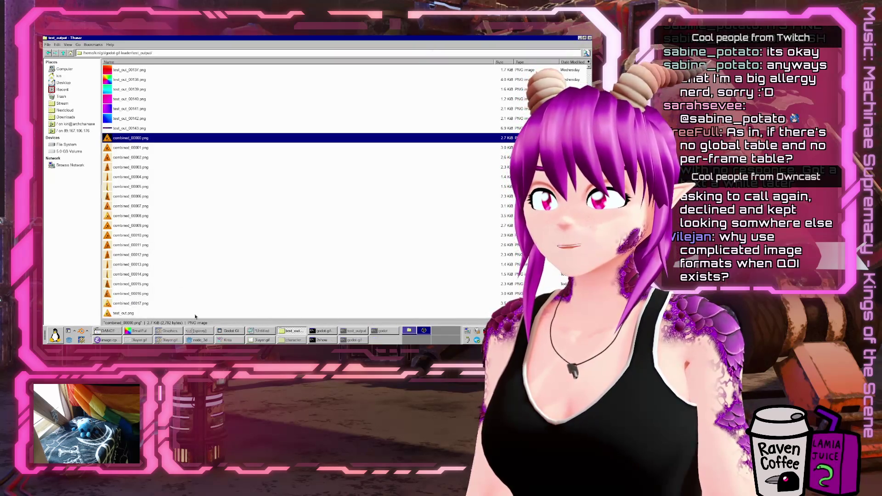
{"action": "left_click", "coordinate": [282, 333]}
{"action": "left_click", "coordinate": [232, 290]}
{"action": "left_click", "coordinate": [298, 192]}
{"action": "left_click_drag", "start_coordinate": [481, 83], "coordinate": [481, 221]}
{"action": "scroll", "coordinate": [221, 153], "scroll_direction": "down", "scroll_amount": 4}
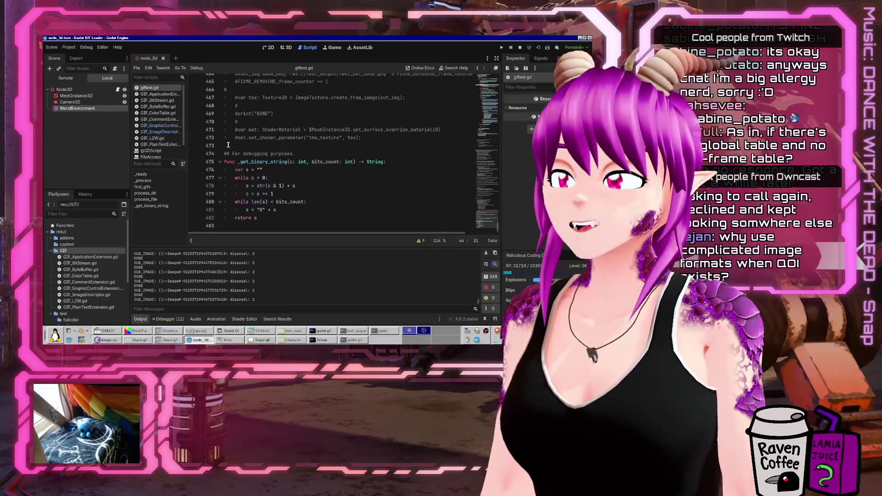
{"action": "mouse_move", "coordinate": [488, 221]}
{"action": "left_mouse_down"}
{"action": "mouse_move", "coordinate": [497, 158]}
{"action": "mouse_move", "coordinate": [496, 171]}
{"action": "left_mouse_up"}
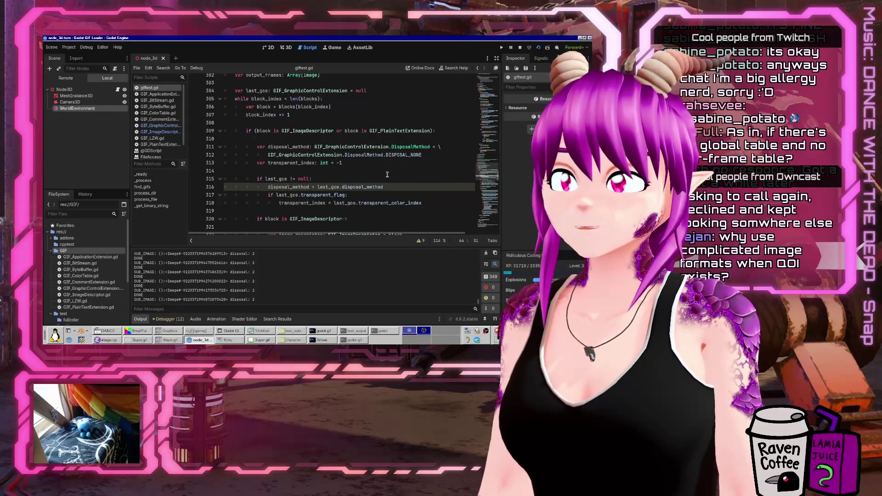
{"action": "scroll", "coordinate": [388, 175], "scroll_direction": "down", "scroll_amount": 3}
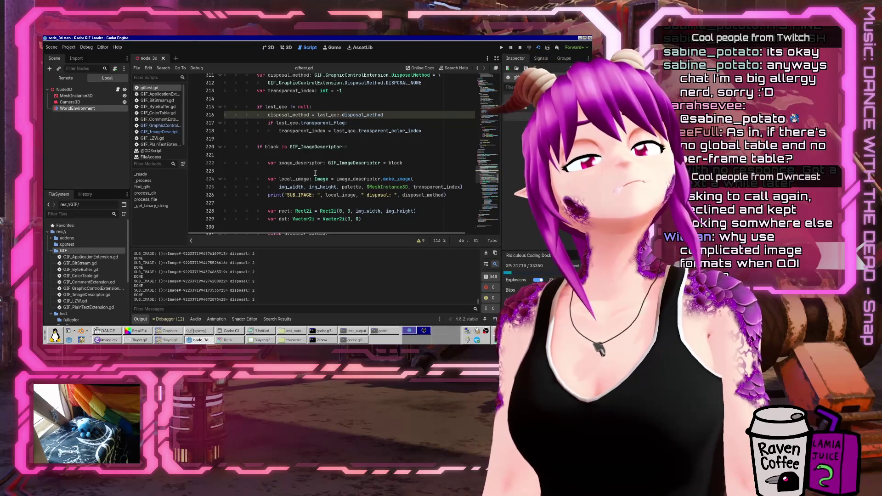
{"action": "left_click", "coordinate": [399, 187]}
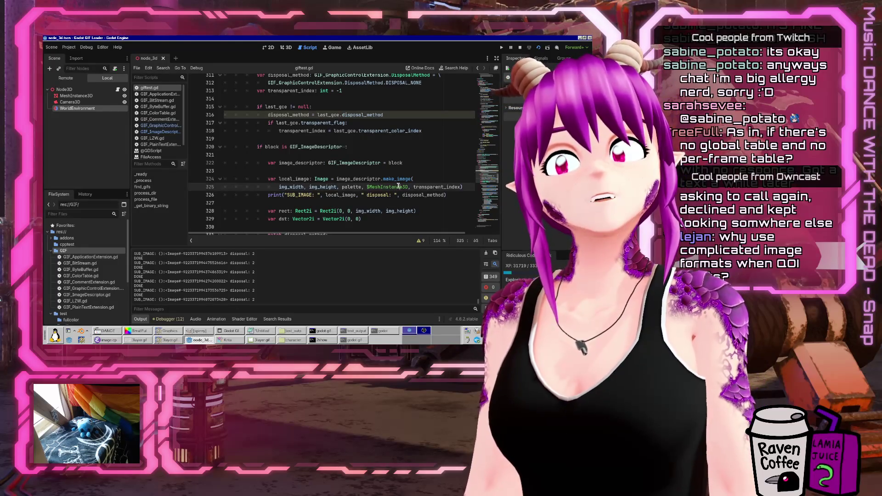
{"action": "double_click", "coordinate": [437, 186]}
{"action": "double_click", "coordinate": [353, 187]}
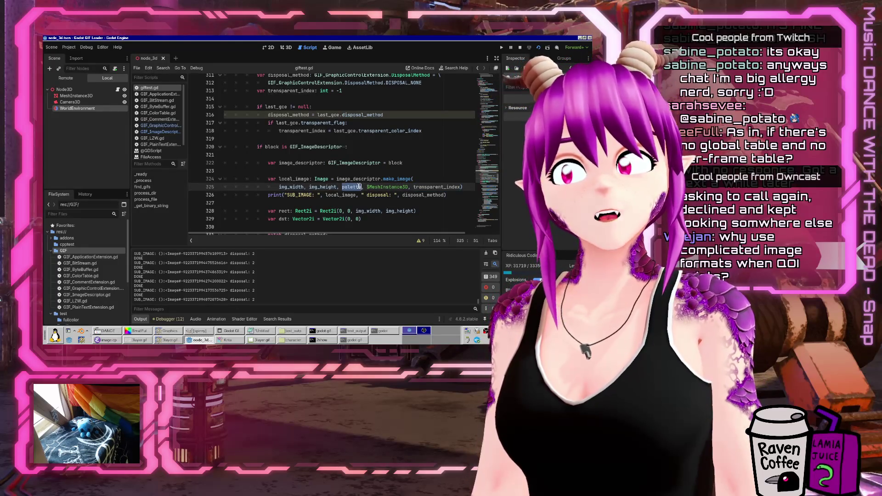
{"action": "scroll", "coordinate": [349, 166], "scroll_direction": "up", "scroll_amount": 3}
{"action": "scroll", "coordinate": [339, 149], "scroll_direction": "down", "scroll_amount": 3}
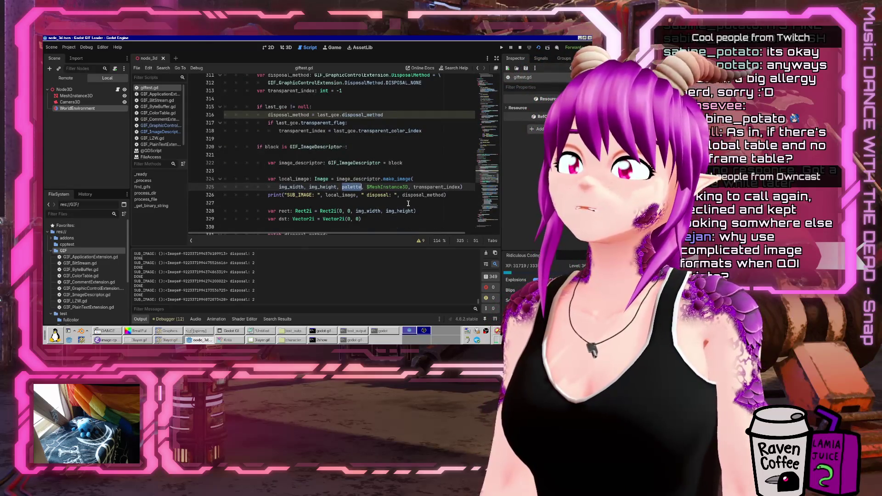
{"action": "scroll", "coordinate": [409, 204], "scroll_direction": "down", "scroll_amount": 2}
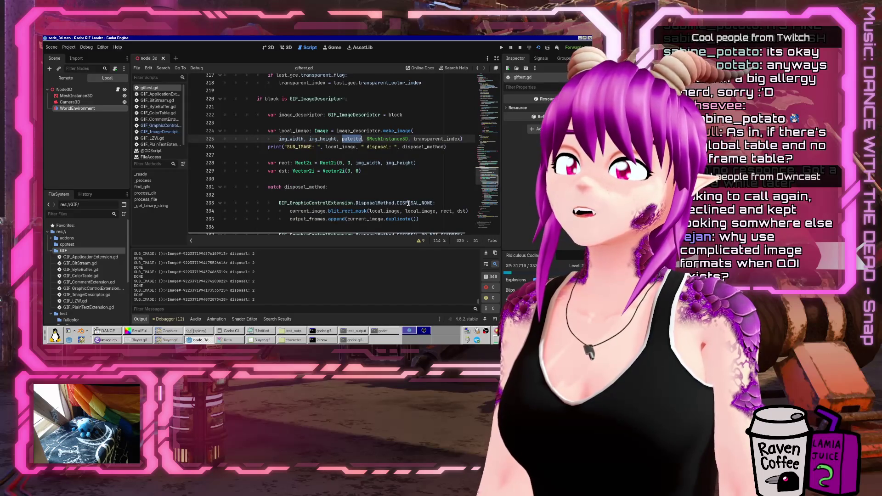
{"action": "scroll", "coordinate": [408, 204], "scroll_direction": "down", "scroll_amount": 6}
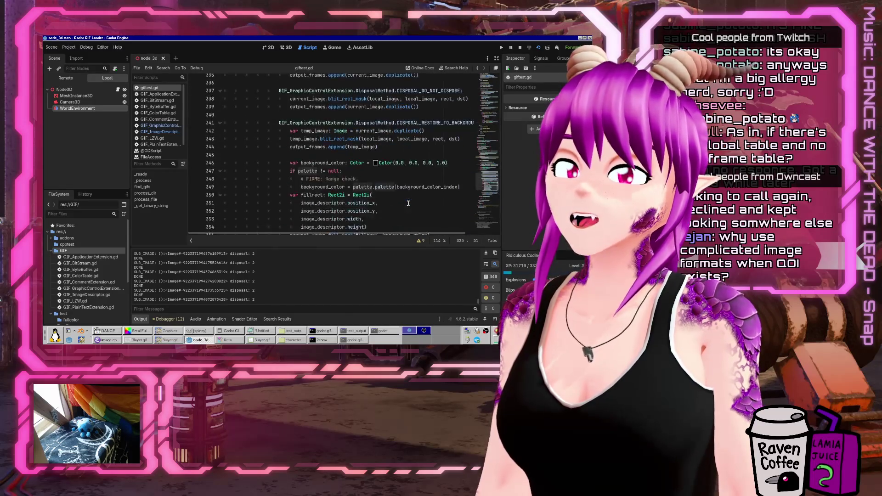
Start an 'if last_gce != null:' check on a new line above the palette null check
{"action": "scroll", "coordinate": [403, 152], "scroll_direction": "down", "scroll_amount": 1}
{"action": "left_click", "coordinate": [401, 146]}
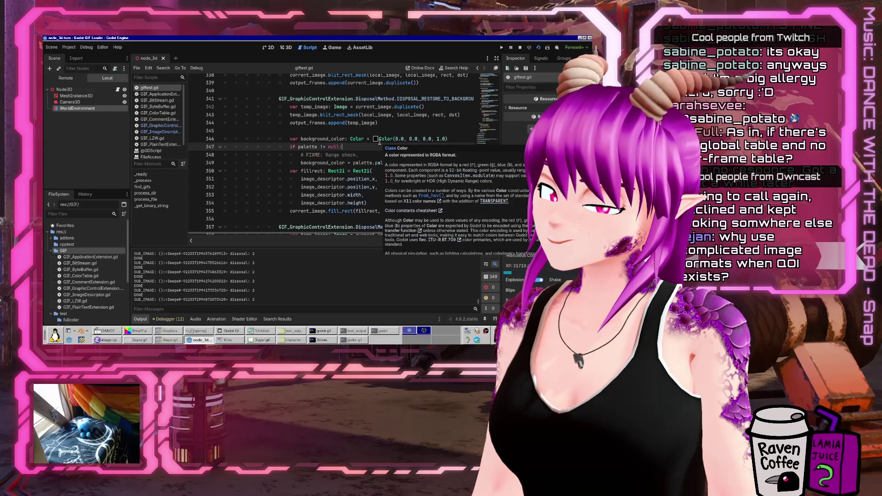
{"action": "key", "text": "Up"}
{"action": "key", "text": "Return"}
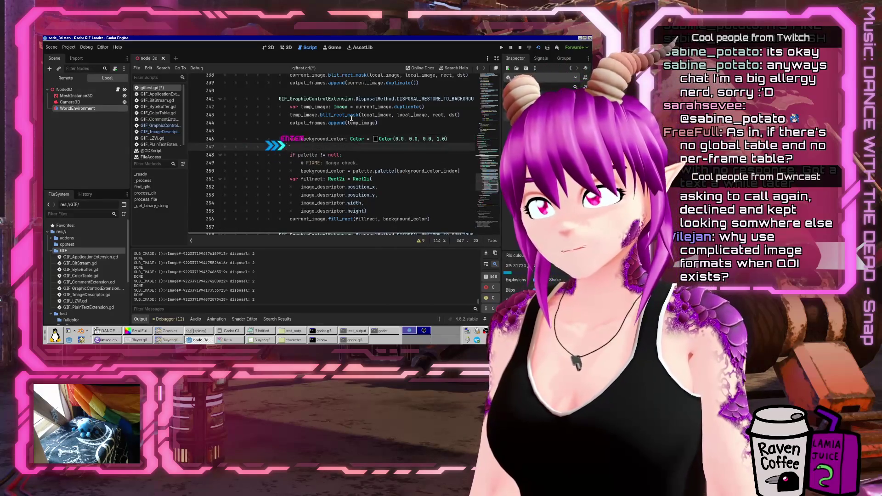
{"action": "type", "text": "if"}
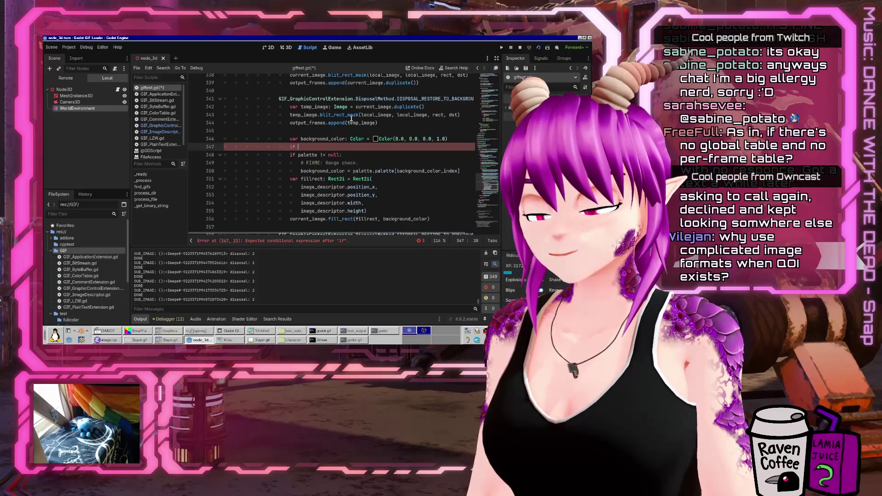
{"action": "type", "text": "last"}
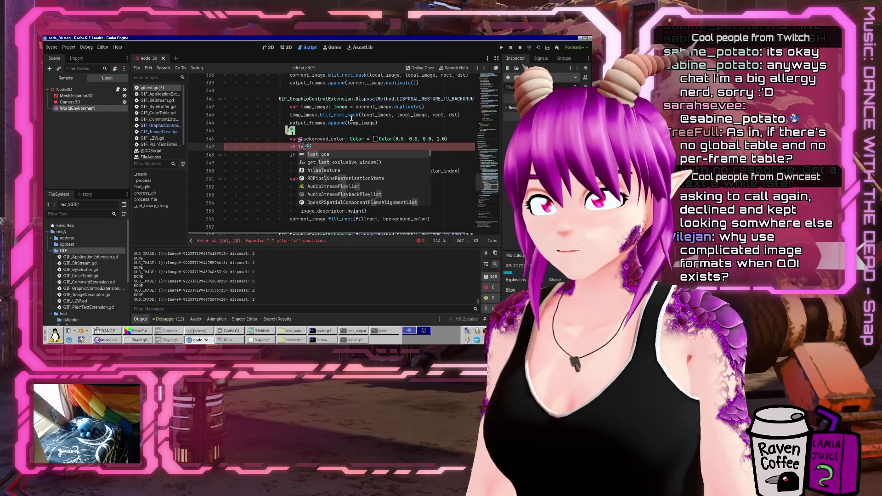
{"action": "type", "text": "_dis.pa"}
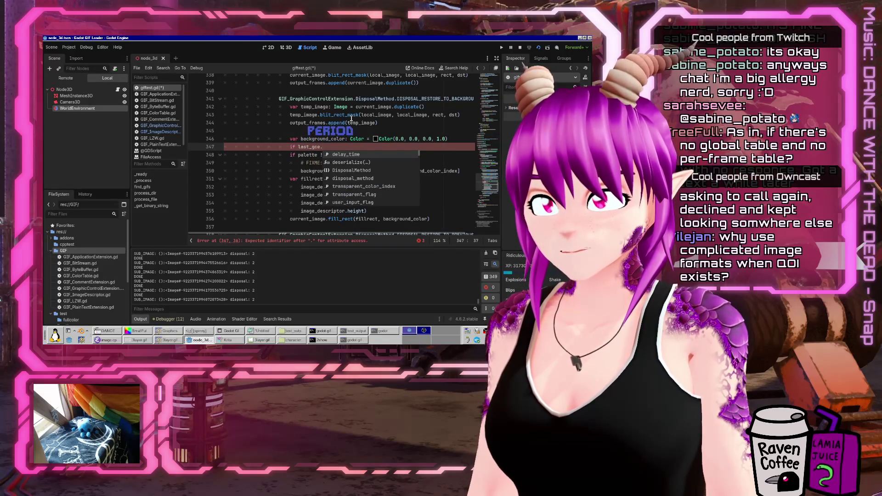
{"action": "key", "text": "BackSpace"}
{"action": "key", "text": "BackSpace"}
{"action": "key", "text": "BackSpace"}
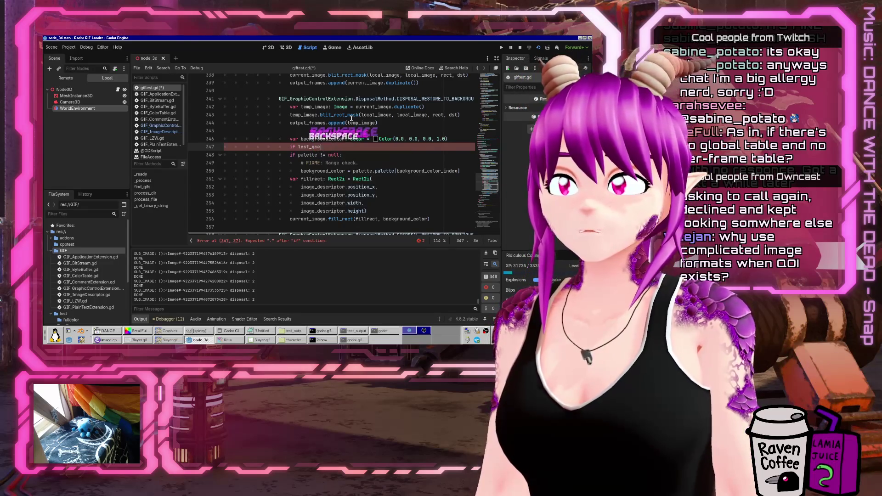
{"action": "type", "text": " != null:"}
{"action": "key", "text": "Return"}
Remove the duplicate if line and extra condition, leaving a clean null check separated from the palette code
{"action": "type", "text": "if last_"}
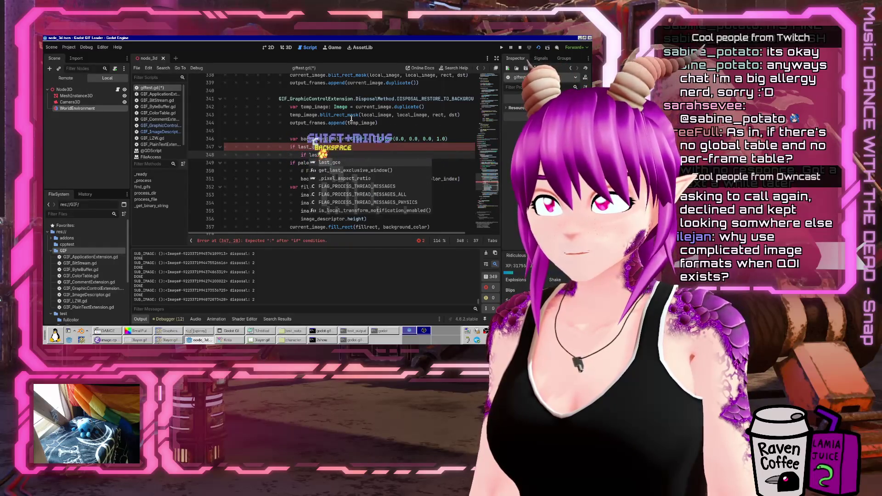
{"action": "key", "text": "shift+Home"}
{"action": "key", "text": "BackSpace"}
{"action": "key", "text": "BackSpace"}
{"action": "key", "text": "BackSpace"}
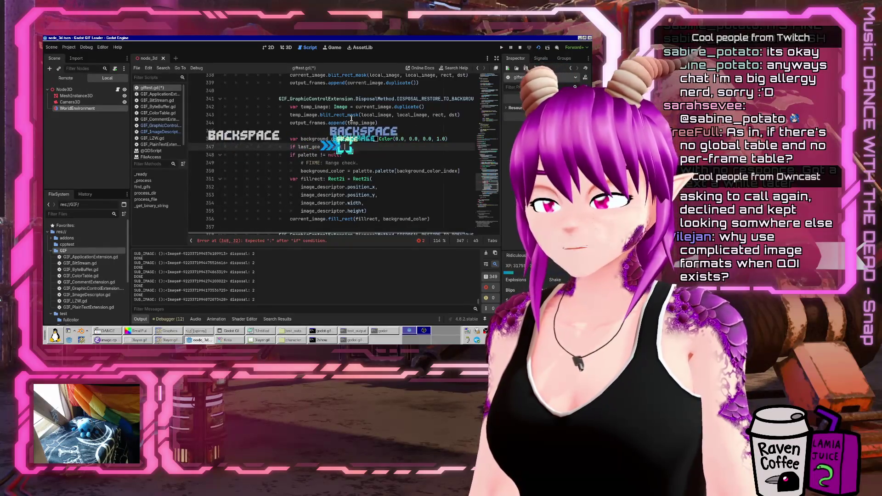
{"action": "type", "text": "and last_gce"}
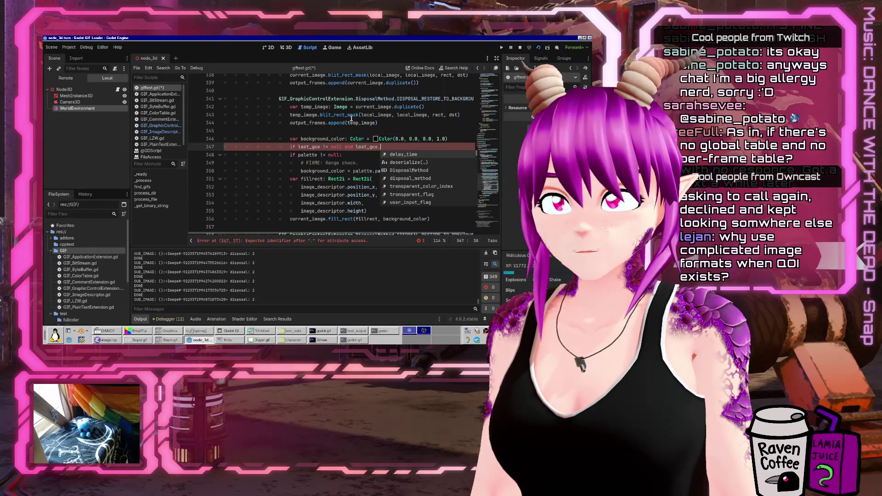
{"action": "type", "text": "."}
{"action": "key", "text": "BackSpace"}
{"action": "key", "text": "BackSpace"}
{"action": "key", "text": "BackSpace"}
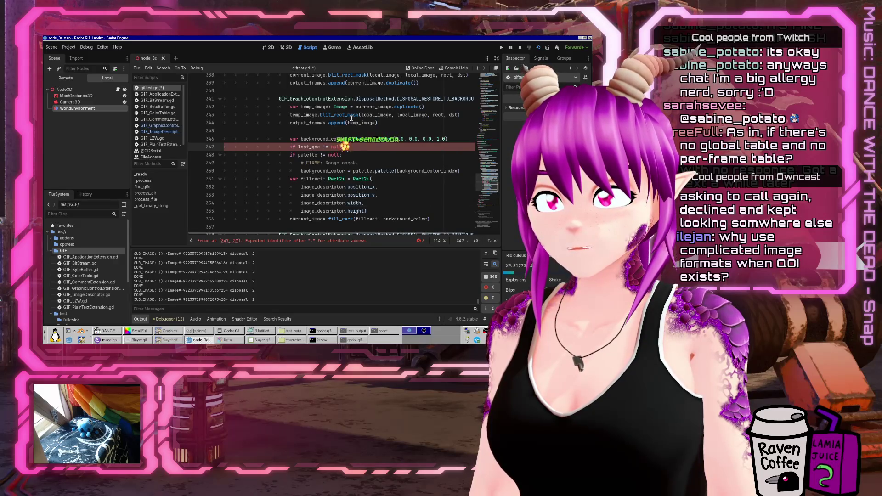
{"action": "type", "text": ":"}
{"action": "key", "text": "Return"}
{"action": "key", "text": "Return"}
{"action": "key", "text": "Up"}
{"action": "key", "text": "Up"}
{"action": "key", "text": "Delete"}
{"action": "key", "text": "Return"}
Declare 'var palette_to_use: GIF_GraphicControlExtension = palette' above the check, picking the type from autocomplete
{"action": "key", "text": "Up"}
{"action": "type", "text": "var palette_to_use ="}
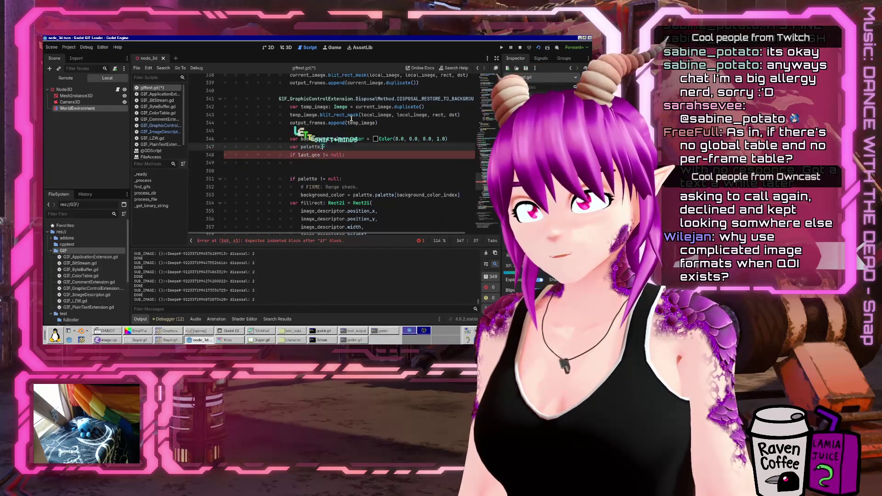
{"action": "type", "text": " pal"}
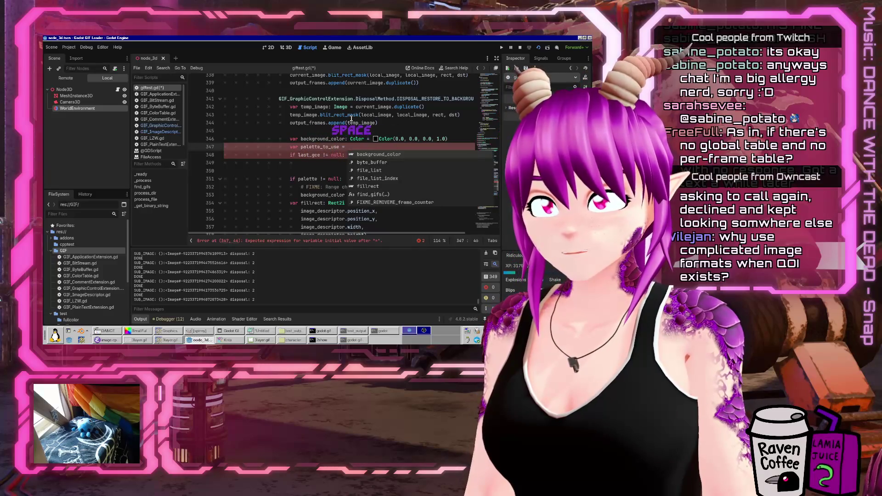
{"action": "type", "text": "ette"}
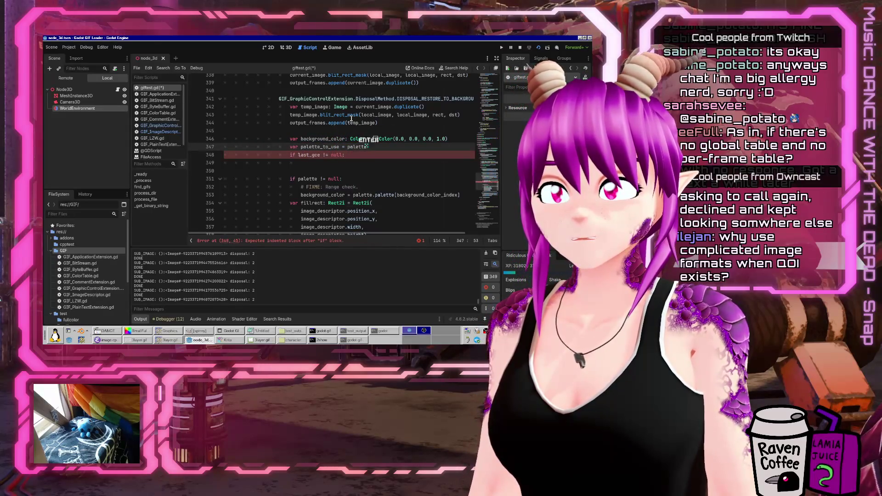
{"action": "key", "text": "ctrl+Left"}
{"action": "key", "text": "ctrl+Left"}
{"action": "key", "text": "Left"}
{"action": "type", "text": ": GIF_"}
{"action": "key", "text": "Down"}
{"action": "key", "text": "Down"}
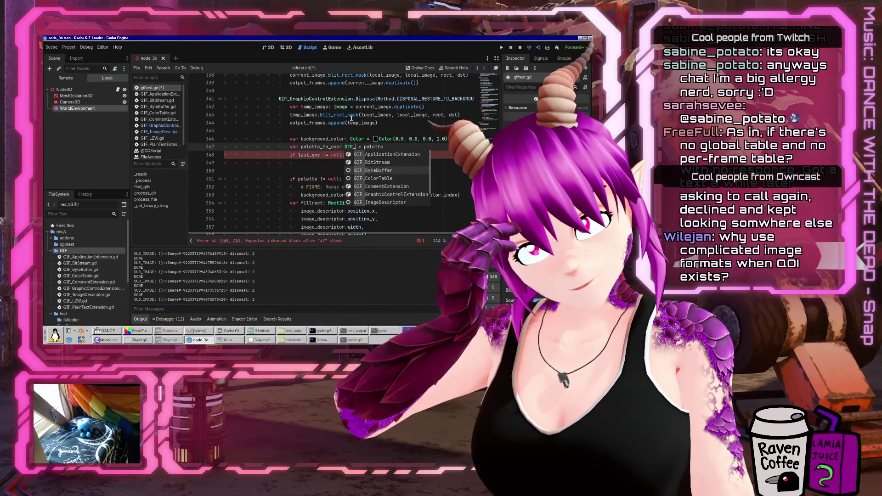
{"action": "key", "text": "Down"}
{"action": "key", "text": "Down"}
{"action": "key", "text": "Down"}
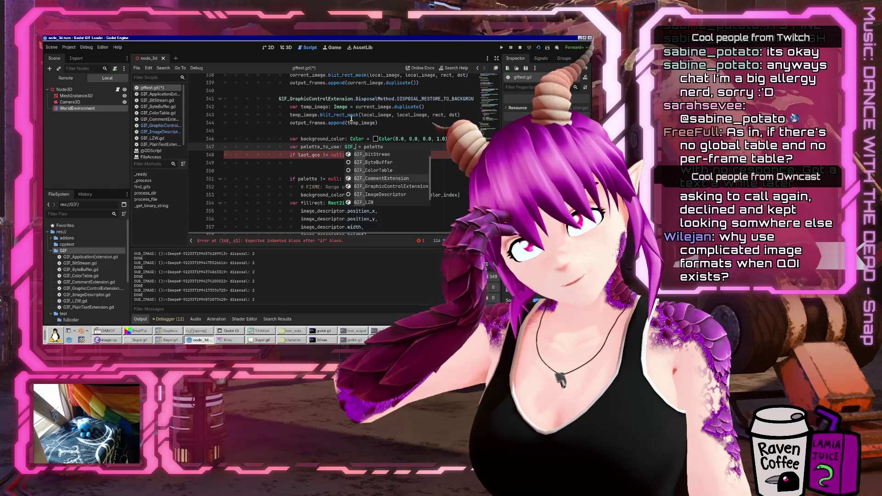
{"action": "key", "text": "Return"}
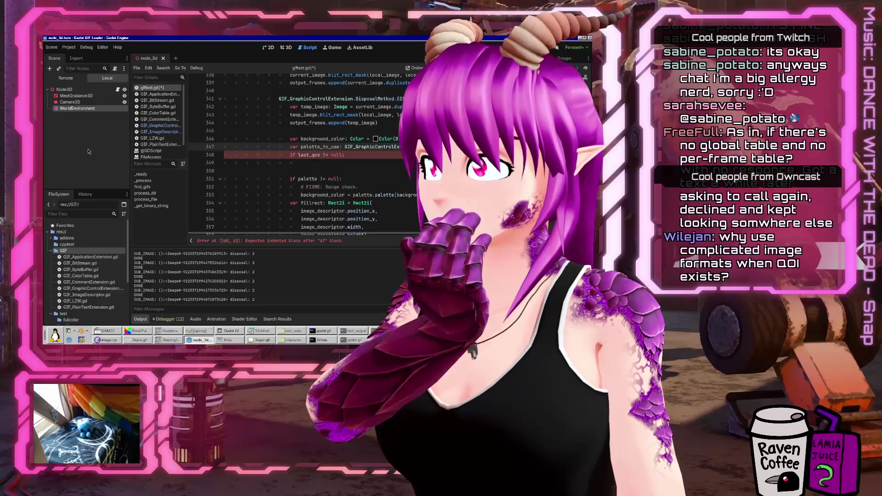
{"action": "left_click", "coordinate": [170, 331]}
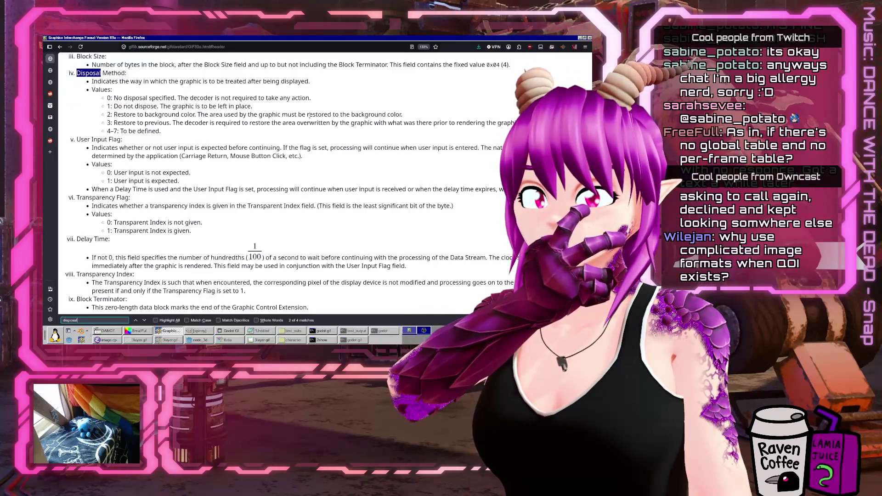
Search the GIF spec for 'background color' and step to the Plain Text Extension table match
{"action": "left_click_drag", "start_coordinate": [402, 115], "coordinate": [113, 115]}
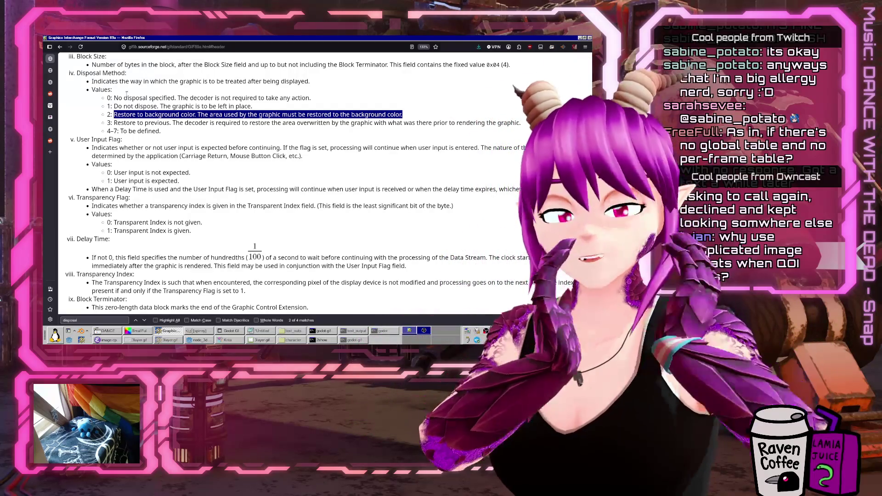
{"action": "key", "text": "ctrl+f"}
{"action": "type", "text": "background col"}
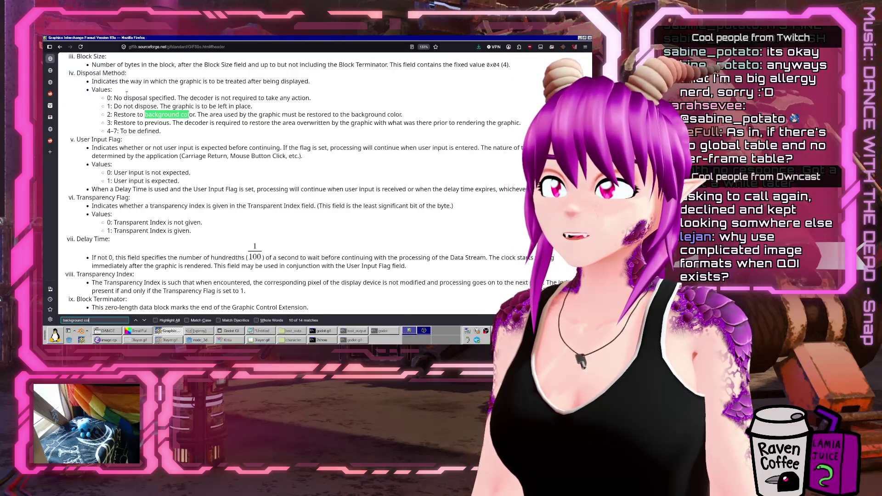
{"action": "type", "text": "or"}
{"action": "key", "text": "Return"}
{"action": "key", "text": "Return"}
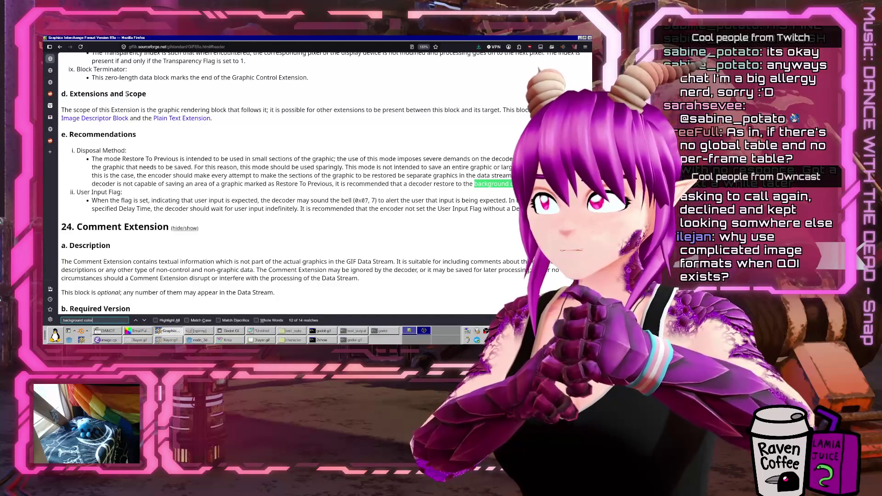
{"action": "key", "text": "Return"}
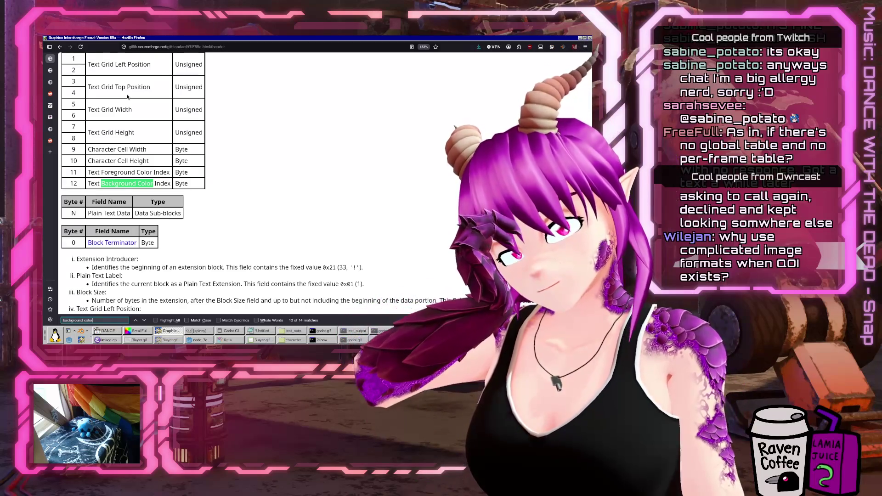
{"action": "scroll", "coordinate": [158, 112], "scroll_direction": "up", "scroll_amount": 3}
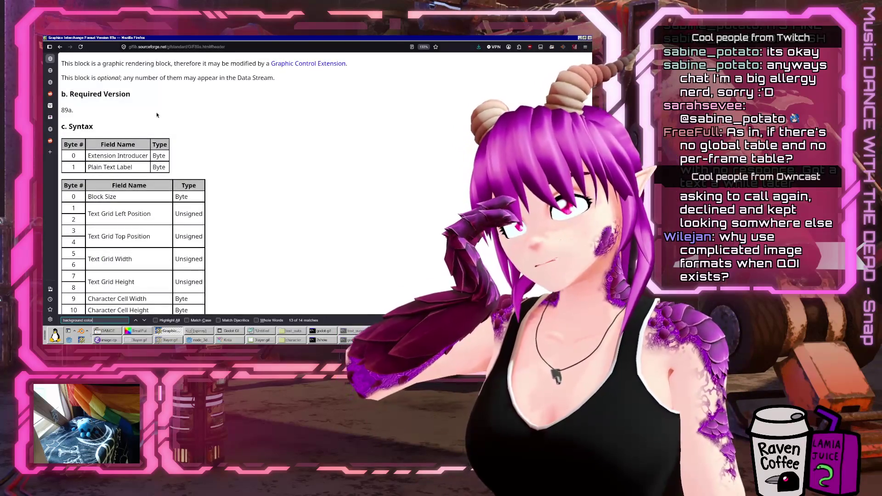
Step through the 'background color' matches until the search wraps back to the first one
{"action": "scroll", "coordinate": [158, 113], "scroll_direction": "up", "scroll_amount": 3}
{"action": "scroll", "coordinate": [157, 115], "scroll_direction": "down", "scroll_amount": 6}
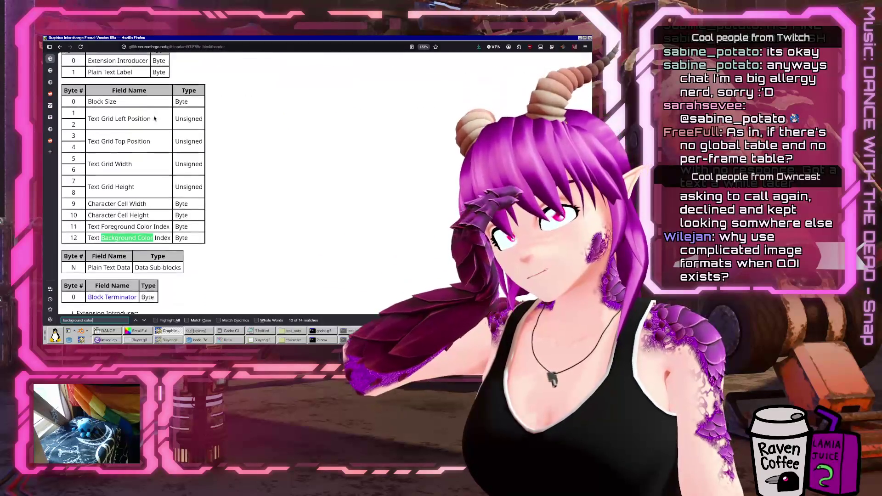
{"action": "left_click", "coordinate": [144, 320]}
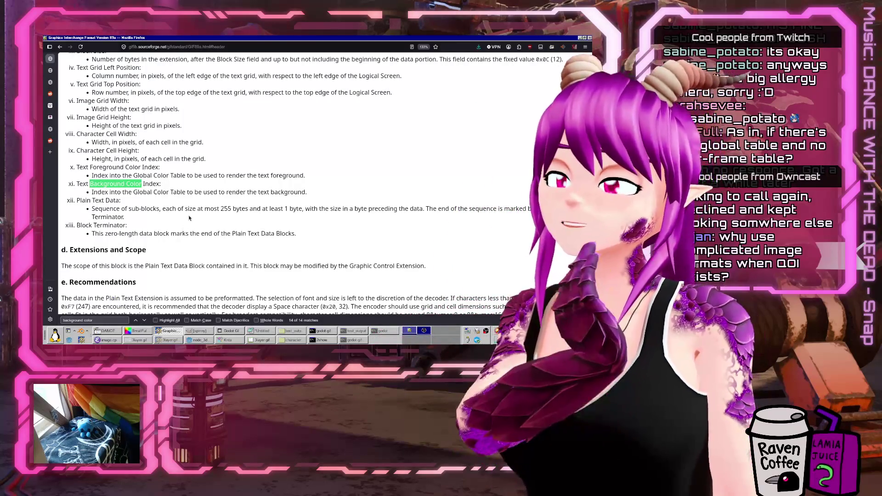
{"action": "scroll", "coordinate": [186, 220], "scroll_direction": "up", "scroll_amount": 1}
{"action": "scroll", "coordinate": [186, 219], "scroll_direction": "up", "scroll_amount": 3}
{"action": "scroll", "coordinate": [186, 220], "scroll_direction": "down", "scroll_amount": 3}
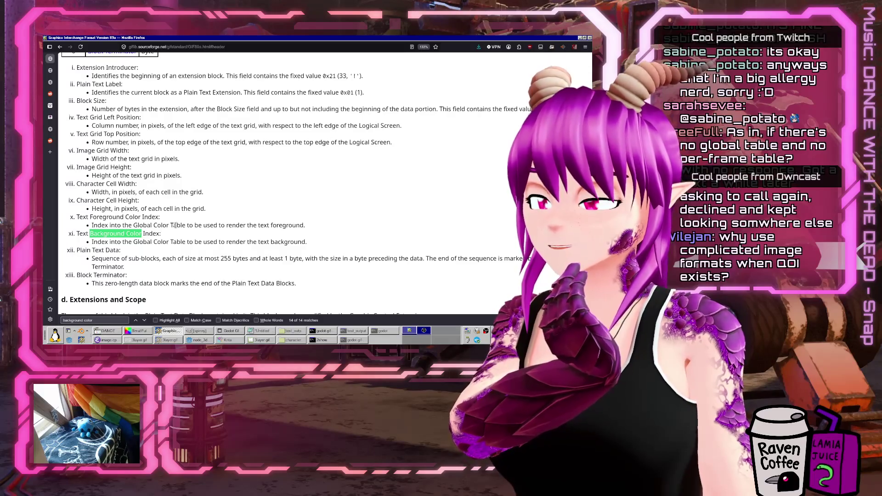
{"action": "scroll", "coordinate": [175, 225], "scroll_direction": "up", "scroll_amount": 6}
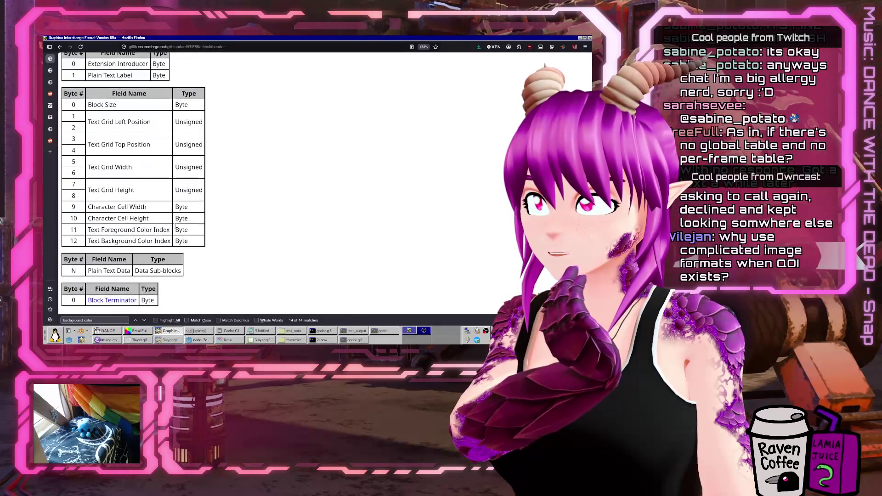
{"action": "scroll", "coordinate": [176, 228], "scroll_direction": "up", "scroll_amount": 1}
{"action": "scroll", "coordinate": [170, 234], "scroll_direction": "down", "scroll_amount": 6}
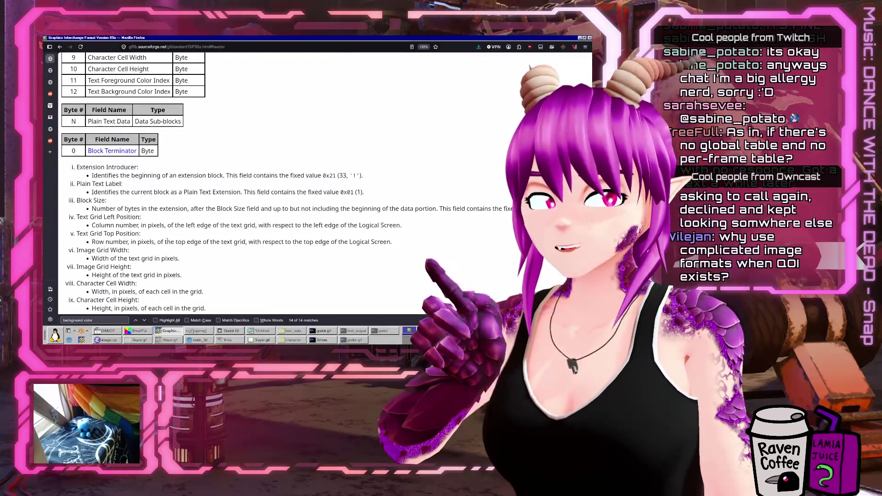
{"action": "scroll", "coordinate": [128, 280], "scroll_direction": "down", "scroll_amount": 3}
{"action": "key", "text": "Return"}
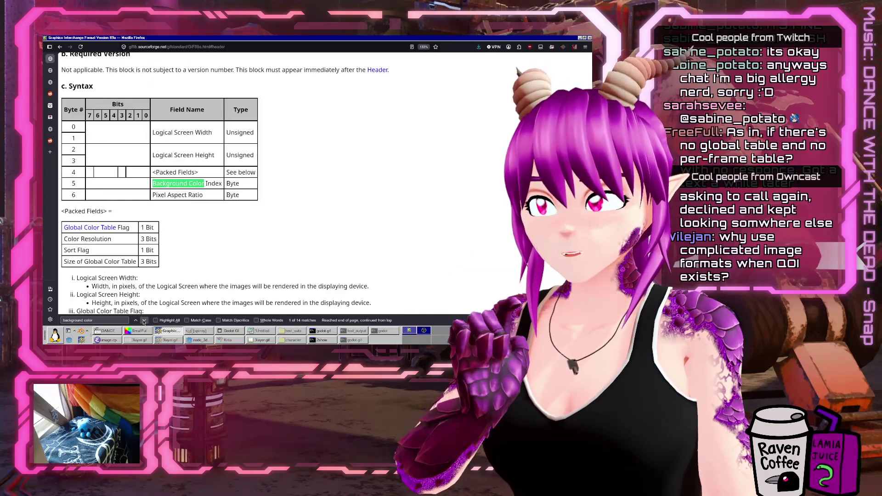
Advance through further matches to the Background Color Index field description, match 7 of 14
{"action": "scroll", "coordinate": [226, 269], "scroll_direction": "up", "scroll_amount": 1}
{"action": "scroll", "coordinate": [226, 269], "scroll_direction": "down", "scroll_amount": 10}
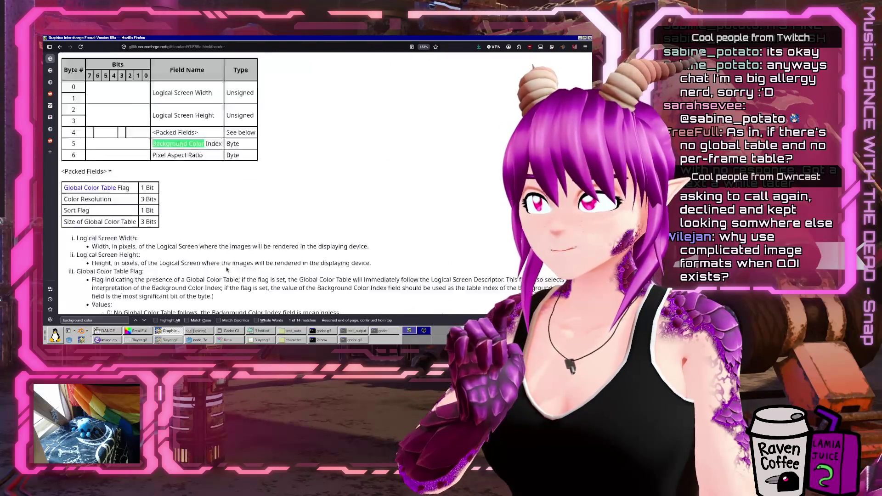
{"action": "scroll", "coordinate": [226, 270], "scroll_direction": "up", "scroll_amount": 9}
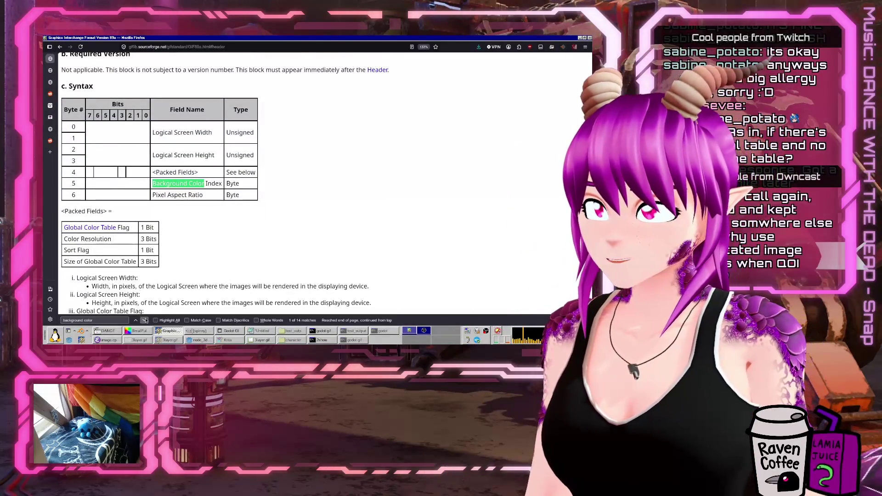
{"action": "key", "text": "Return"}
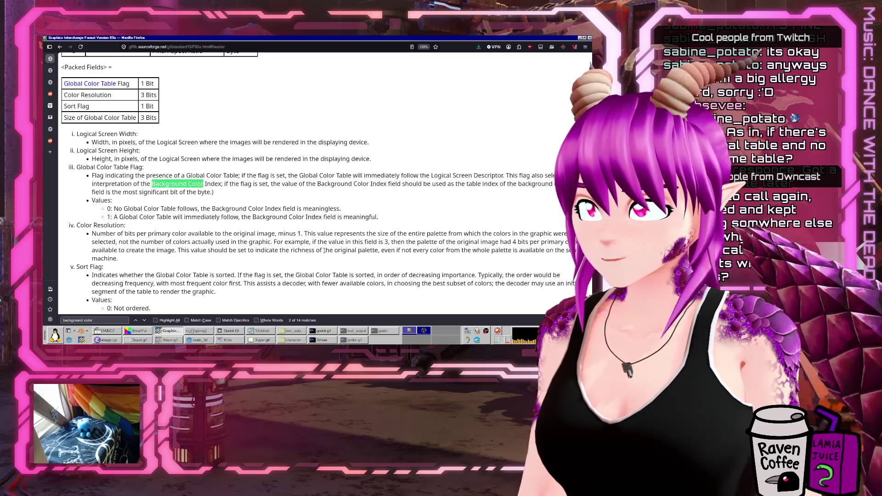
{"action": "left_click", "coordinate": [145, 321]}
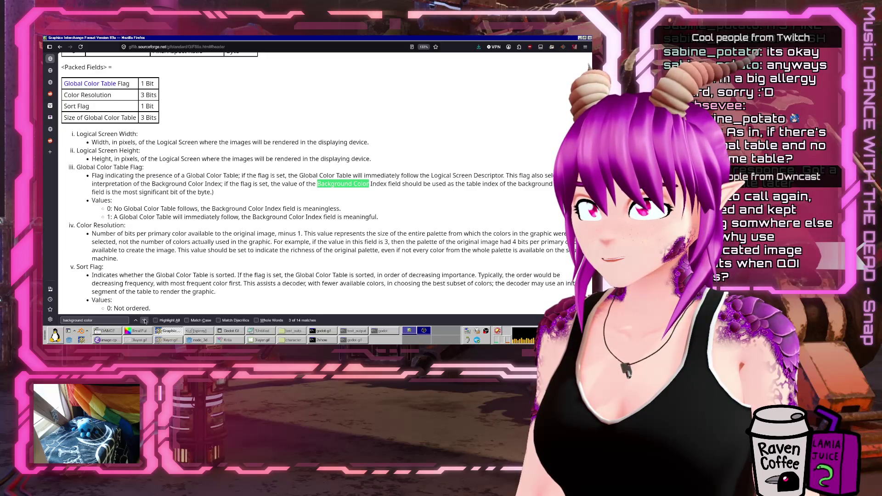
{"action": "left_click", "coordinate": [144, 321]}
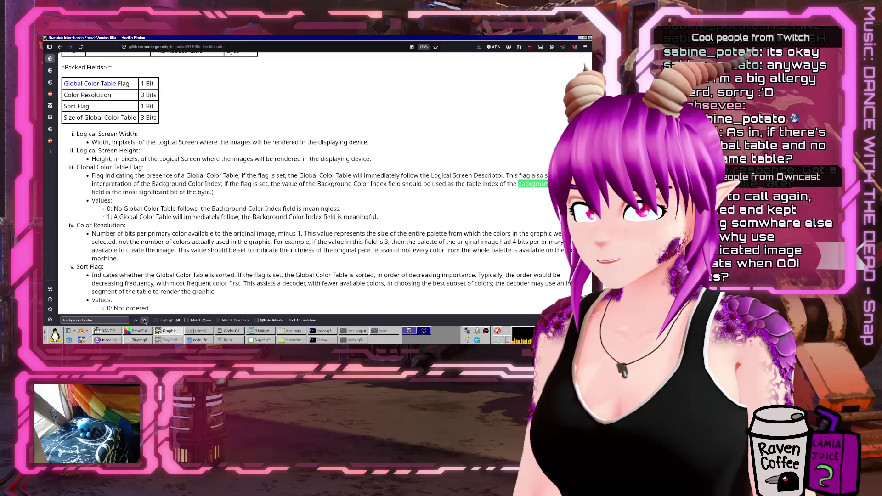
{"action": "left_click", "coordinate": [145, 321]}
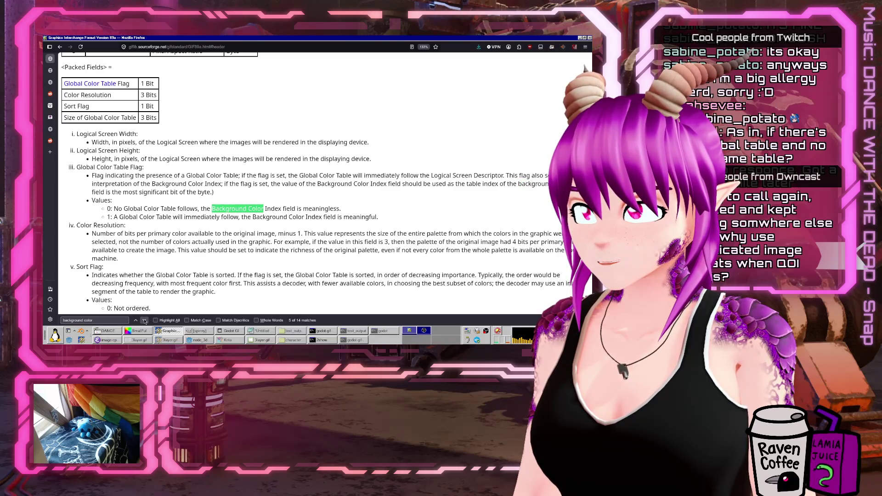
{"action": "left_click", "coordinate": [145, 321]}
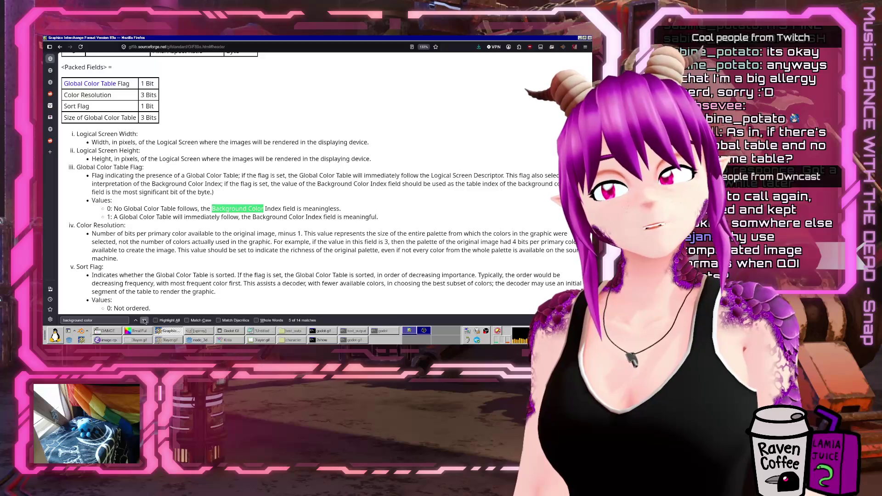
{"action": "left_click", "coordinate": [144, 321]}
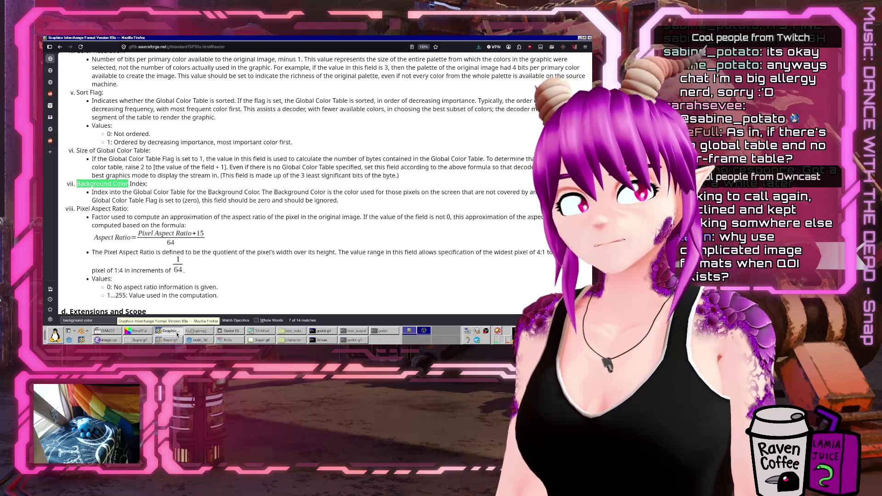
{"action": "right_click", "coordinate": [177, 335]}
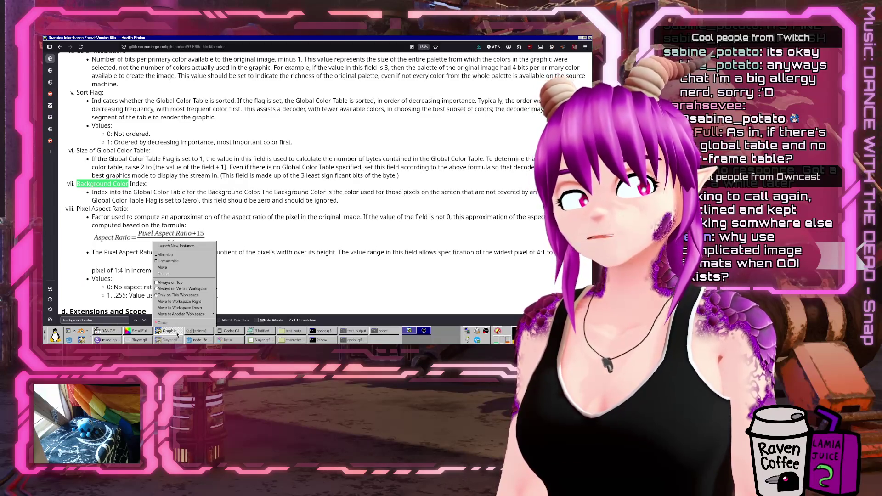
Dismiss the Firefox window menu and bring Thunar's test_output folder of combined PNGs forward
{"action": "left_click", "coordinate": [372, 264]}
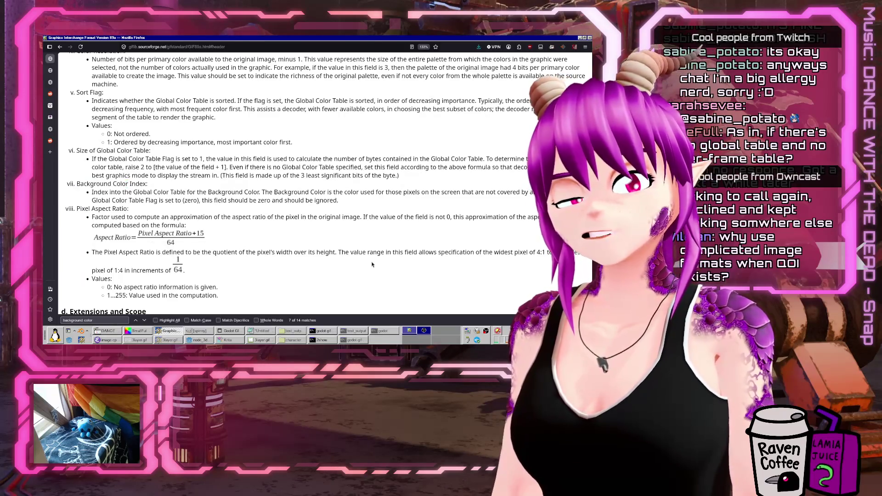
{"action": "left_click", "coordinate": [293, 341]}
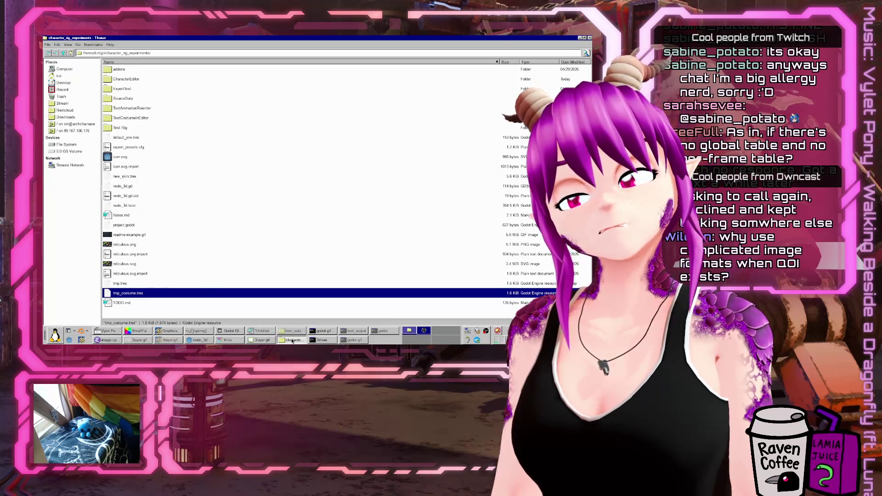
{"action": "left_click", "coordinate": [294, 332]}
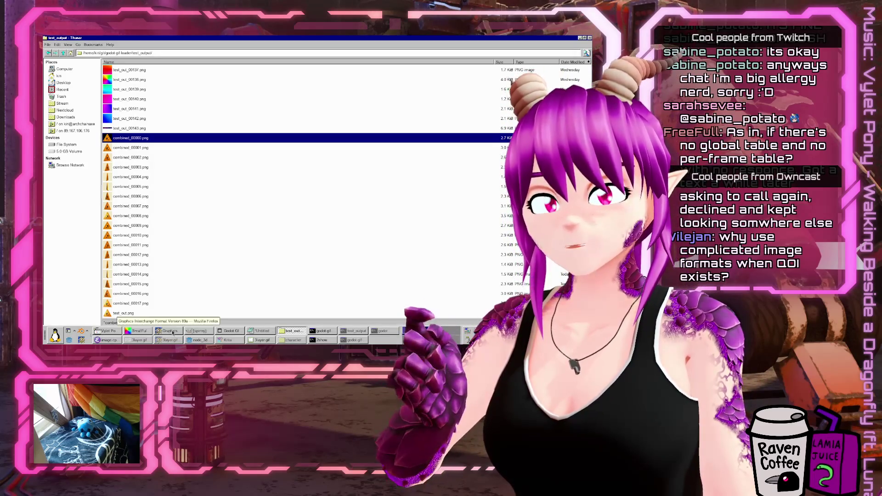
{"action": "left_click", "coordinate": [170, 330]}
View 3layer.gif at full size in Firefox and start a new terminal window
{"action": "left_click", "coordinate": [170, 331]}
{"action": "left_click", "coordinate": [168, 340]}
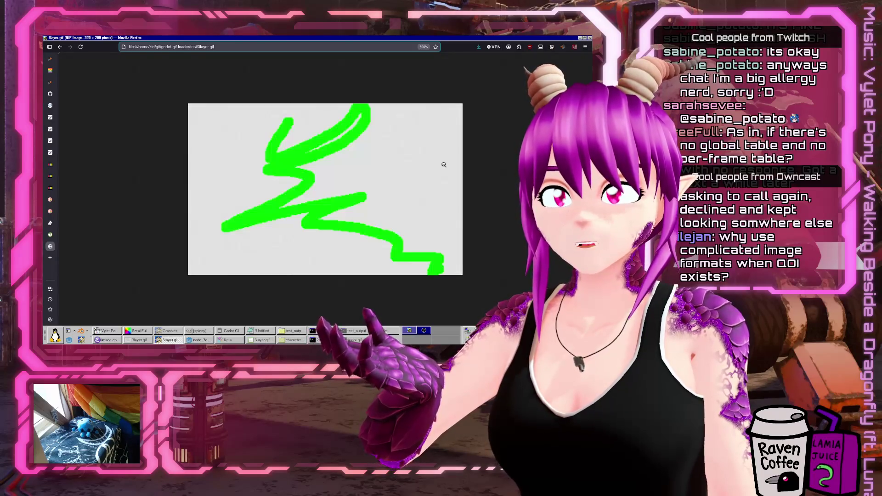
{"action": "left_click", "coordinate": [441, 170]}
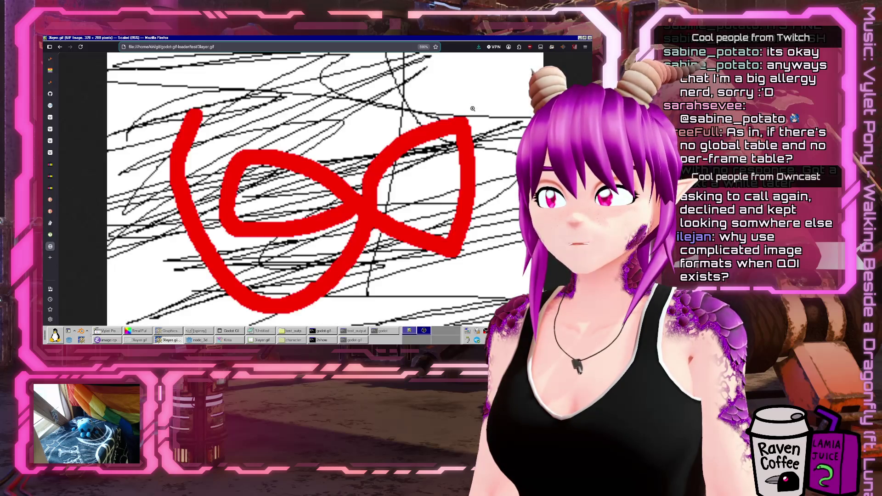
{"action": "scroll", "coordinate": [388, 152], "scroll_direction": "down", "scroll_amount": 5, "text": "ctrl"}
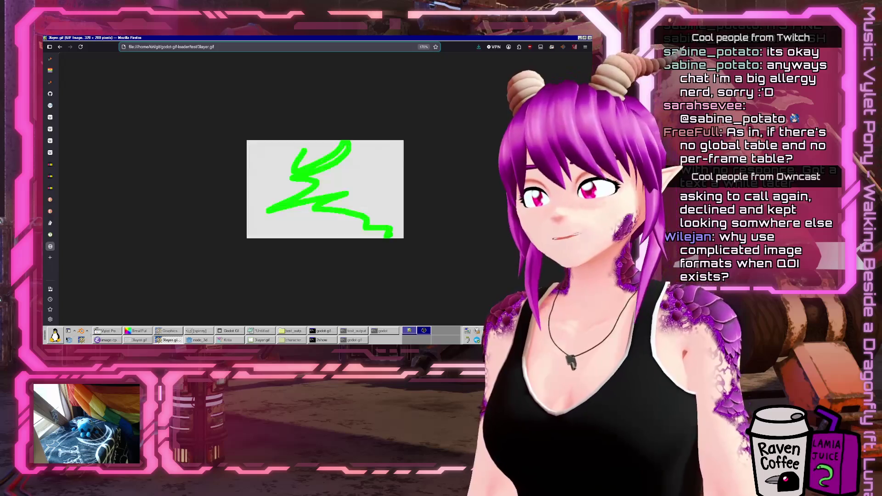
{"action": "left_click", "coordinate": [55, 336]}
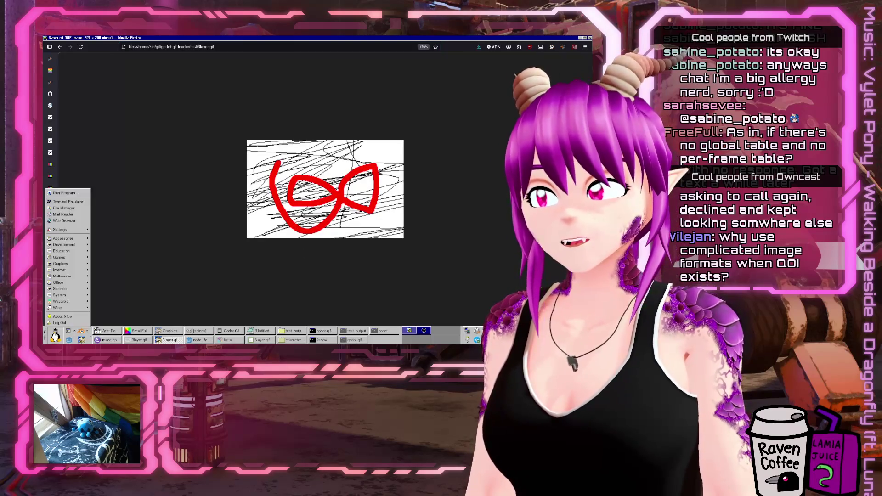
{"action": "left_click", "coordinate": [85, 202]}
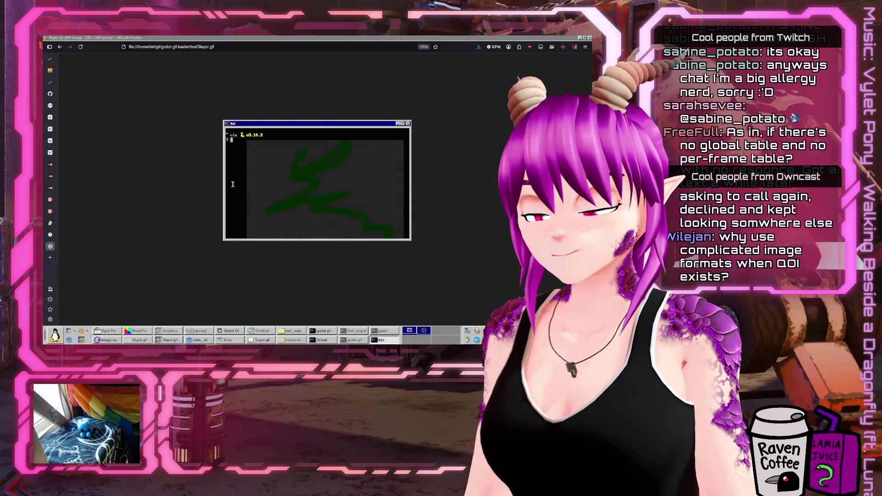
Open spinny.gif from the loader's test folder in the browser, then launch another terminal
{"action": "left_click", "coordinate": [292, 334]}
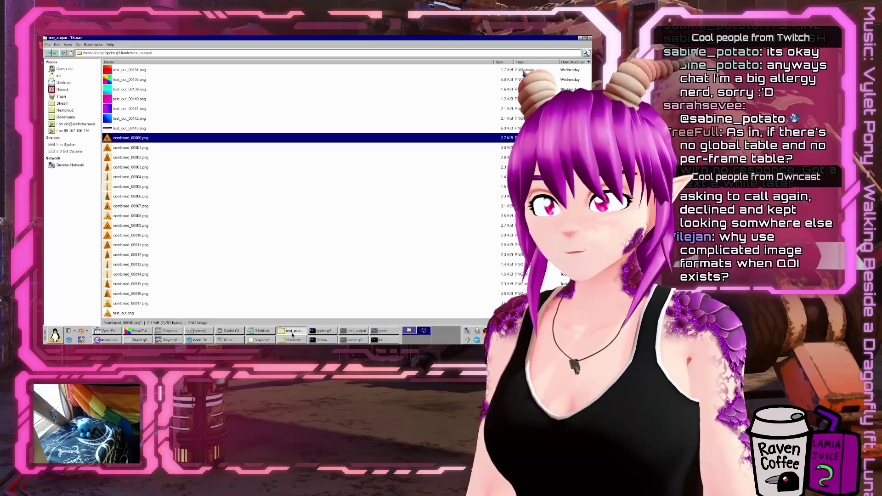
{"action": "left_click", "coordinate": [63, 53]}
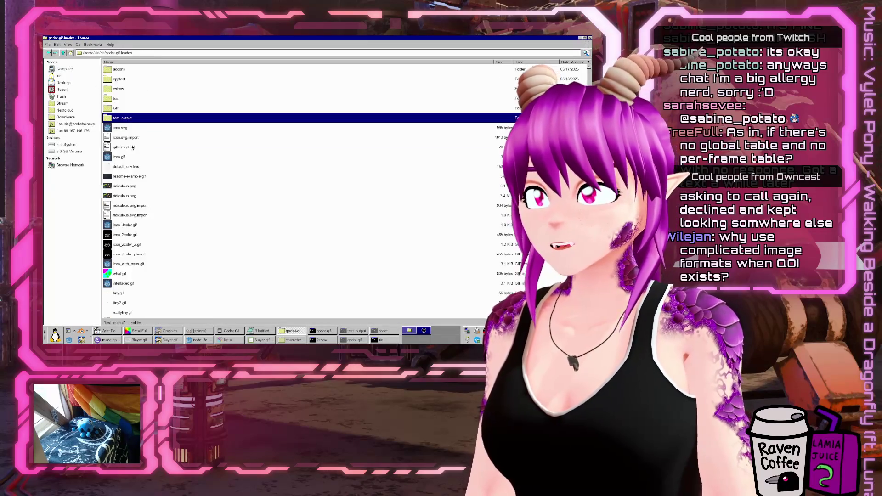
{"action": "double_click", "coordinate": [128, 112]}
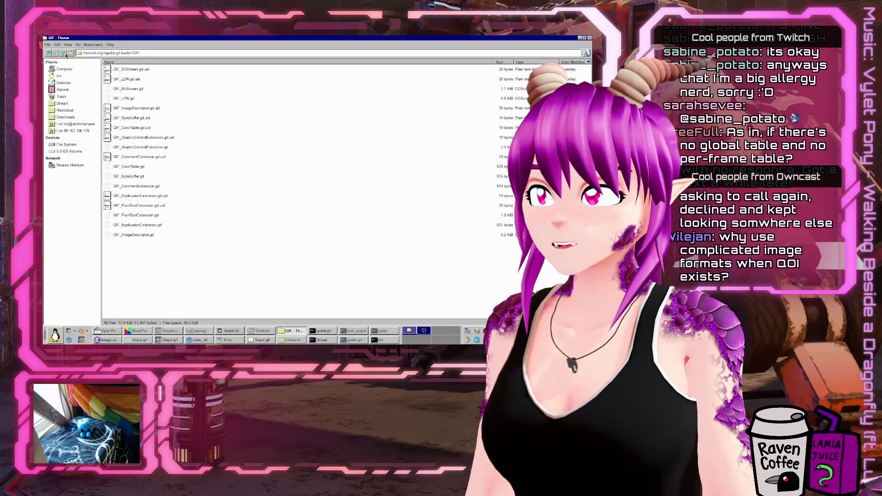
{"action": "left_click", "coordinate": [64, 53]}
{"action": "double_click", "coordinate": [121, 99]}
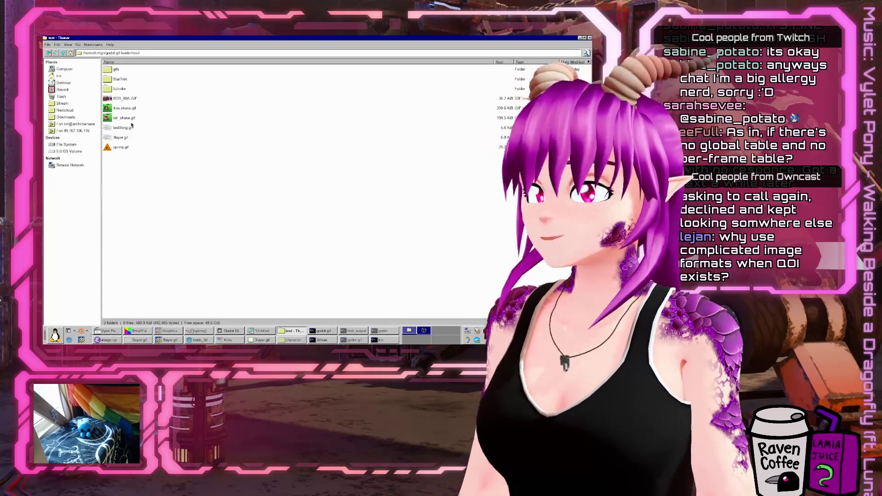
{"action": "double_click", "coordinate": [123, 148]}
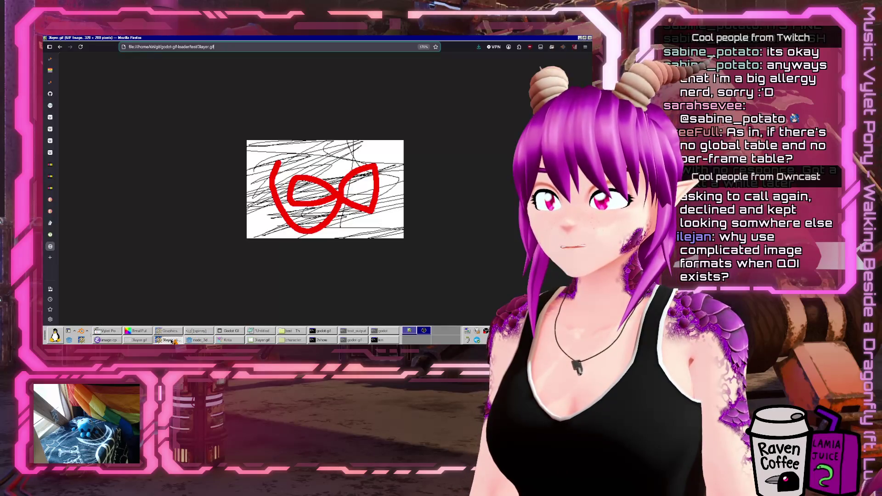
{"action": "scroll", "coordinate": [346, 203], "scroll_direction": "up", "scroll_amount": 10}
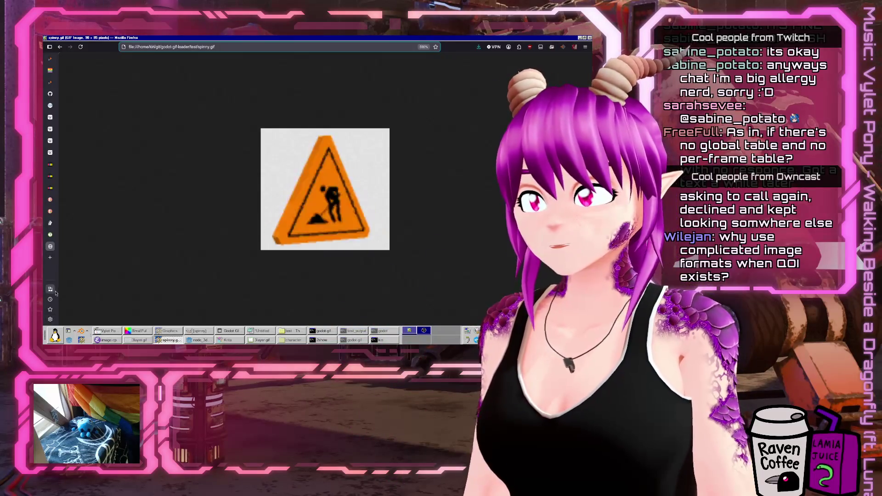
{"action": "mouse_move", "coordinate": [50, 239]}
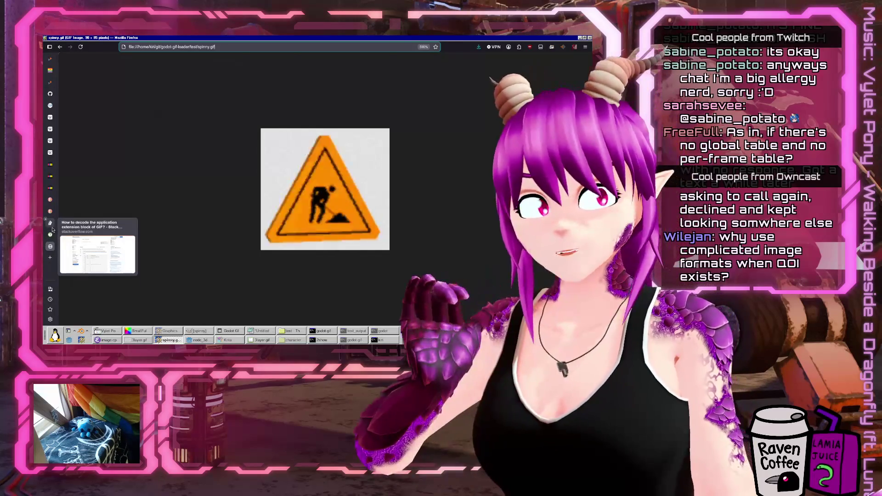
{"action": "left_click", "coordinate": [57, 336]}
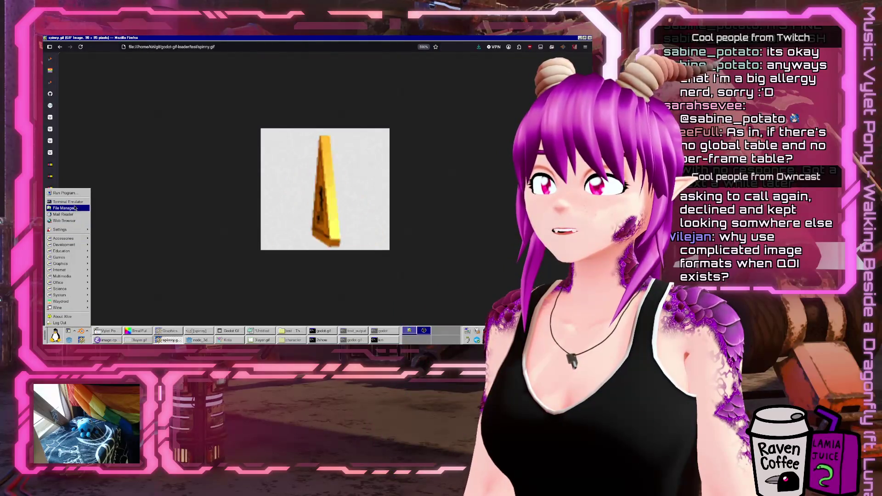
{"action": "left_click", "coordinate": [76, 202]}
{"action": "type", "text": "cd git/godot-gif-loader/test/"}
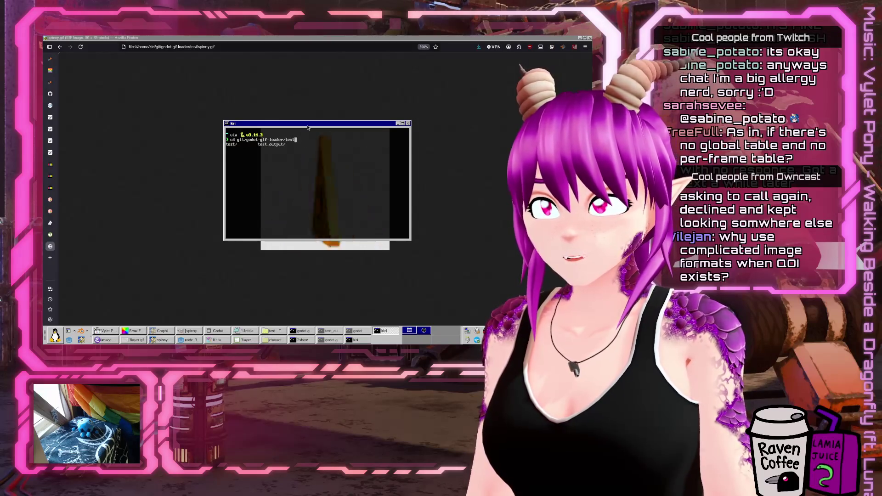
Change into godot-gif-loader/test, list its files, and open test.html in nano
{"action": "key", "text": "Return"}
{"action": "type", "text": "ls"}
{"action": "key", "text": "Return"}
{"action": "type", "text": "nano test.html"}
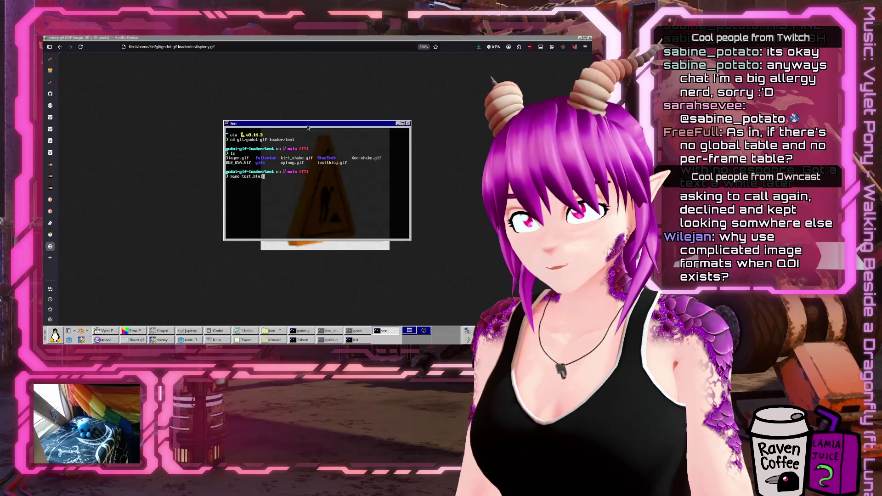
{"action": "key", "text": "Return"}
{"action": "type", "text": "<body"}
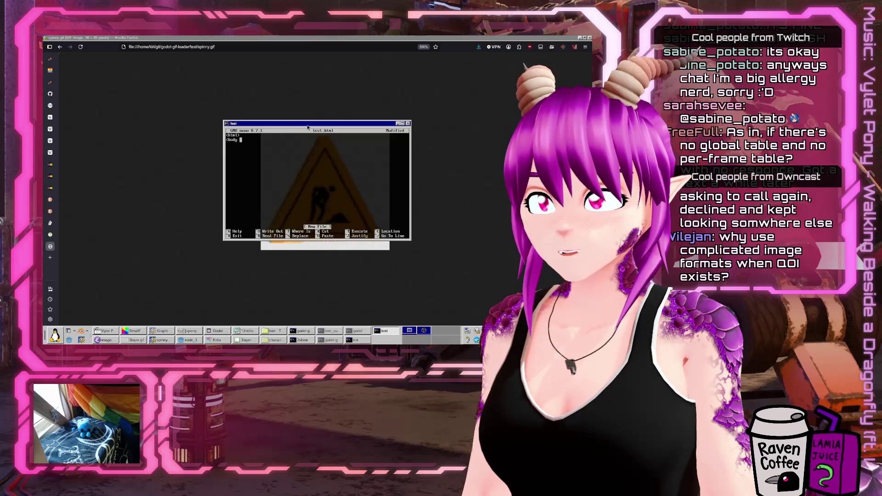
Write a body with bgcolor="#000000" and an img src="3layer.gif" into test.html and save it
{"action": "type", "text": "bgcolor="}
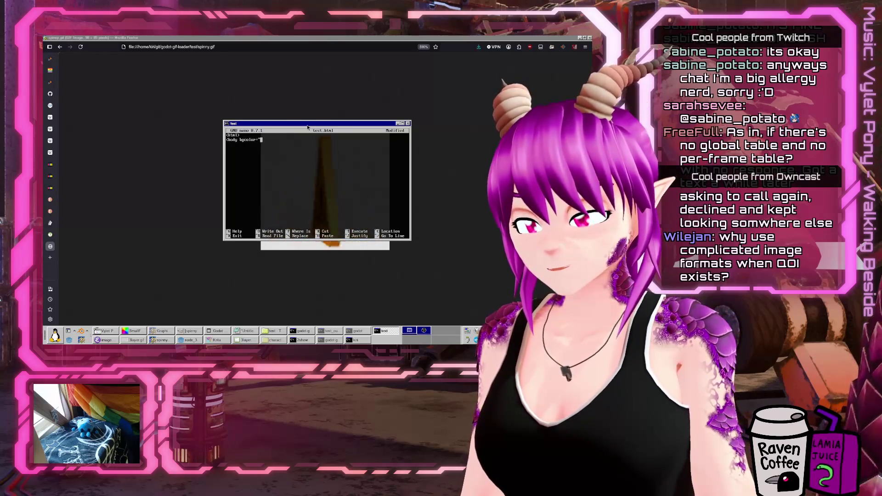
{"action": "type", "text": "\">"}
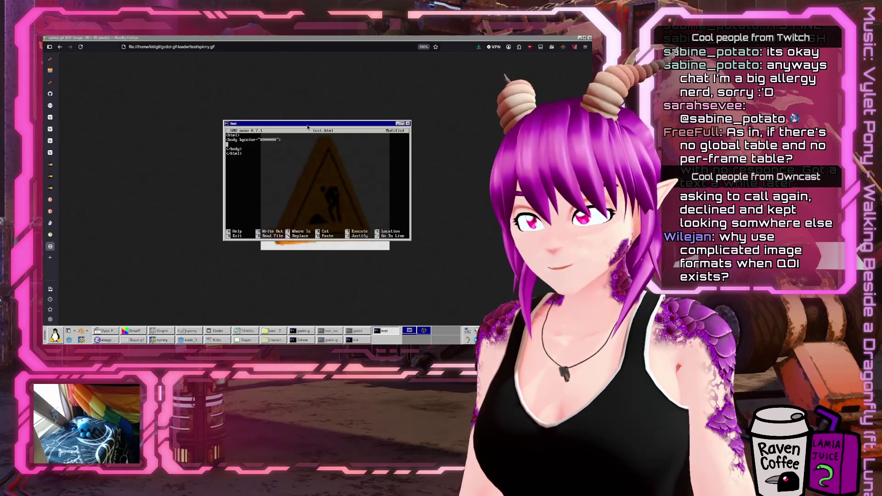
{"action": "type", "text": "src=\"spinny"}
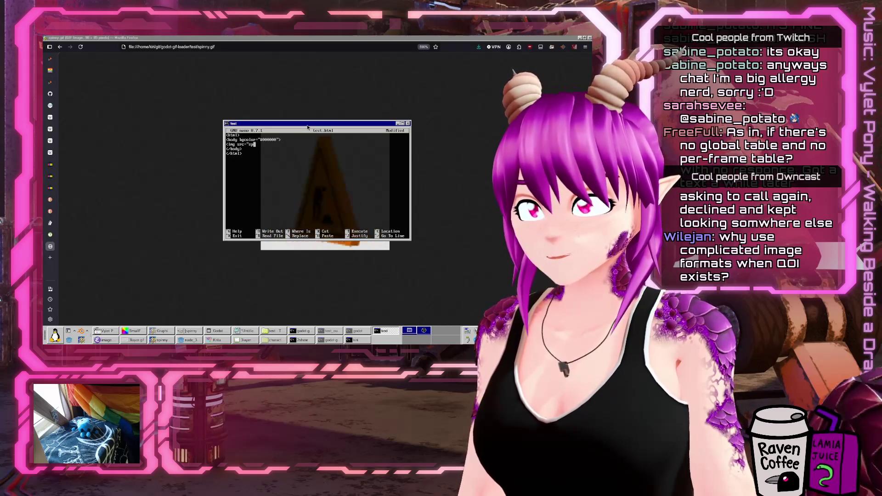
{"action": "key", "text": "BackSpace"}
{"action": "key", "text": "BackSpace"}
{"action": "key", "text": "BackSpace"}
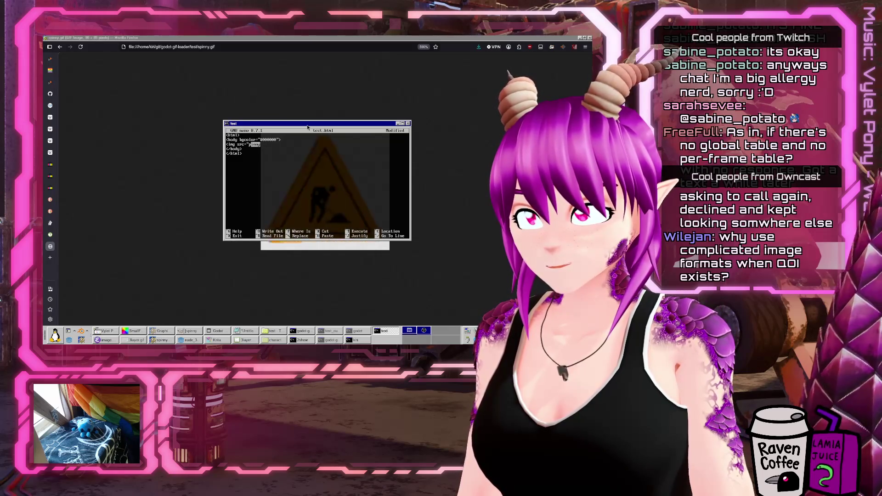
{"action": "type", "text": "3layer.gif\" />"}
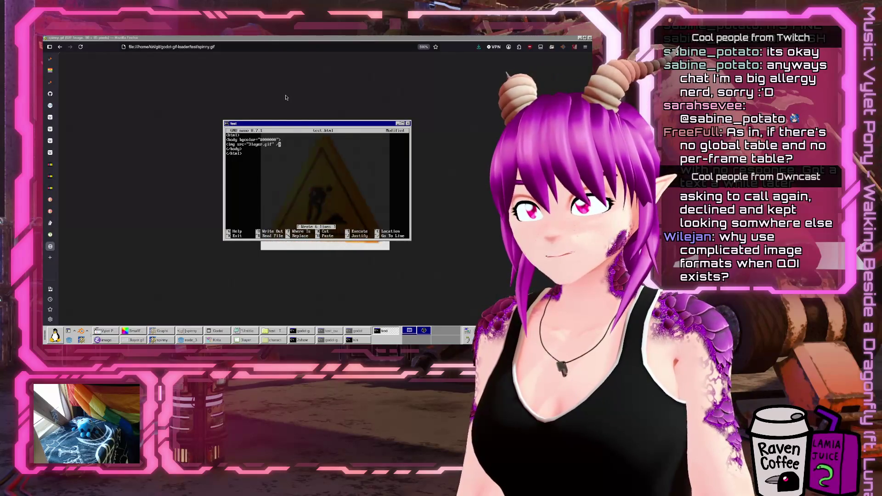
{"action": "left_click", "coordinate": [276, 342]}
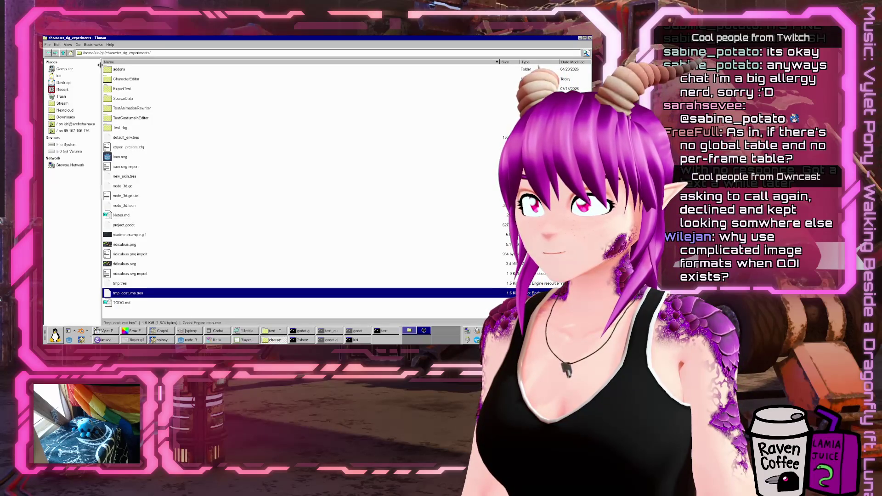
Select test.html in the test folder and view it in Firefox with 3layer.gif on black
{"action": "left_click", "coordinate": [277, 332]}
{"action": "left_click", "coordinate": [119, 158]}
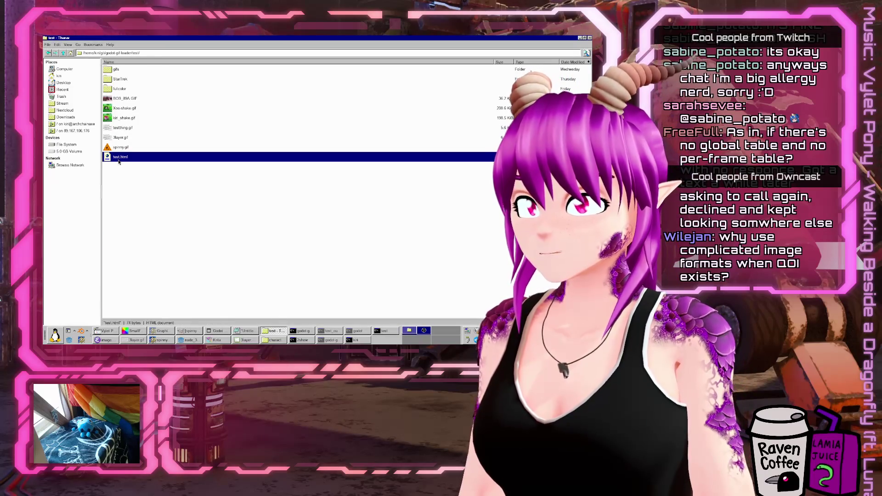
{"action": "left_click", "coordinate": [167, 340]}
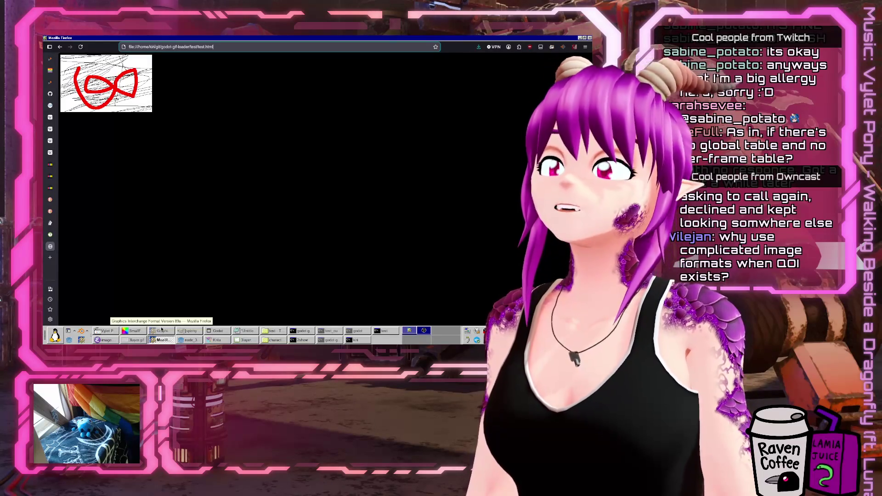
{"action": "left_click", "coordinate": [188, 340]}
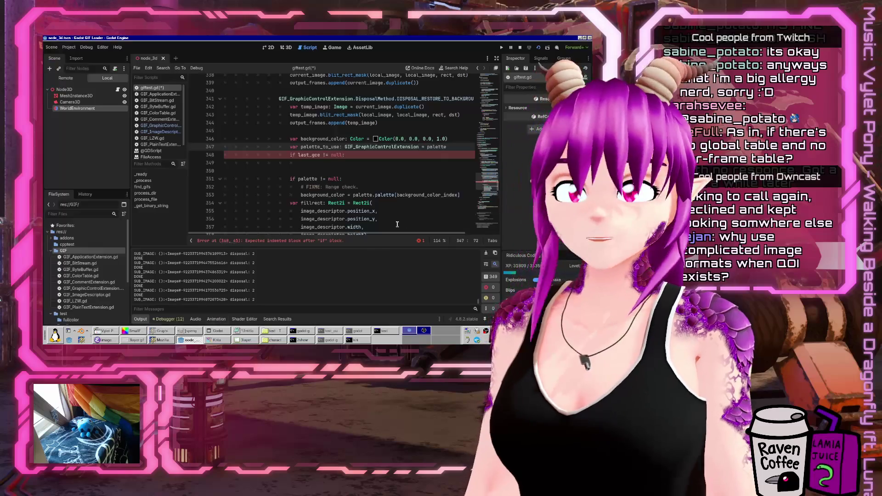
Change the background fill Color's alpha from 1.0 to 0 on line 346
{"action": "left_click", "coordinate": [414, 158]}
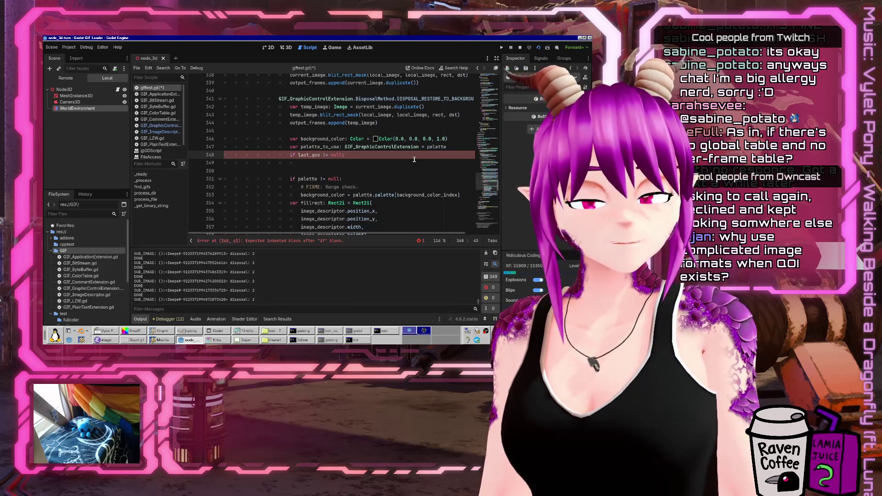
{"action": "key", "text": "Down"}
{"action": "key", "text": "Down"}
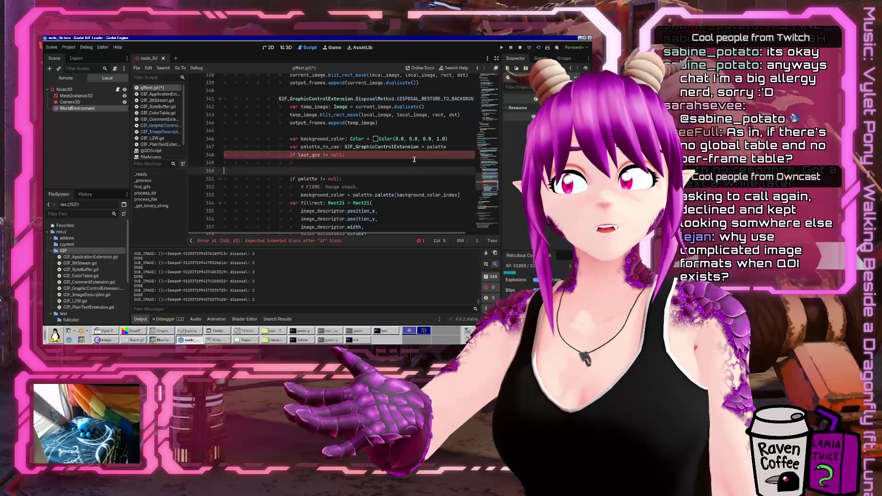
{"action": "key", "text": "Down"}
{"action": "key", "text": "Down"}
{"action": "key", "text": "Down"}
{"action": "key", "text": "Home"}
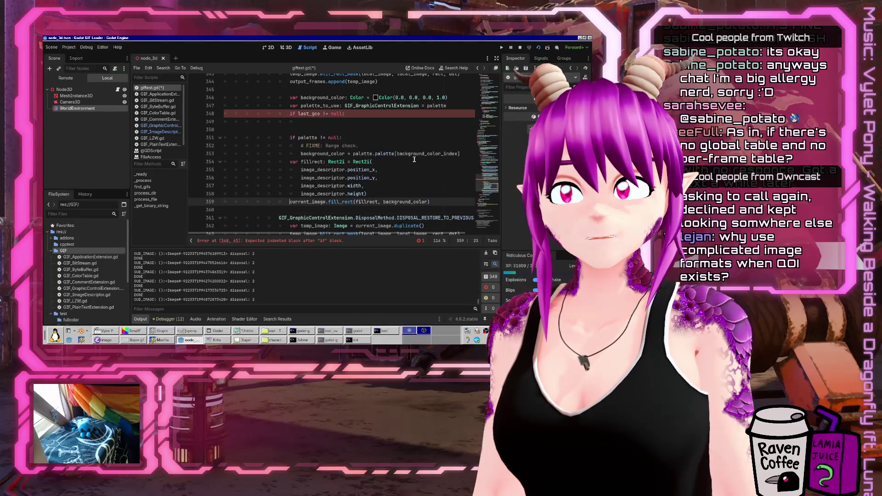
{"action": "key", "text": "Up"}
{"action": "key", "text": "Up"}
{"action": "key", "text": "Up"}
{"action": "key", "text": "End"}
{"action": "key", "text": "Left"}
{"action": "key", "text": "Left"}
{"action": "key", "text": "Left"}
{"action": "key", "text": "Up"}
{"action": "key", "text": "End"}
{"action": "key", "text": "Left"}
{"action": "key", "text": "Left"}
{"action": "key", "text": "Left"}
{"action": "key", "text": "BackSpace"}
{"action": "type", "text": "0"}
Comment out the palette_to_use, last_gce and palette check lines, drop blank lines, and test-run the loader
{"action": "key", "text": "Down"}
{"action": "key", "text": "Home"}
{"action": "key", "text": "shift+Down"}
{"action": "key", "text": "ctrl+k"}
{"action": "key", "text": "Down"}
{"action": "key", "text": "Down"}
{"action": "key", "text": "Down"}
{"action": "key", "text": "shift+Down"}
{"action": "key", "text": "shift+Down"}
{"action": "key", "text": "shift+3"}
{"action": "key", "text": "Up"}
{"action": "key", "text": "Up"}
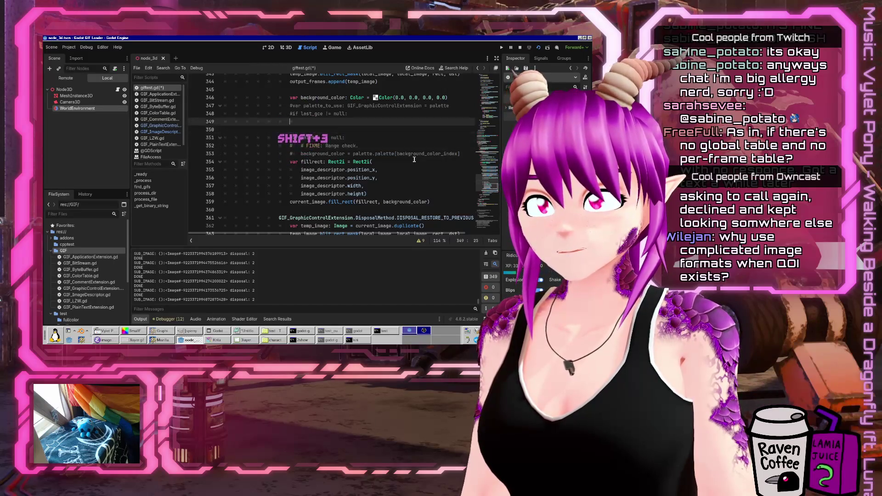
{"action": "key", "text": "Home"}
{"action": "key", "text": "Delete"}
{"action": "key", "text": "Delete"}
{"action": "key", "text": "Delete"}
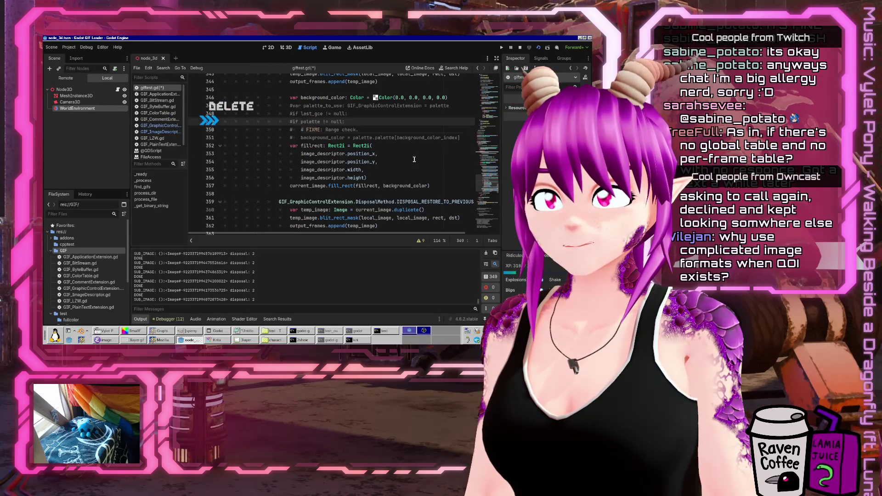
{"action": "key", "text": "F5"}
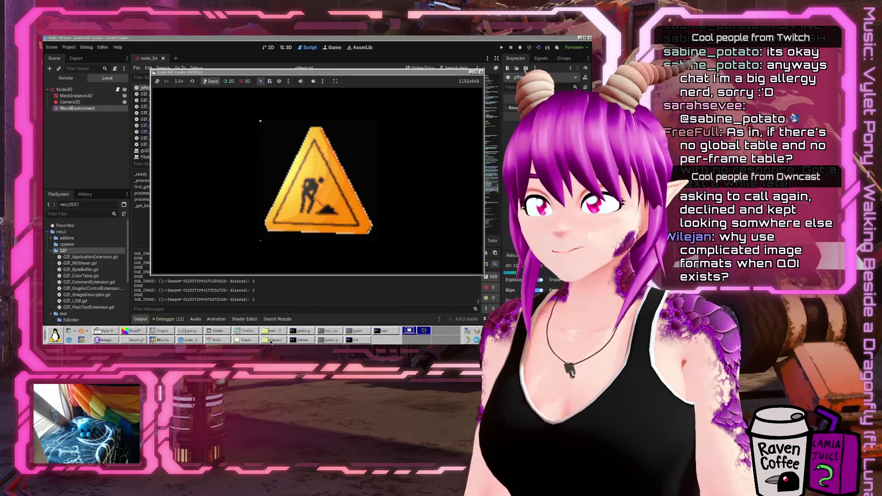
{"action": "key", "text": "F8"}
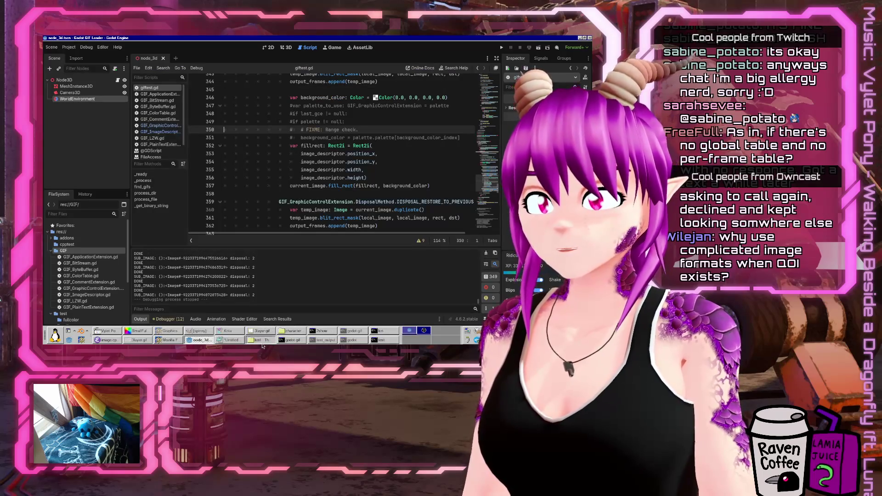
Go up from the test folder and open the test_output folder
{"action": "left_click", "coordinate": [260, 341]}
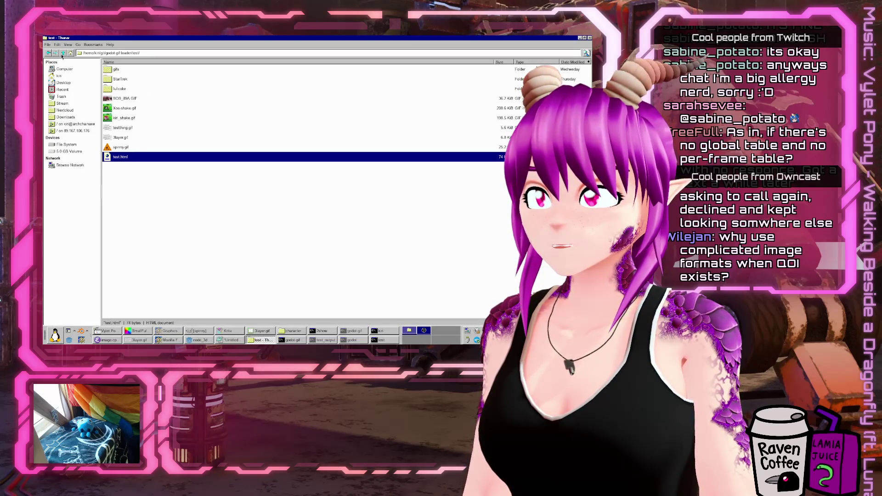
{"action": "left_click", "coordinate": [63, 53]}
{"action": "double_click", "coordinate": [120, 118]}
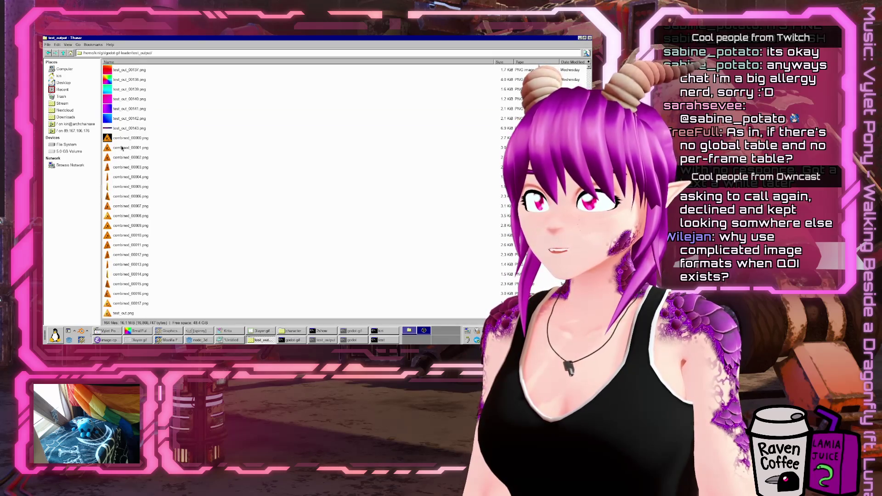
View combined_00000.png at 100% in an image viewer, then return to Godot
{"action": "right_click", "coordinate": [122, 148]}
{"action": "key", "text": "Escape"}
{"action": "left_click", "coordinate": [156, 139]}
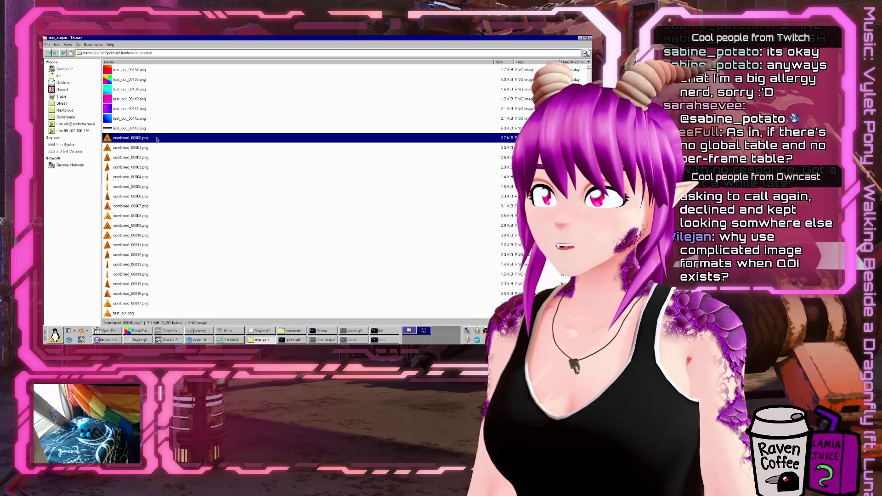
{"action": "right_click", "coordinate": [157, 139]}
{"action": "left_click", "coordinate": [198, 143]}
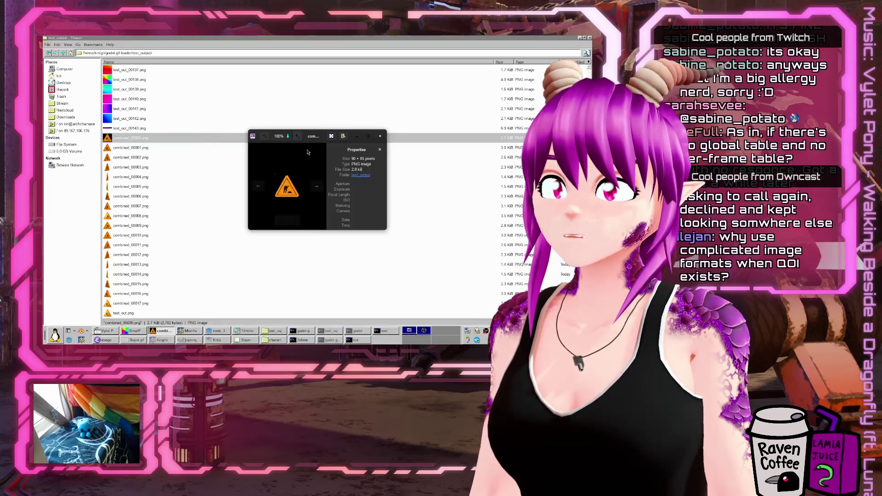
{"action": "key", "text": "1"}
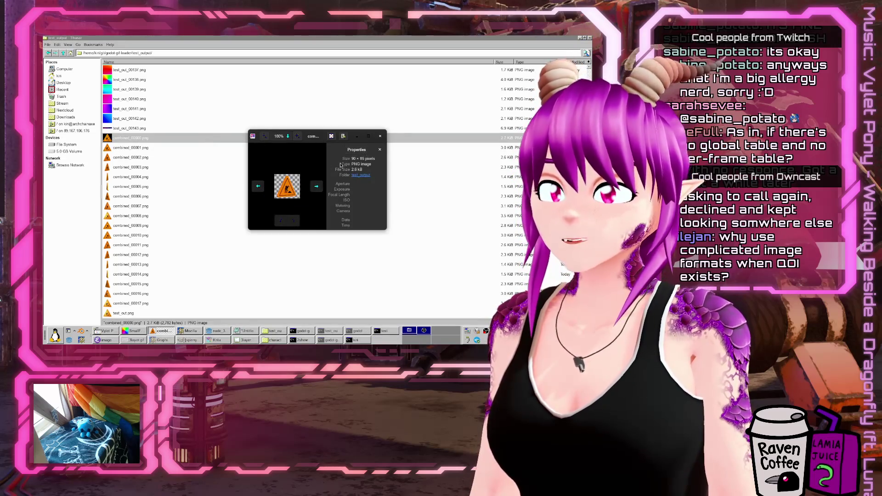
{"action": "key", "text": "Escape"}
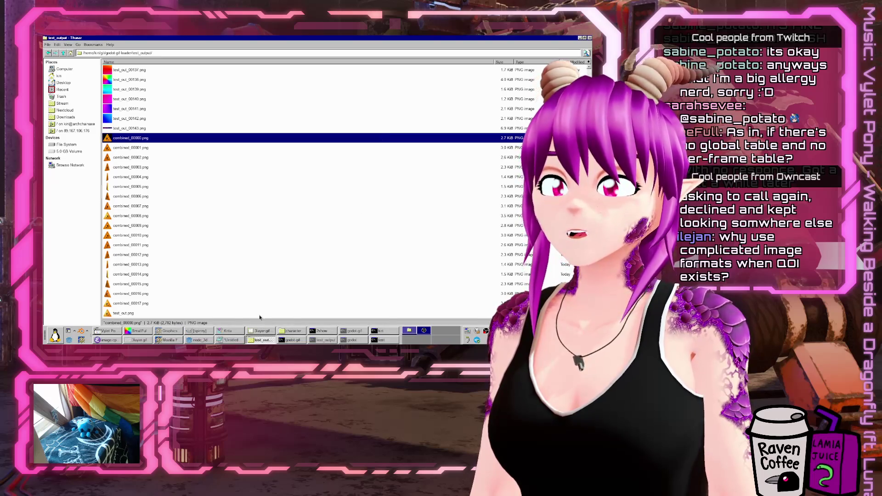
{"action": "left_click", "coordinate": [252, 341]}
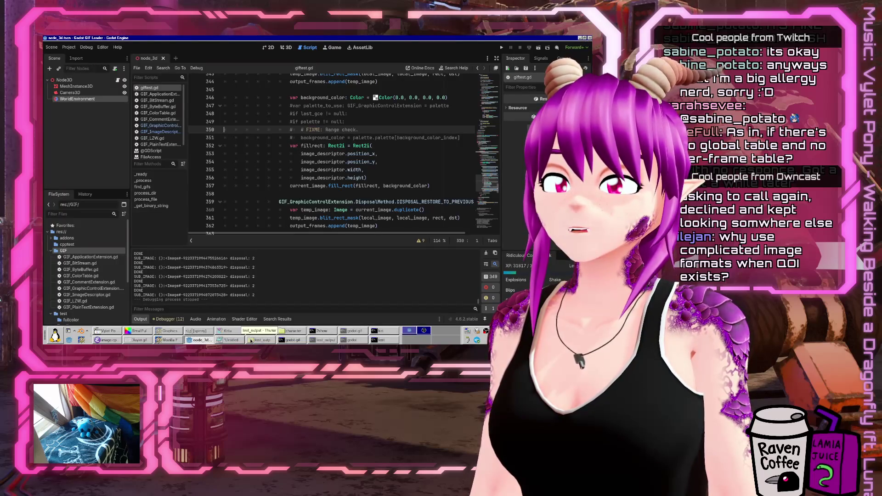
Change line 298's initial fill Color alpha from 1.0 to 0.0 in giftest.gd
{"action": "left_click", "coordinate": [146, 323]}
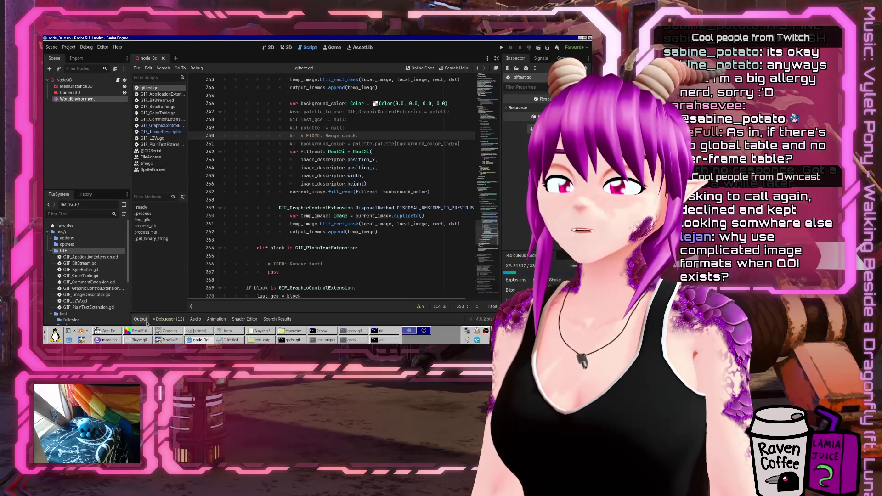
{"action": "scroll", "coordinate": [355, 184], "scroll_direction": "up", "scroll_amount": 7}
{"action": "scroll", "coordinate": [356, 184], "scroll_direction": "up", "scroll_amount": 12}
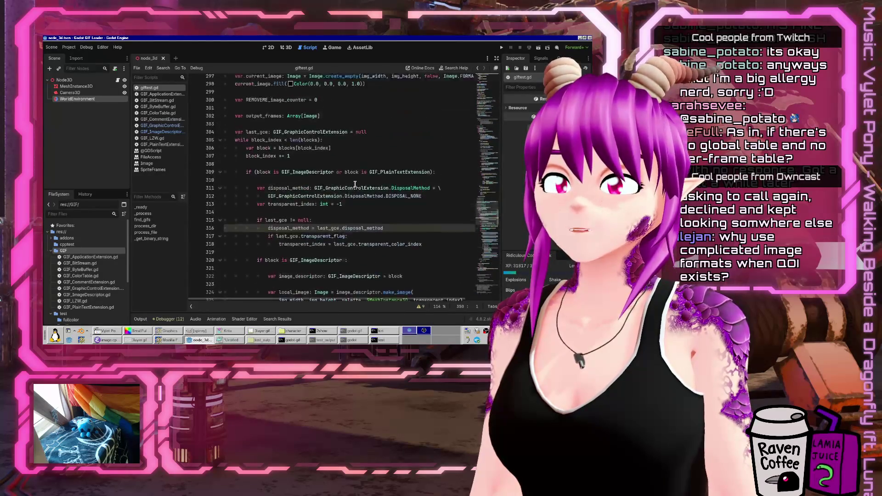
{"action": "left_click", "coordinate": [379, 174]}
{"action": "key", "text": "Delete"}
{"action": "type", "text": "0"}
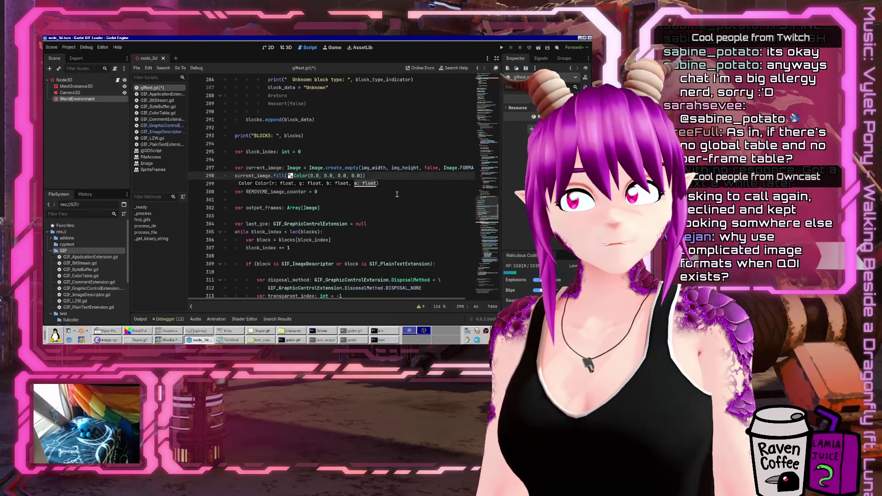
{"action": "left_click", "coordinate": [393, 209]}
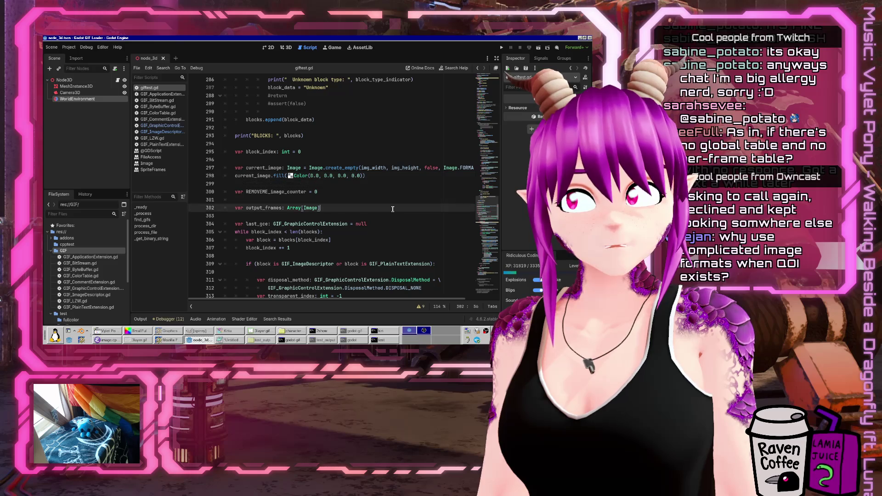
{"action": "left_click", "coordinate": [271, 176]}
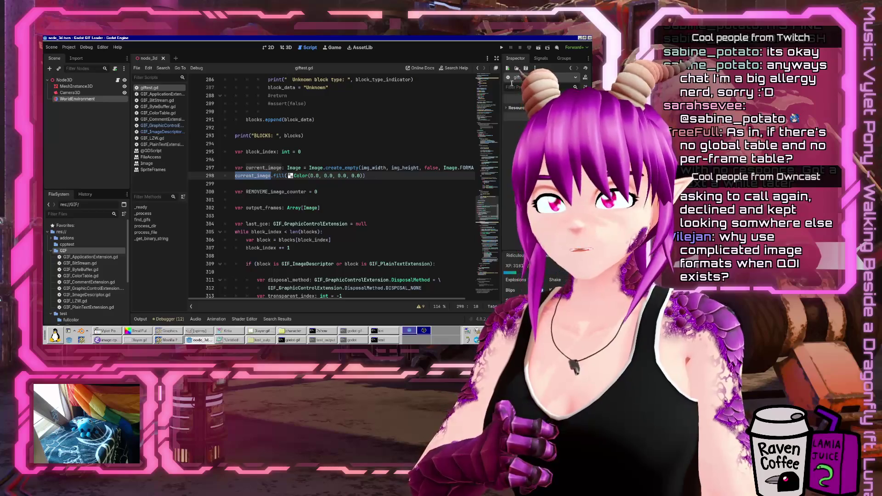
Re-run the GIF loader and view combined_00000.png maximized in Eye of GNOME
{"action": "left_click", "coordinate": [538, 48]}
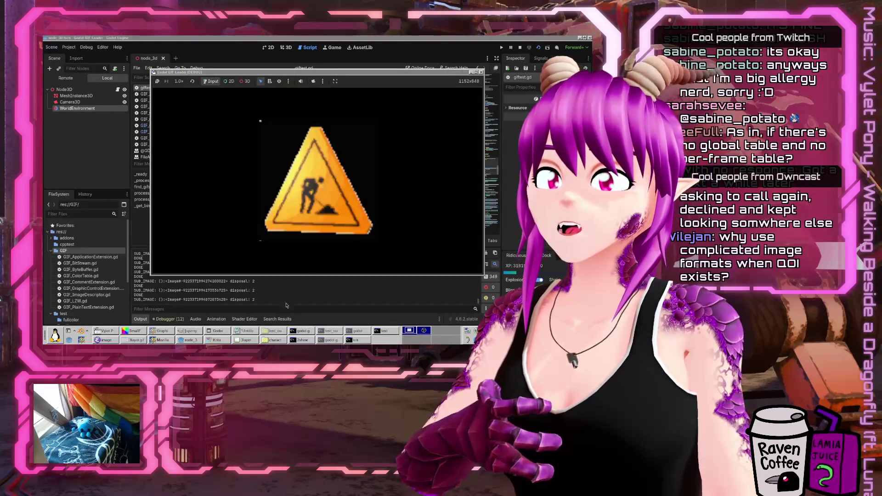
{"action": "left_click", "coordinate": [275, 331]}
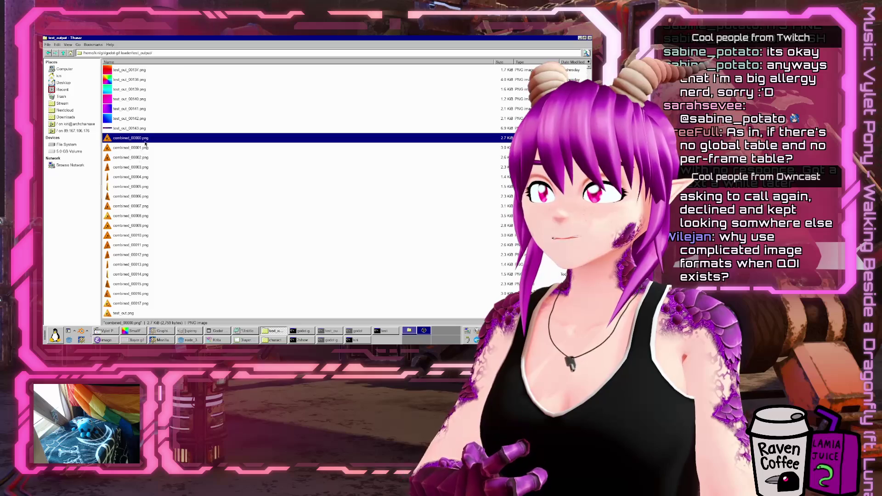
{"action": "right_click", "coordinate": [145, 139]}
{"action": "left_click", "coordinate": [162, 144]}
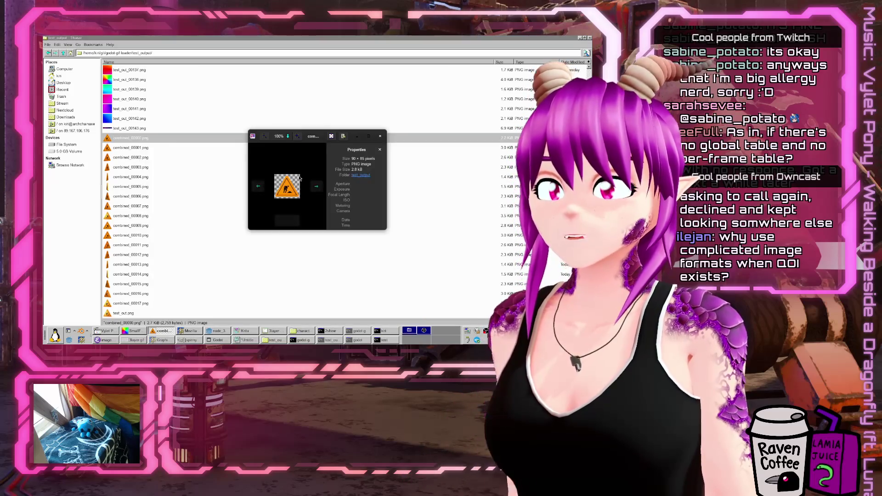
{"action": "left_click", "coordinate": [368, 136]}
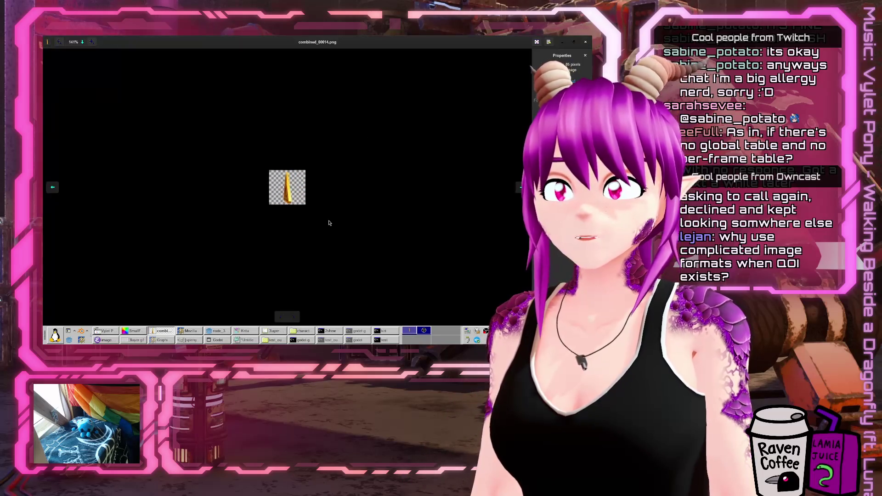
Browse the output frames to test_out_00000.png, close the viewer and minimize the file manager
{"action": "scroll", "coordinate": [320, 247], "scroll_direction": "down", "scroll_amount": 15}
{"action": "scroll", "coordinate": [321, 247], "scroll_direction": "down", "scroll_amount": 6}
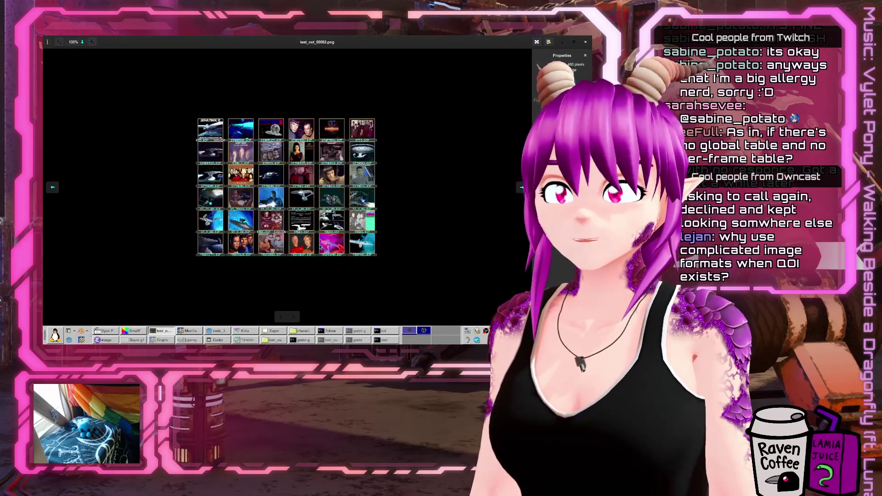
{"action": "left_click", "coordinate": [586, 42]}
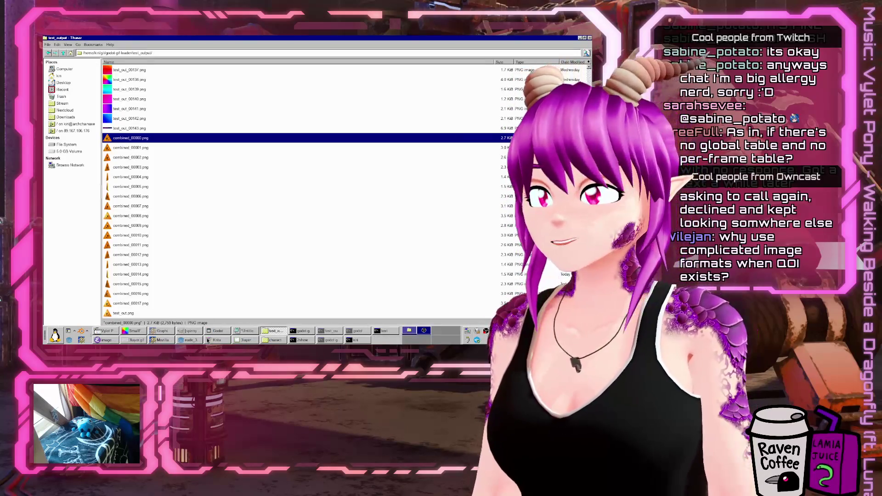
{"action": "left_click", "coordinate": [266, 332]}
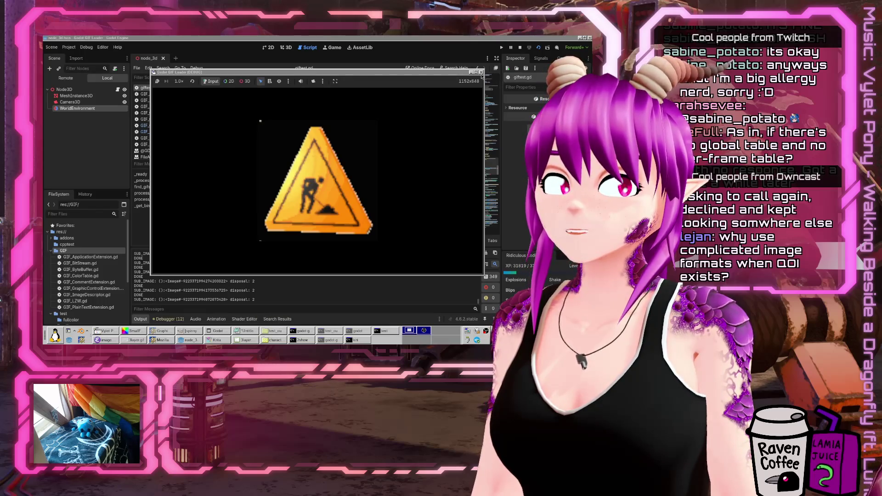
Stop the game, comment out spinny.gif, uncomment SmallFullColourGIF.gif, and run with F5
{"action": "left_click", "coordinate": [481, 72]}
{"action": "scroll", "coordinate": [407, 150], "scroll_direction": "up", "scroll_amount": 20}
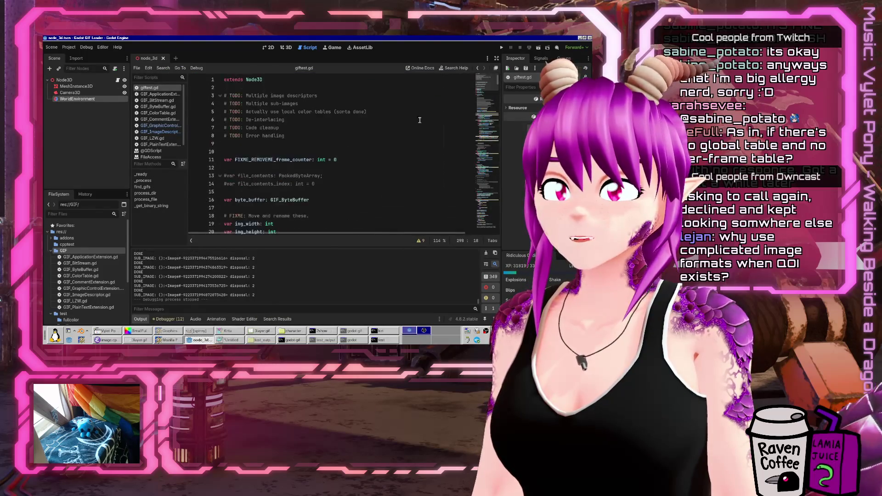
{"action": "left_click", "coordinate": [235, 216]}
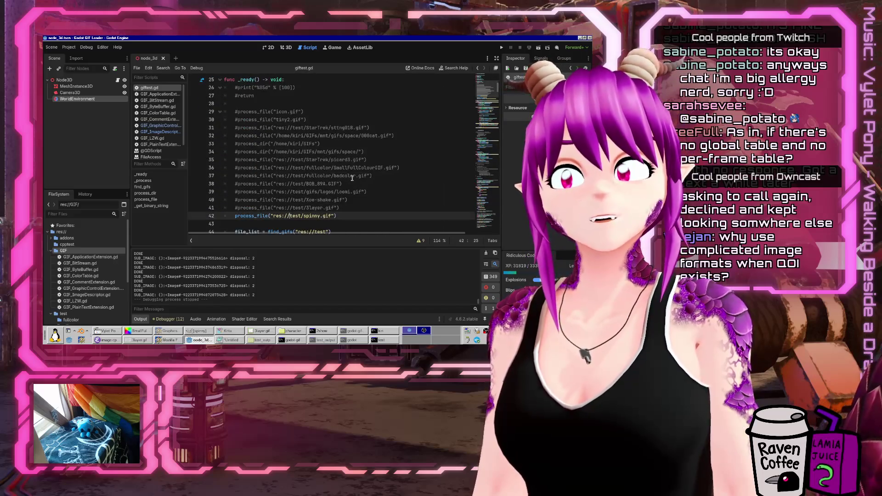
{"action": "type", "text": "#"}
{"action": "key", "text": "Up"}
{"action": "key", "text": "Up"}
{"action": "key", "text": "Up"}
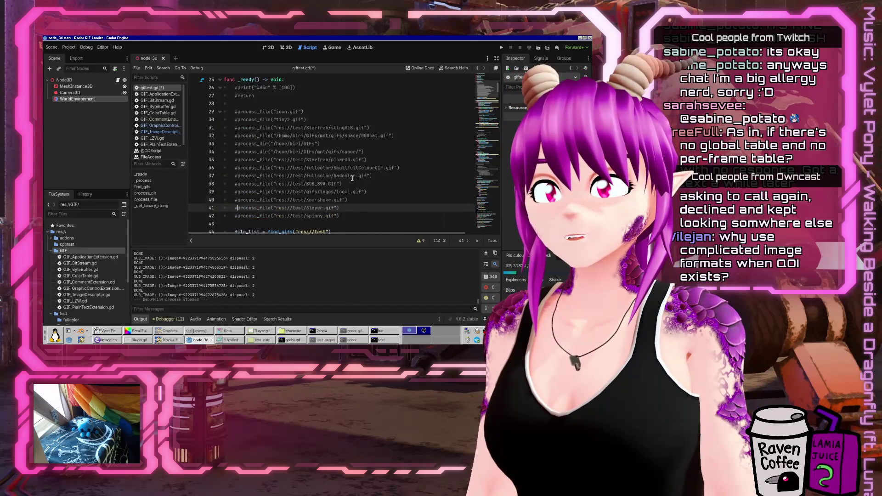
{"action": "key", "text": "Delete"}
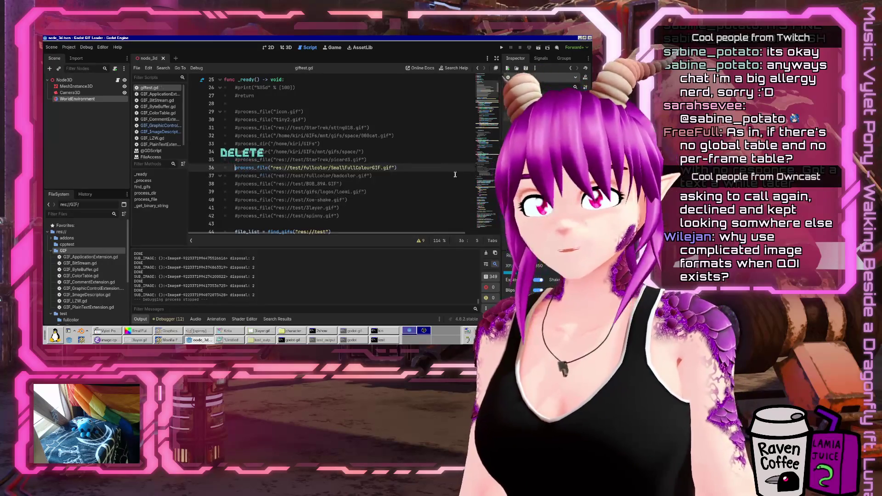
{"action": "key", "text": "F5"}
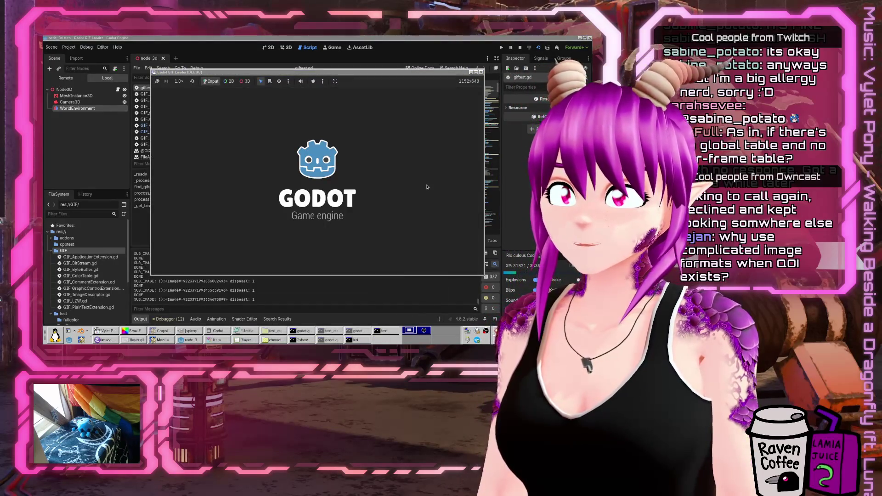
Bring the test_output file manager window to the front
{"action": "left_click", "coordinate": [272, 340]}
{"action": "left_click", "coordinate": [266, 341]}
{"action": "left_click", "coordinate": [274, 331]}
{"action": "scroll", "coordinate": [208, 263], "scroll_direction": "down", "scroll_amount": 1}
Open combined_00000.png in Eye of GNOME and step forward through the output frames
{"action": "right_click", "coordinate": [133, 119]}
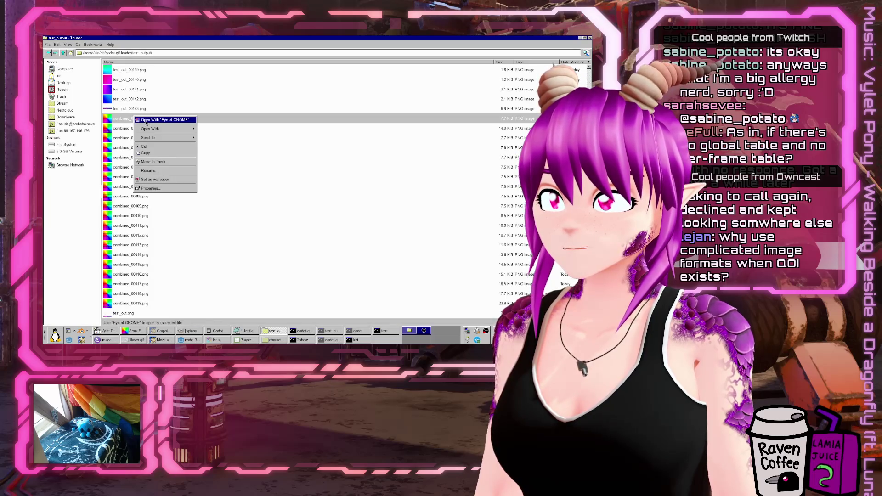
{"action": "left_click", "coordinate": [146, 121]}
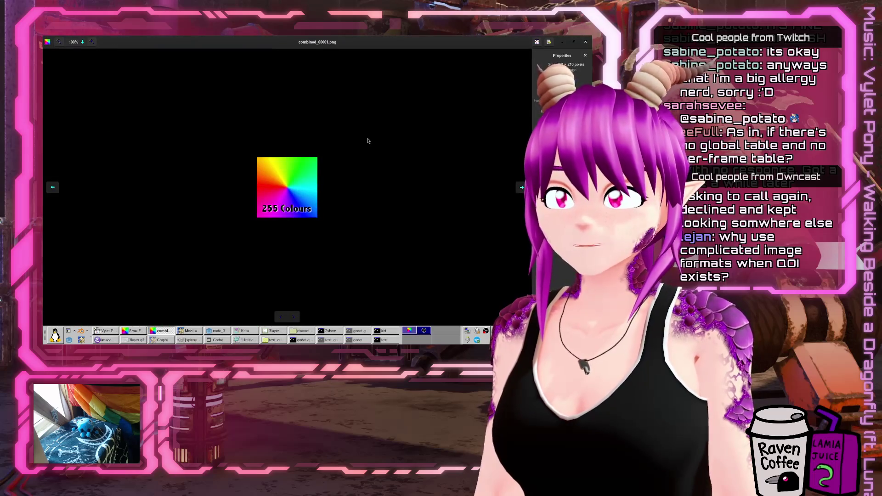
{"action": "key", "text": "Right"}
{"action": "key", "text": "Right"}
{"action": "key", "text": "Right"}
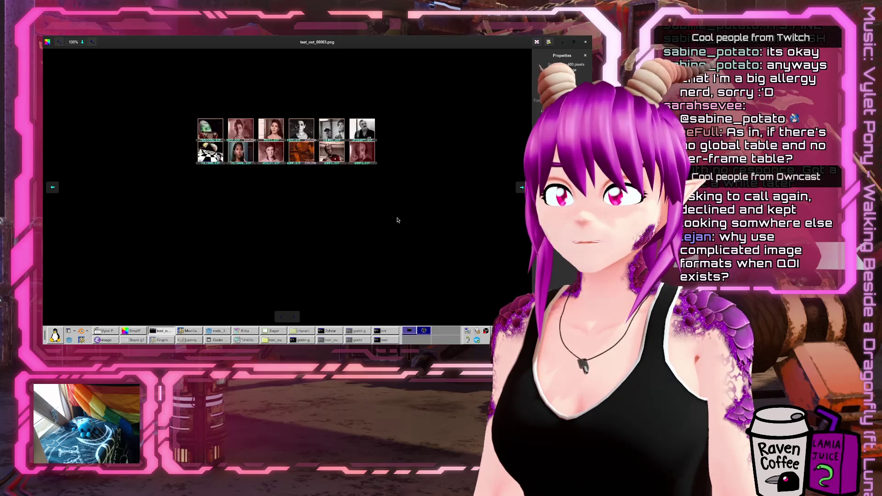
{"action": "key", "text": "Right"}
{"action": "key", "text": "Right"}
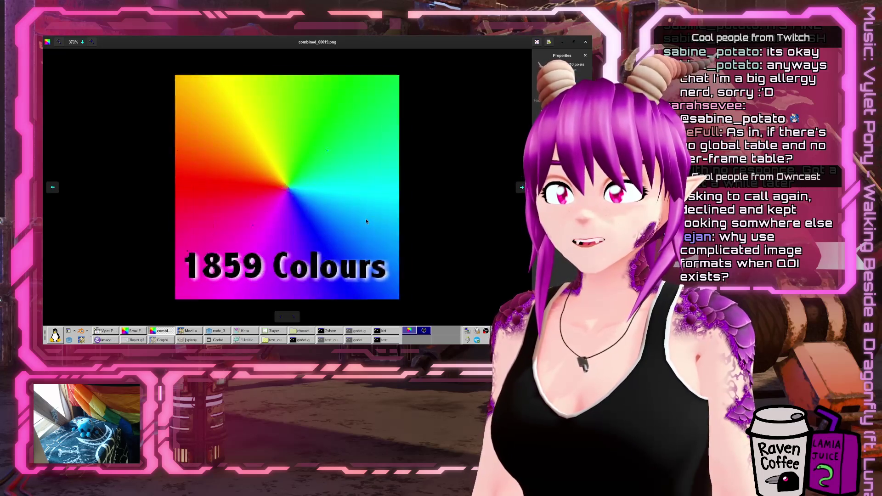
{"action": "scroll", "coordinate": [366, 222], "scroll_direction": "up", "scroll_amount": 5}
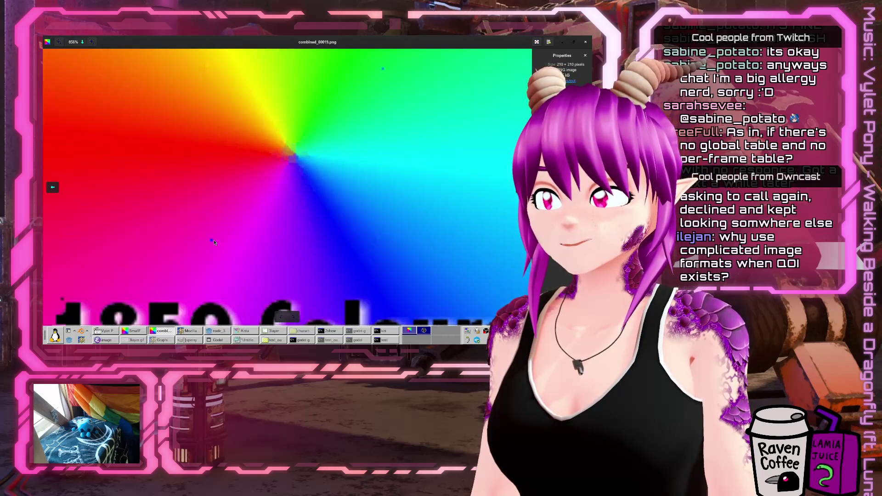
{"action": "scroll", "coordinate": [358, 133], "scroll_direction": "up", "scroll_amount": 3}
Compare combined_00018.png and combined_00019.png, zooming in on the 1859 Colours wheel
{"action": "key", "text": "Left"}
{"action": "key", "text": "Left"}
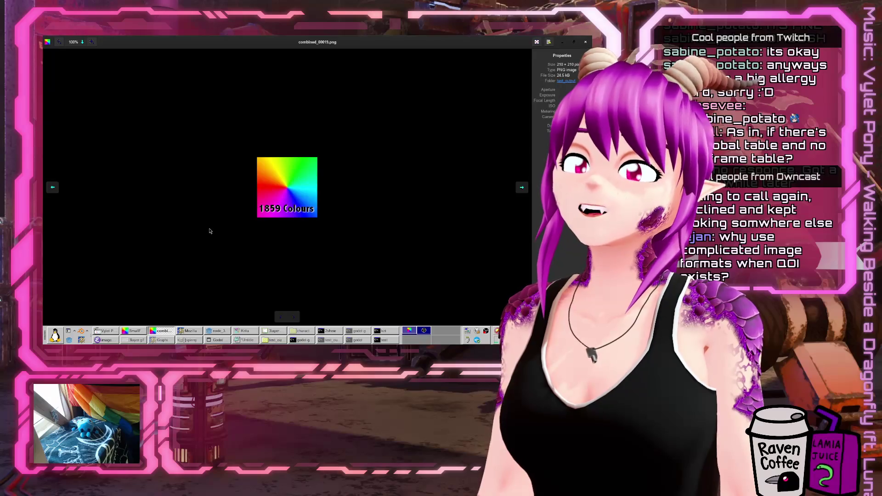
{"action": "key", "text": "Left"}
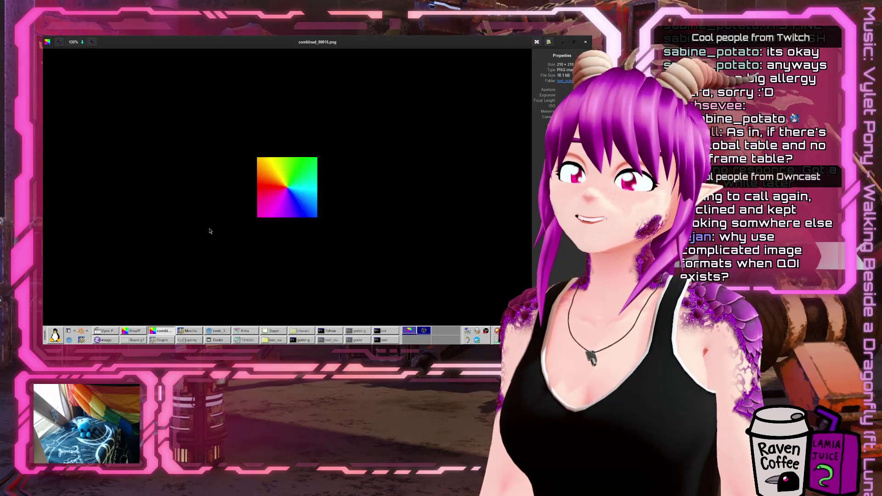
{"action": "key", "text": "Right"}
{"action": "scroll", "coordinate": [290, 240], "scroll_direction": "up", "scroll_amount": 3}
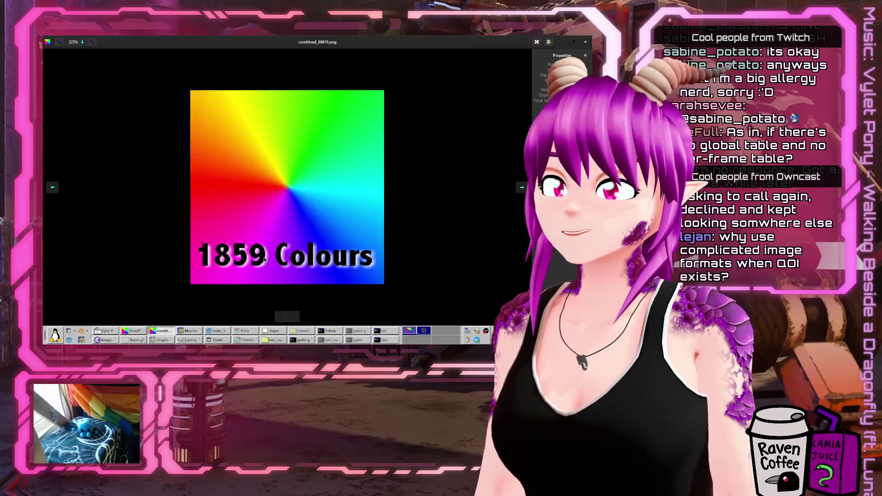
{"action": "scroll", "coordinate": [265, 260], "scroll_direction": "up", "scroll_amount": 5}
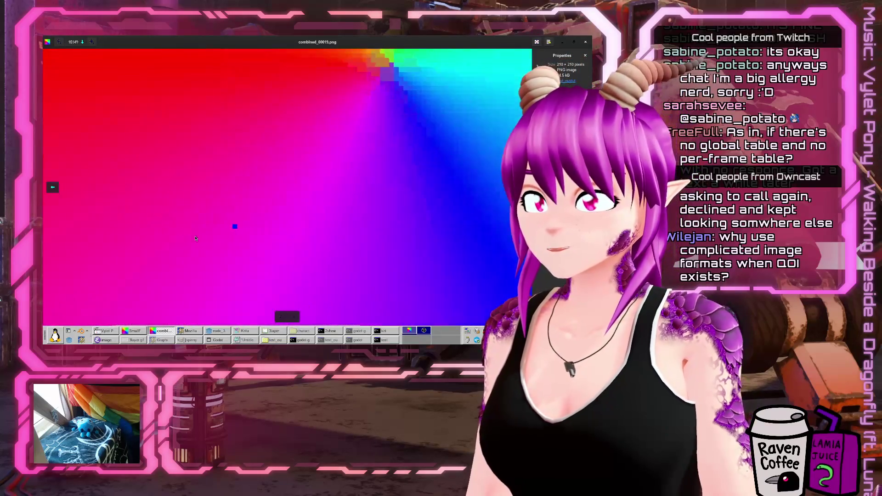
{"action": "scroll", "coordinate": [226, 247], "scroll_direction": "up", "scroll_amount": 1}
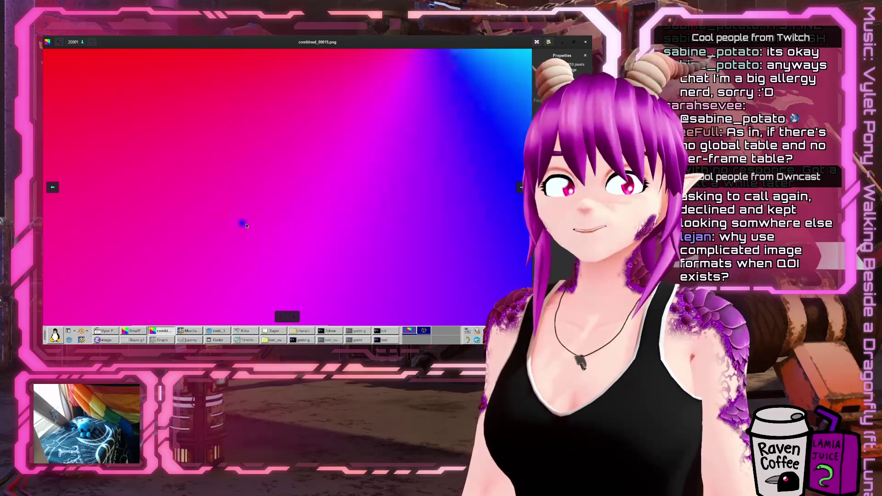
{"action": "scroll", "coordinate": [246, 225], "scroll_direction": "down", "scroll_amount": 4}
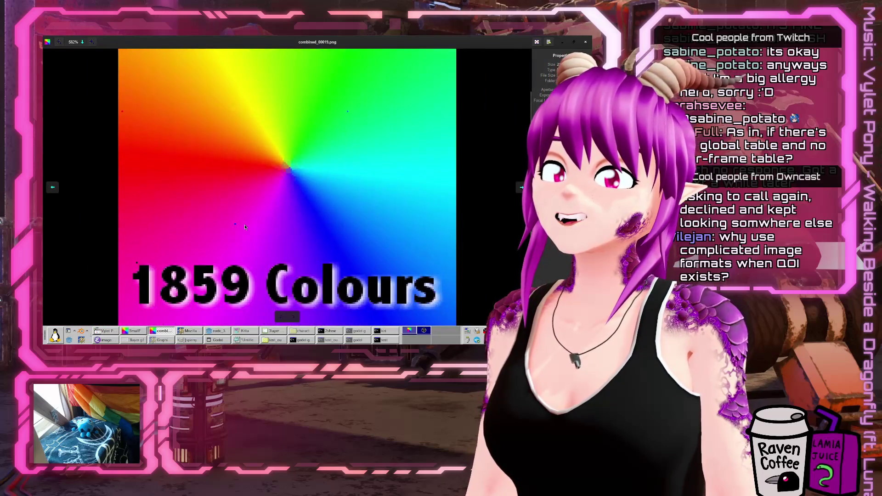
{"action": "scroll", "coordinate": [387, 278], "scroll_direction": "down", "scroll_amount": 1}
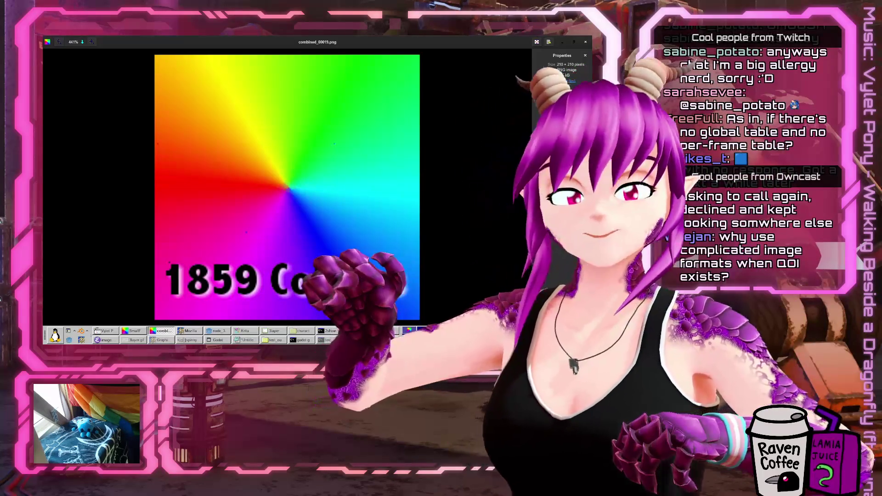
{"action": "scroll", "coordinate": [406, 198], "scroll_direction": "up", "scroll_amount": 10}
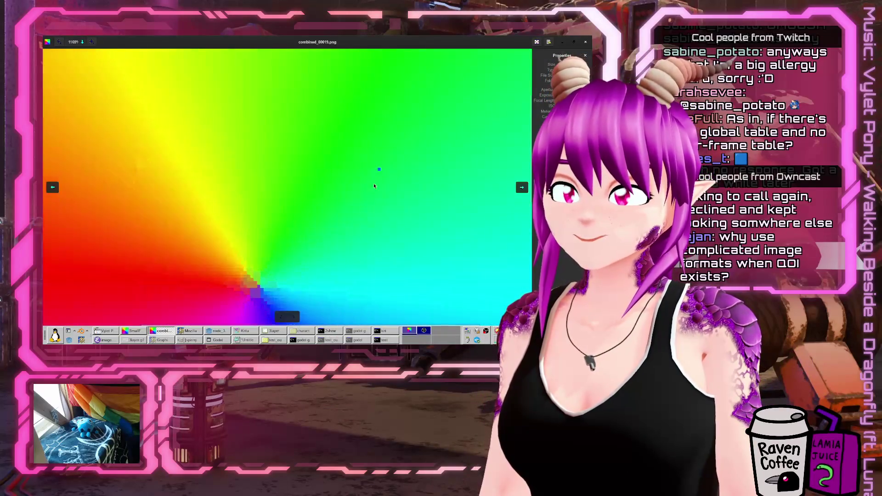
{"action": "scroll", "coordinate": [388, 177], "scroll_direction": "up", "scroll_amount": 1}
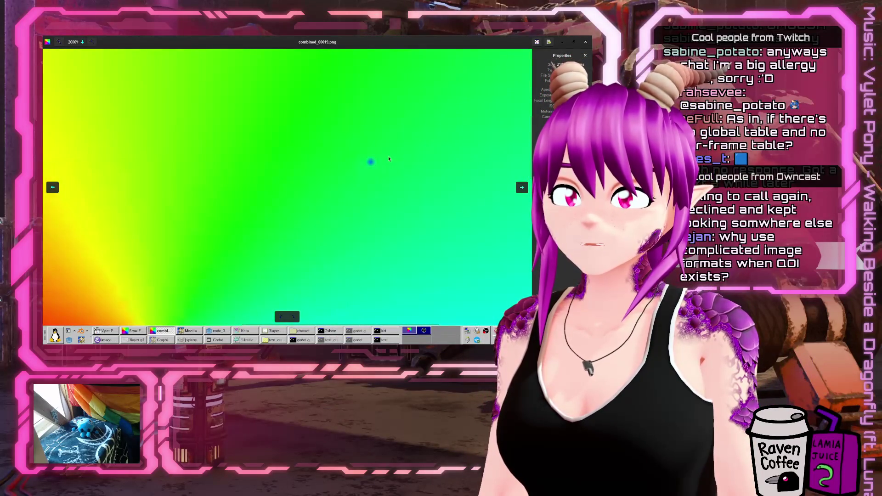
{"action": "scroll", "coordinate": [389, 159], "scroll_direction": "down", "scroll_amount": 11}
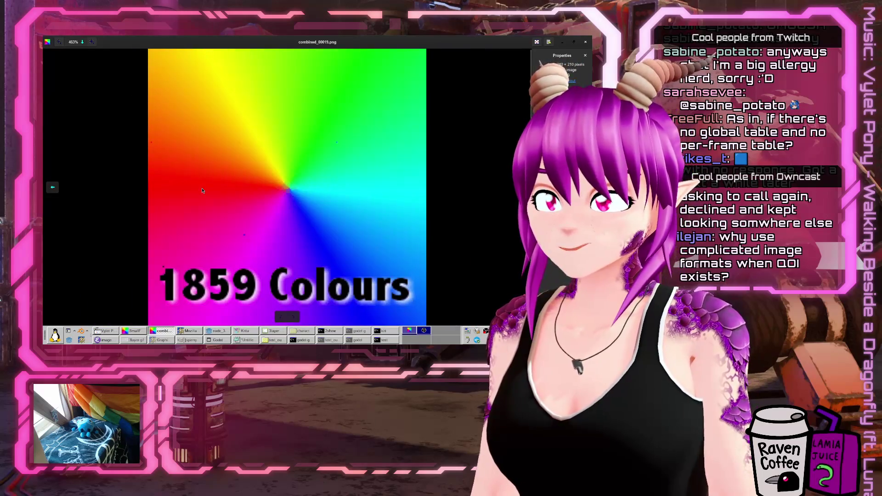
Step back and forth among frames combined_00014 to combined_00018, zooming in and out
{"action": "key", "text": "Left"}
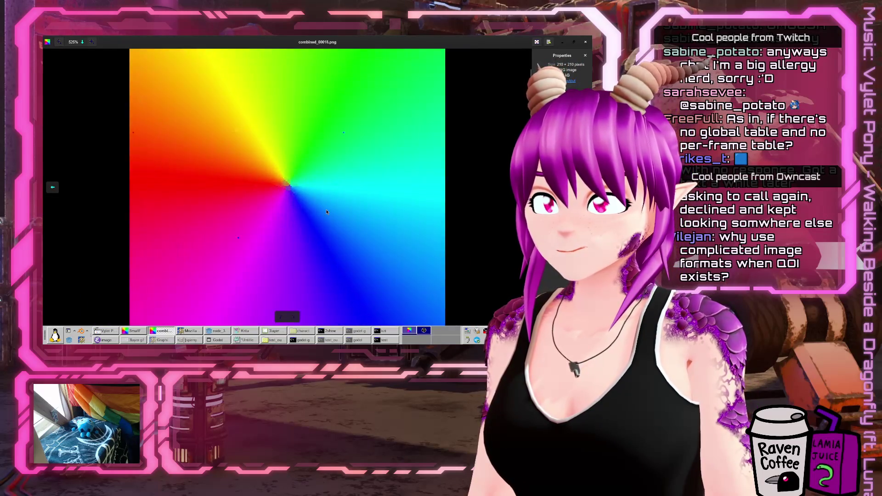
{"action": "key", "text": "Left"}
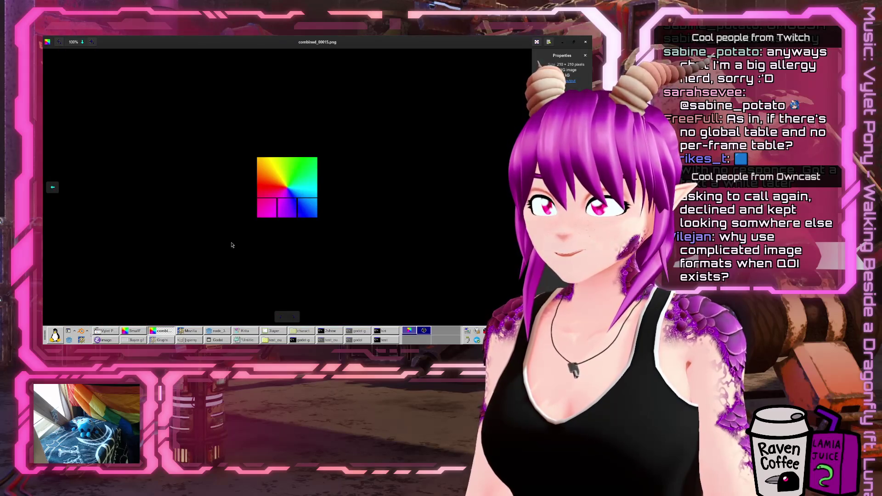
{"action": "key", "text": "Right"}
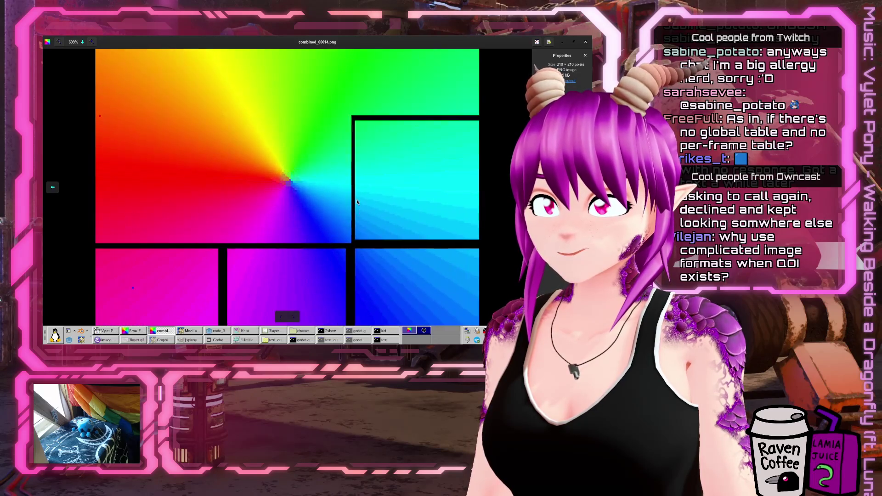
{"action": "key", "text": "Right"}
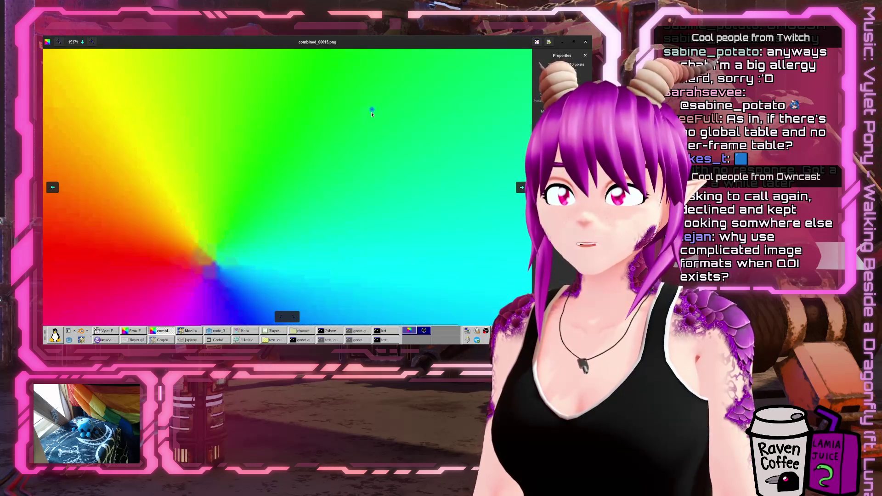
{"action": "scroll", "coordinate": [364, 269], "scroll_direction": "down", "scroll_amount": 3}
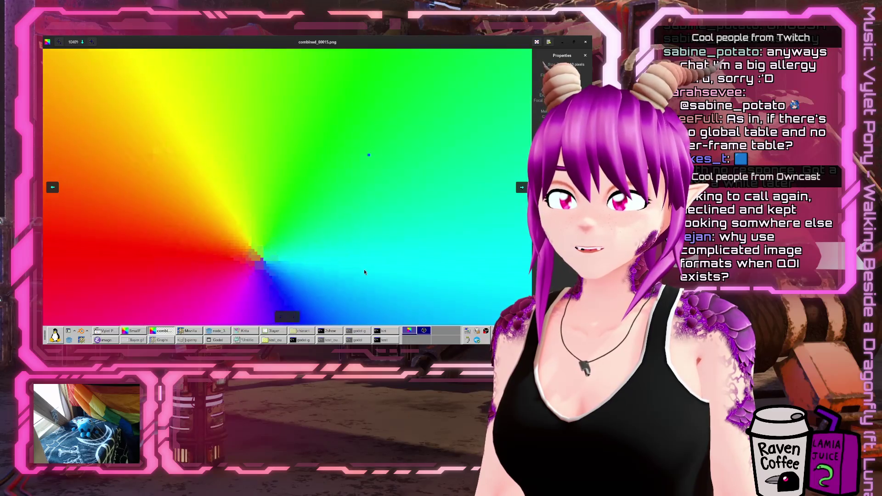
{"action": "scroll", "coordinate": [365, 272], "scroll_direction": "down", "scroll_amount": 5}
{"action": "scroll", "coordinate": [150, 270], "scroll_direction": "up", "scroll_amount": 3}
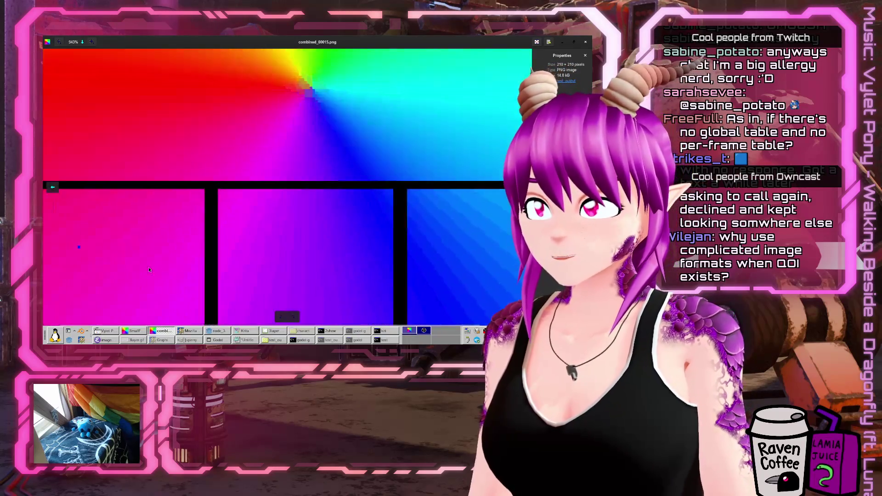
{"action": "scroll", "coordinate": [149, 270], "scroll_direction": "up", "scroll_amount": 5}
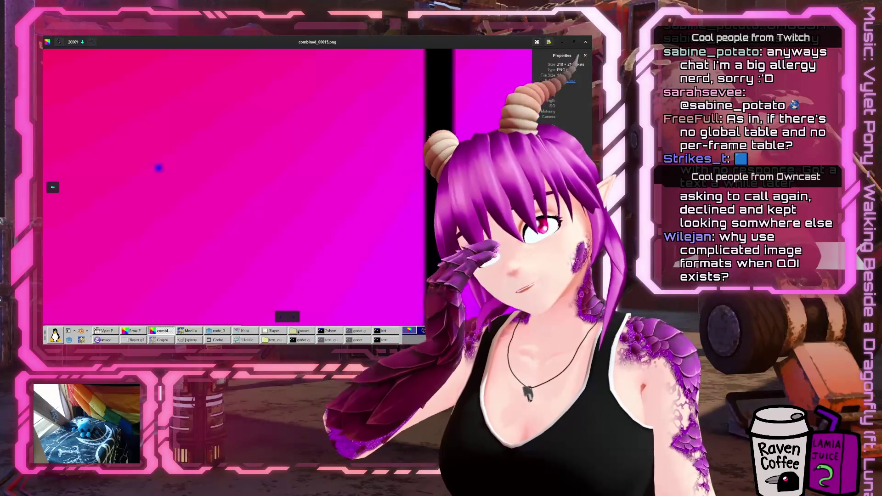
Zoom again, then go back to combined_00014.png with the previous-image arrow
{"action": "scroll", "coordinate": [179, 189], "scroll_direction": "down", "scroll_amount": 1}
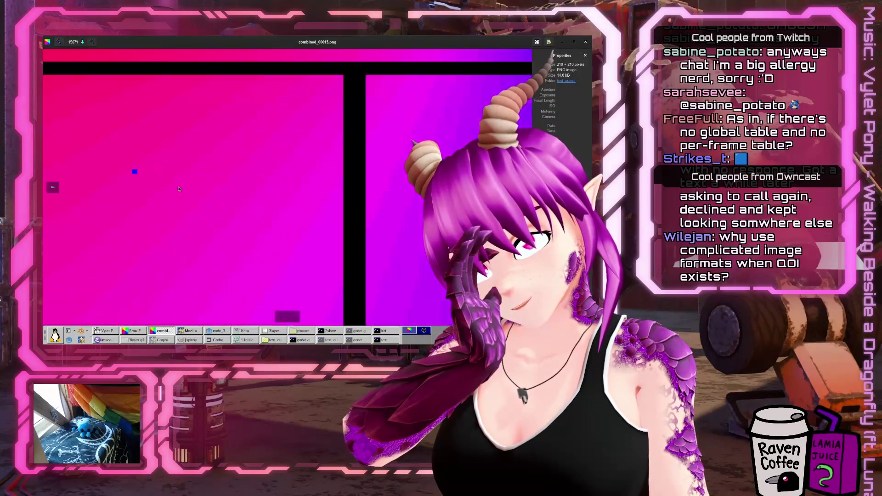
{"action": "scroll", "coordinate": [179, 189], "scroll_direction": "down", "scroll_amount": 4}
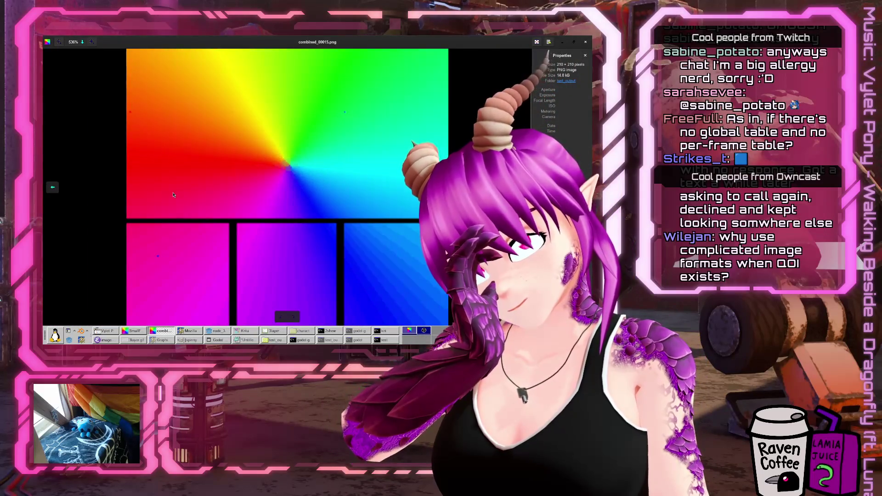
{"action": "scroll", "coordinate": [341, 141], "scroll_direction": "up", "scroll_amount": 5}
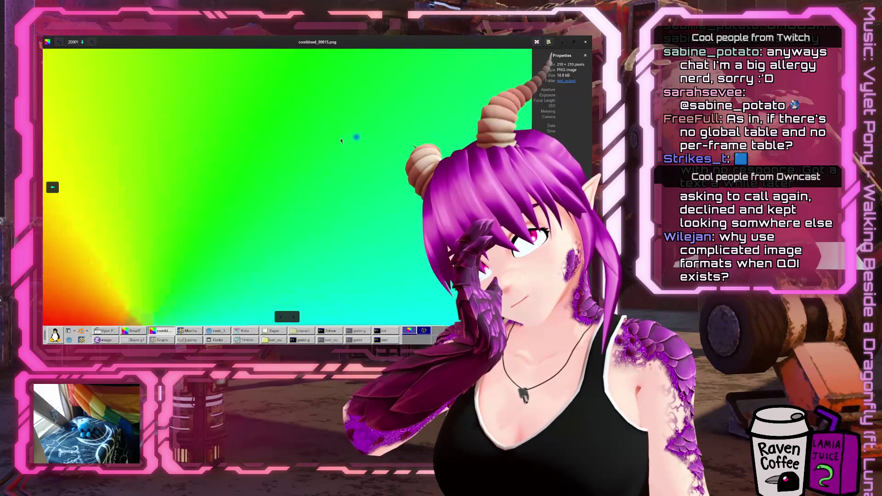
{"action": "scroll", "coordinate": [342, 141], "scroll_direction": "down", "scroll_amount": 6}
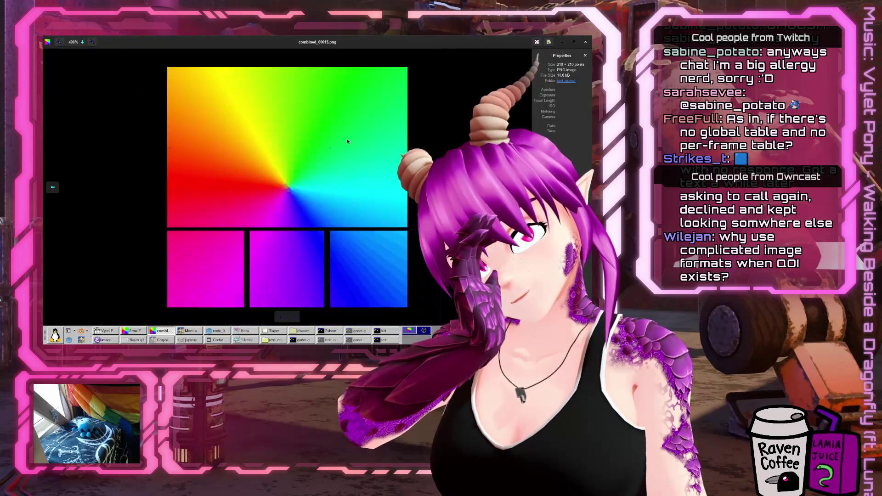
{"action": "left_click", "coordinate": [52, 187]}
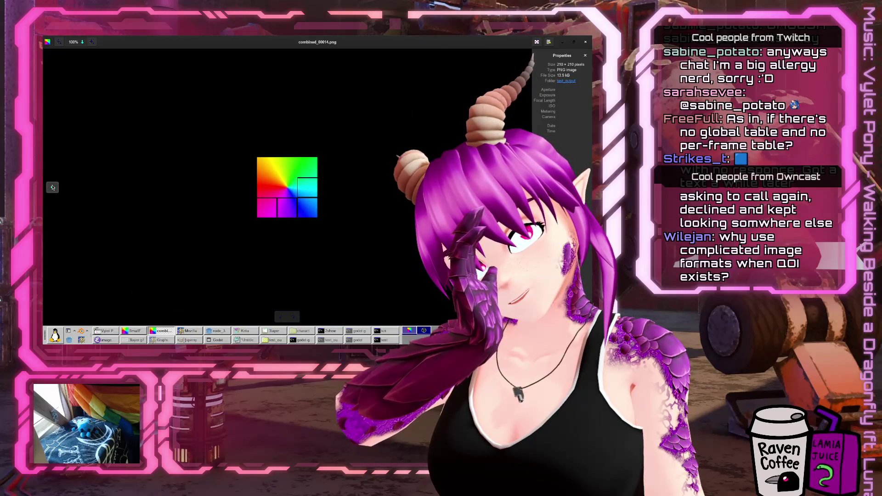
Jump to combined_00017.png and zoom in on it
{"action": "key", "text": "Right"}
{"action": "key", "text": "Right"}
{"action": "key", "text": "Right"}
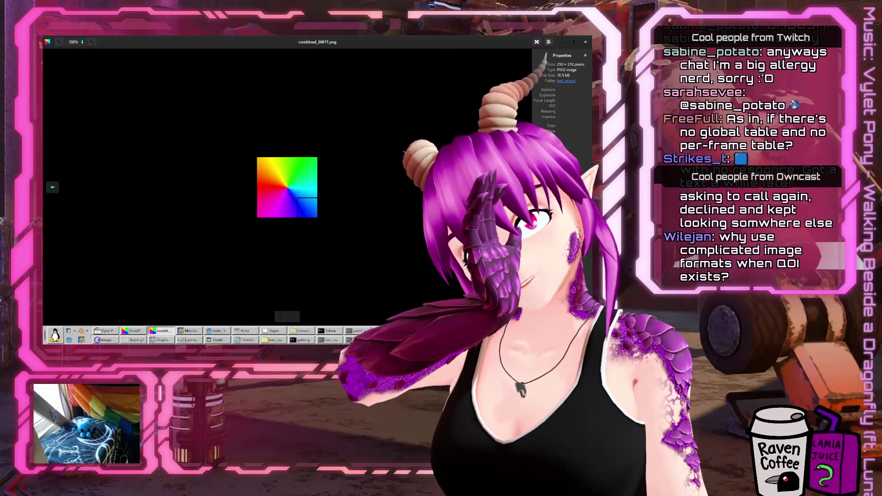
{"action": "scroll", "coordinate": [341, 198], "scroll_direction": "up", "scroll_amount": 2}
{"action": "scroll", "coordinate": [341, 198], "scroll_direction": "up", "scroll_amount": 3}
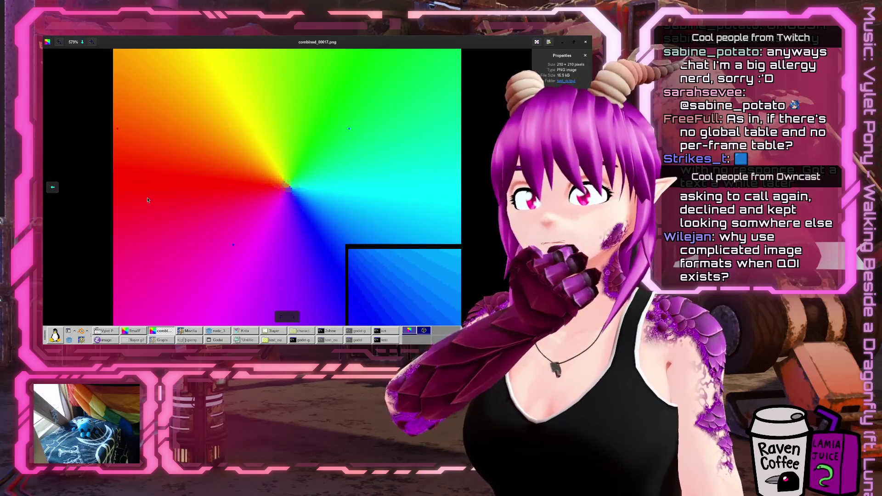
Step back through combined_00002 and 00001 to combined_00000, inspecting the 255 Colours frame
{"action": "key", "text": "Left"}
{"action": "key", "text": "Left"}
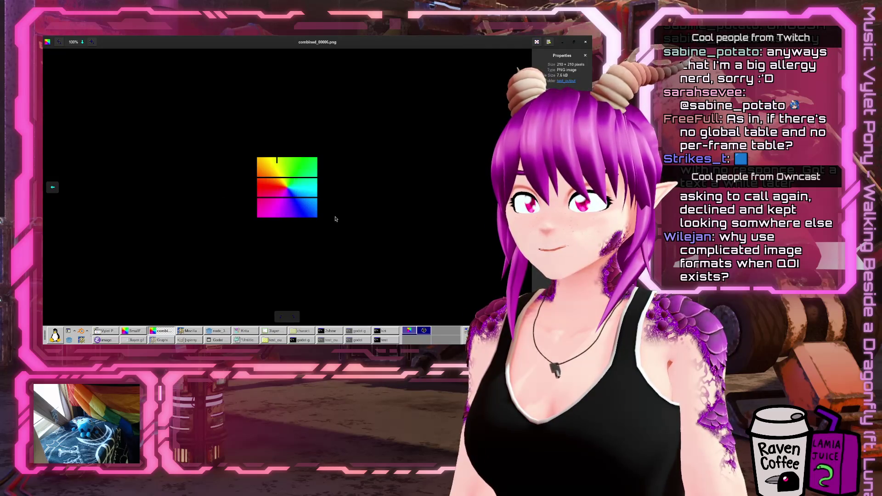
{"action": "key", "text": "Left"}
{"action": "scroll", "coordinate": [329, 209], "scroll_direction": "up", "scroll_amount": 5}
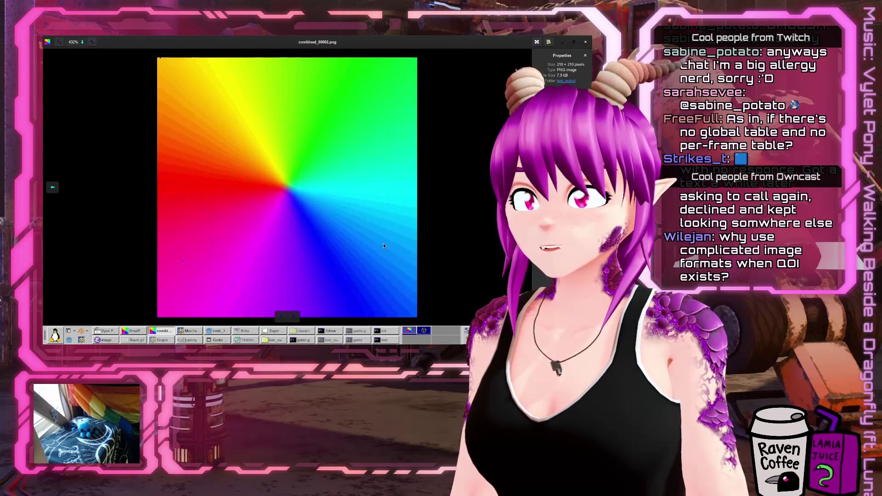
{"action": "key", "text": "Left"}
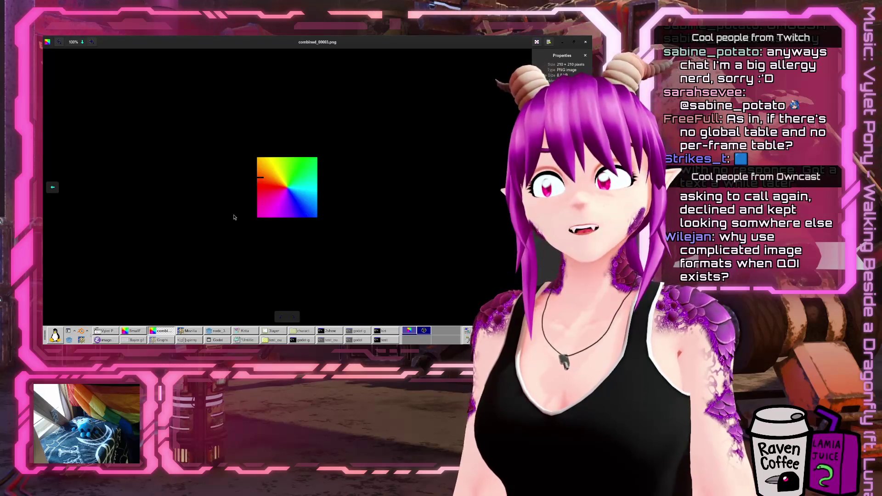
{"action": "scroll", "coordinate": [259, 227], "scroll_direction": "up", "scroll_amount": 5}
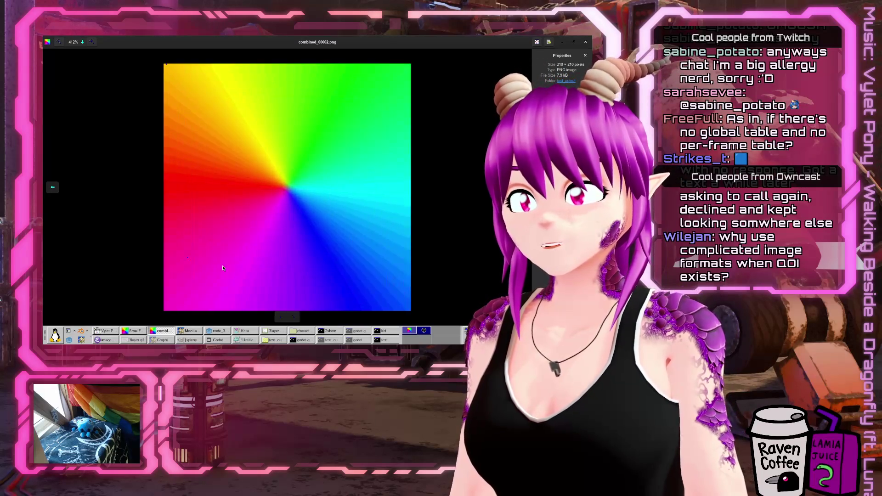
{"action": "key", "text": "Left"}
{"action": "scroll", "coordinate": [222, 266], "scroll_direction": "up", "scroll_amount": 3}
{"action": "key", "text": "Right"}
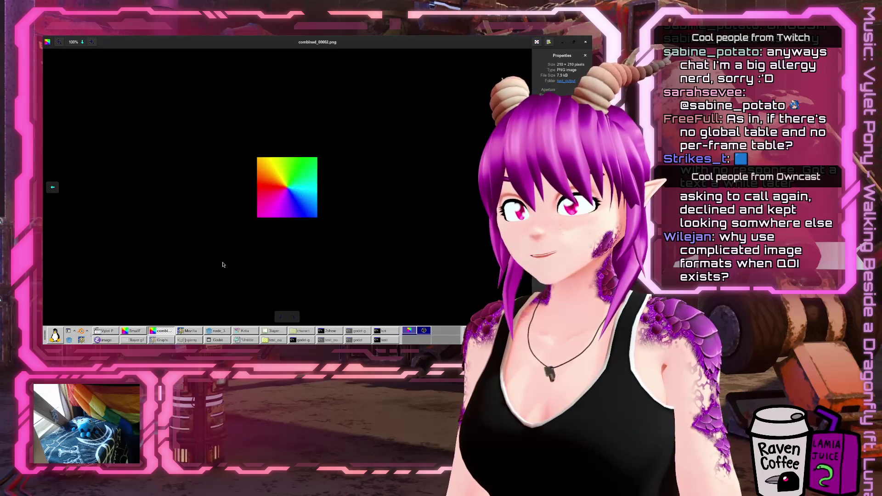
{"action": "key", "text": "Left"}
{"action": "key", "text": "Left"}
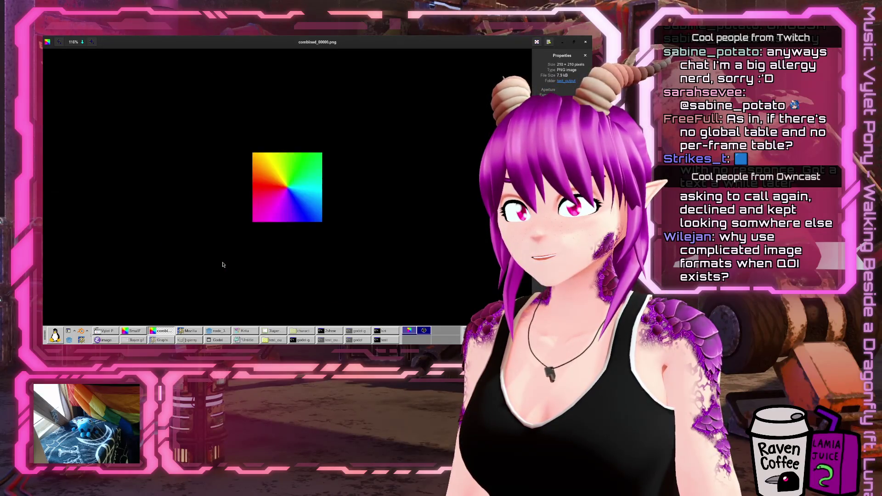
{"action": "scroll", "coordinate": [223, 264], "scroll_direction": "up", "scroll_amount": 3}
{"action": "scroll", "coordinate": [223, 265], "scroll_direction": "up", "scroll_amount": 3}
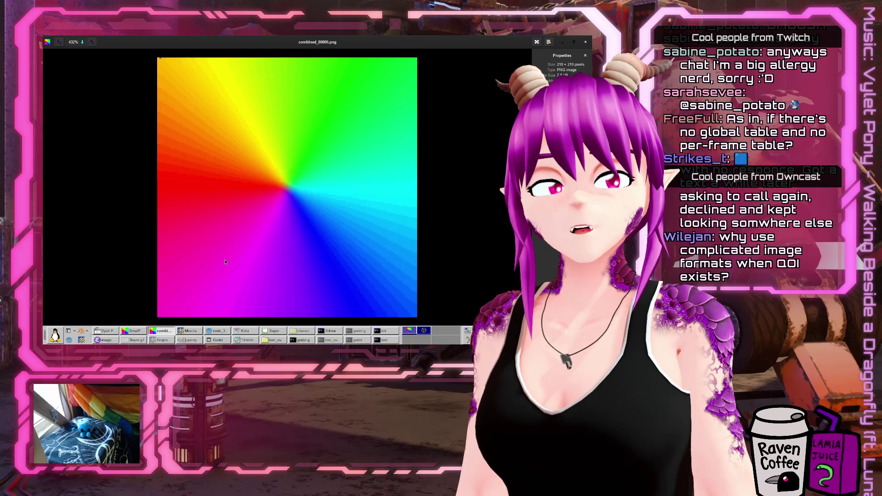
{"action": "key", "text": "Right"}
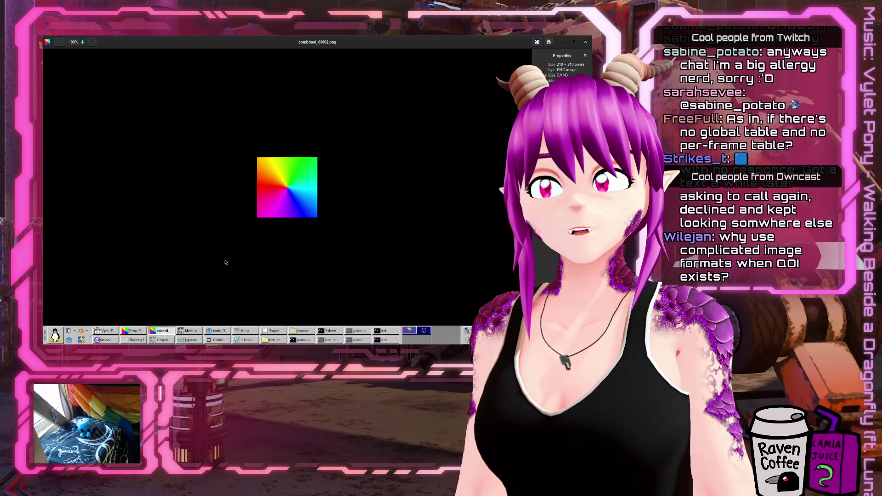
{"action": "key", "text": "Right"}
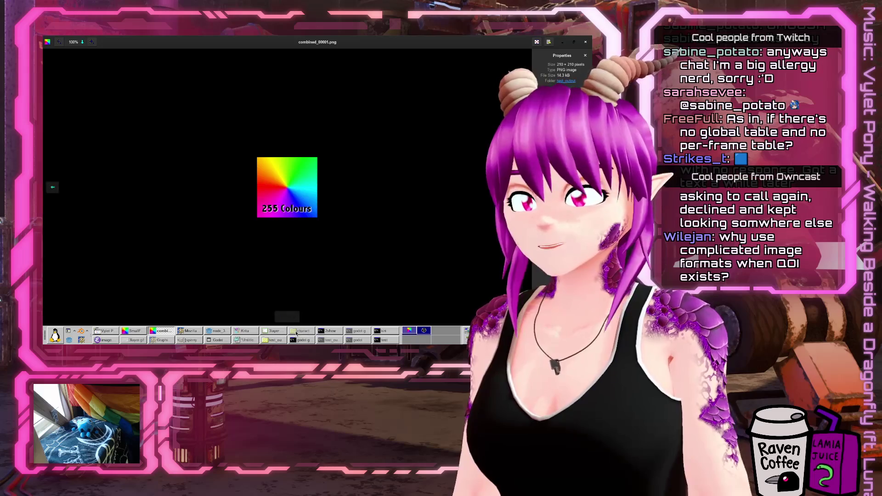
Close the viewer and go up to the godot-gif-loader project folder in the file manager
{"action": "left_click", "coordinate": [299, 331]}
{"action": "left_click", "coordinate": [299, 331]}
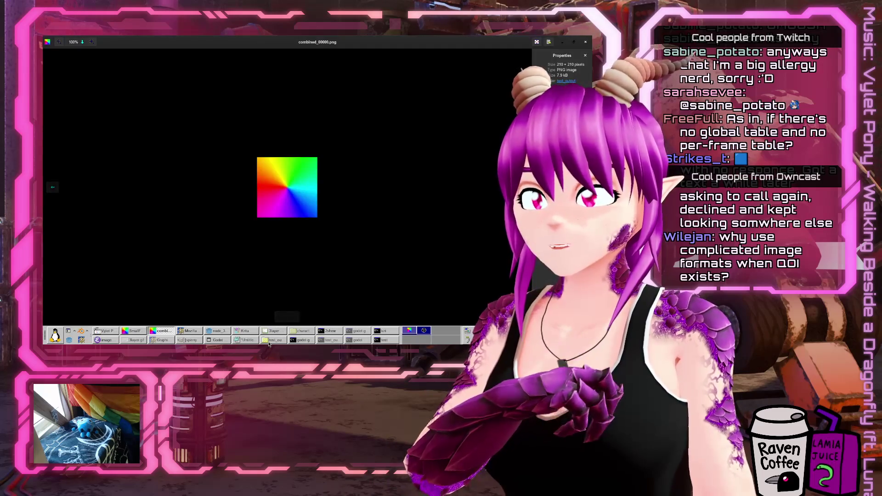
{"action": "left_click", "coordinate": [271, 340]}
{"action": "left_click", "coordinate": [63, 53]}
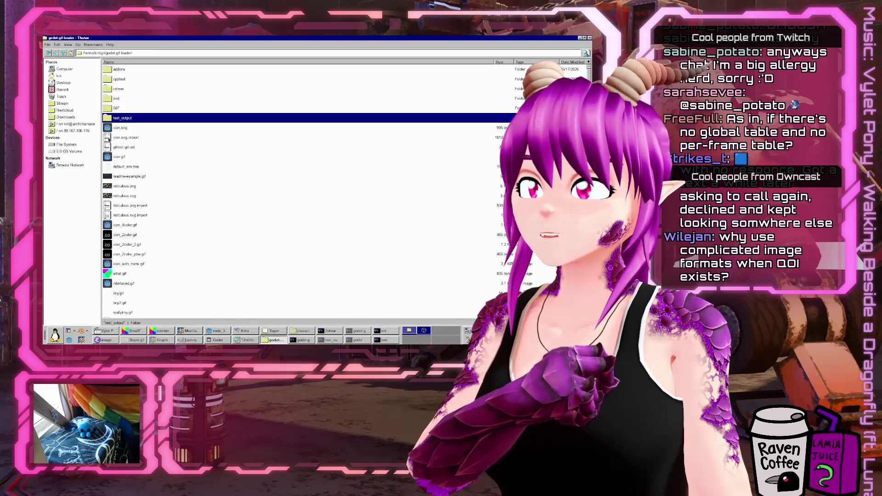
Open test/fullcolor/SmallFullColourGIF.gif in GIMP via Open With
{"action": "left_click", "coordinate": [121, 108]}
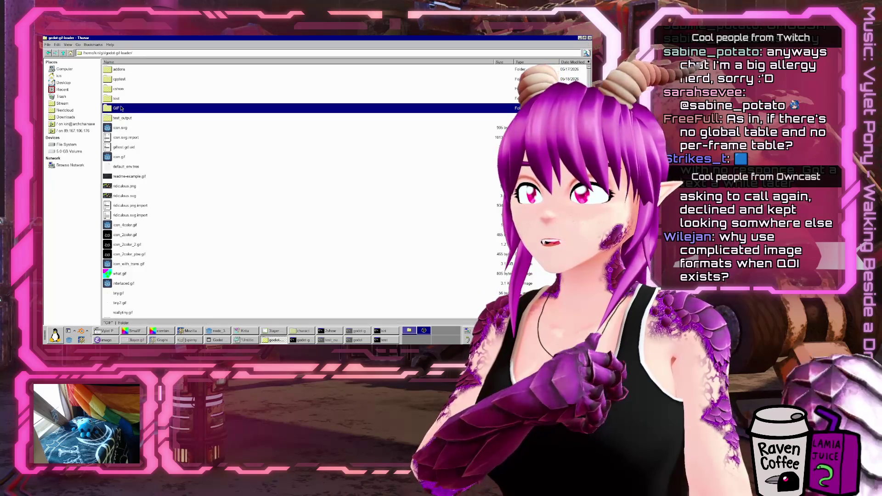
{"action": "double_click", "coordinate": [121, 108]}
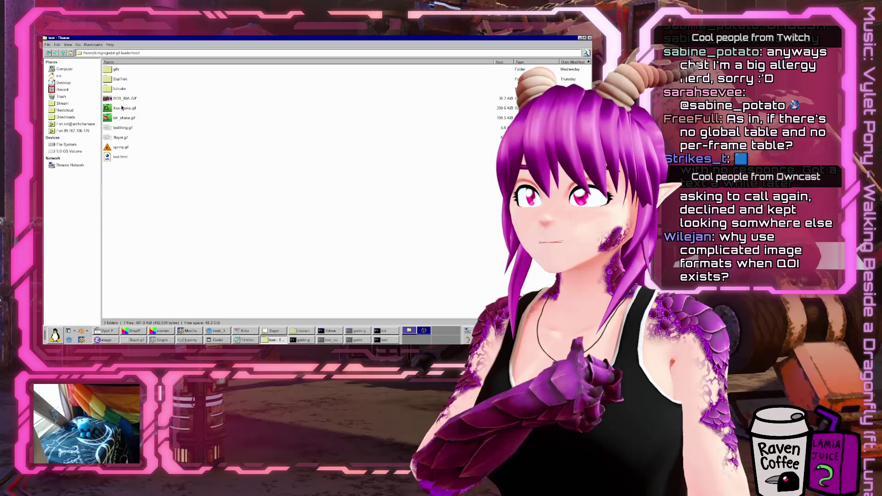
{"action": "double_click", "coordinate": [116, 89]}
{"action": "right_click", "coordinate": [125, 69]}
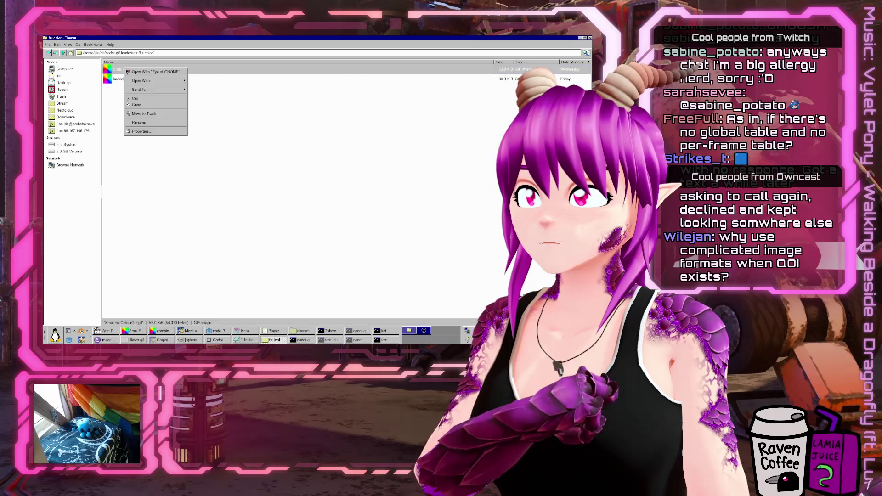
{"action": "mouse_move", "coordinate": [133, 80]}
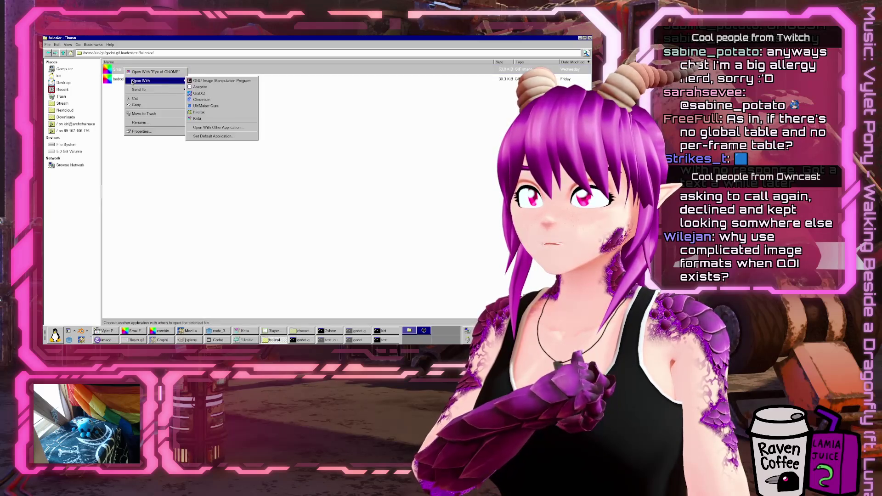
{"action": "left_click", "coordinate": [226, 84]}
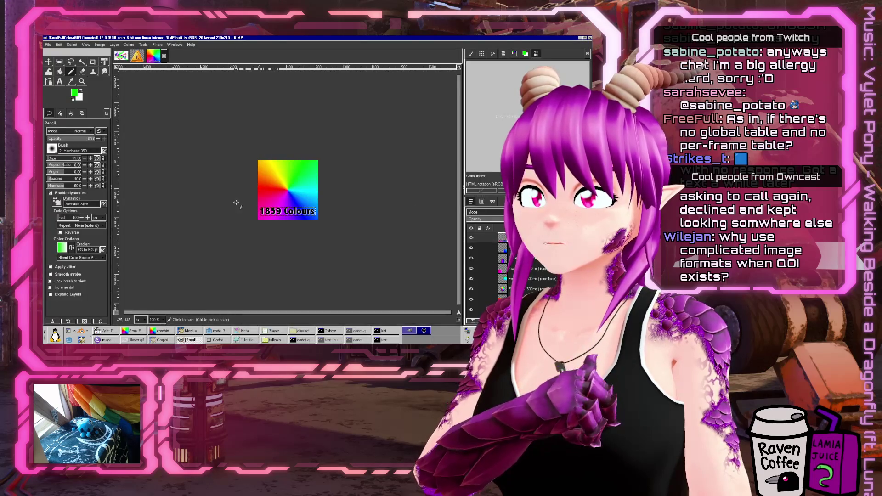
Zoom in and hide the 1859 Colours text layer and frame layers 20 down to 8
{"action": "scroll", "coordinate": [284, 221], "scroll_direction": "up", "scroll_amount": 6}
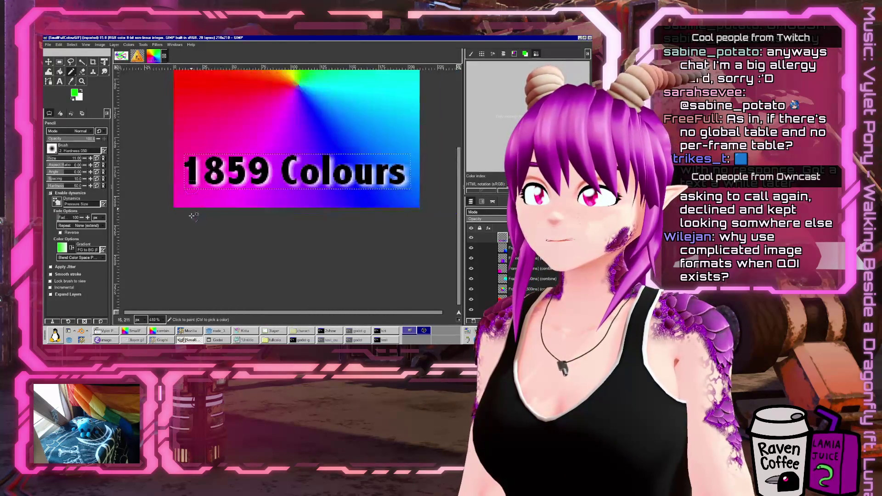
{"action": "scroll", "coordinate": [203, 179], "scroll_direction": "up", "scroll_amount": 4}
{"action": "left_click", "coordinate": [471, 238]}
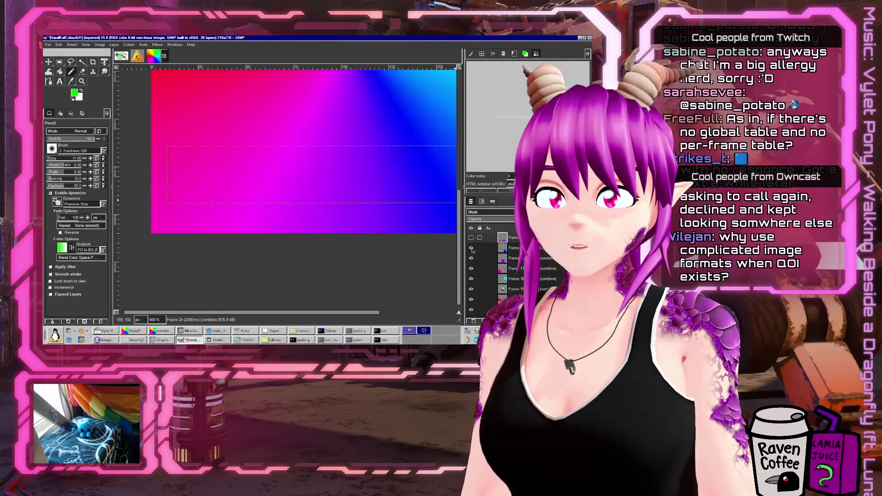
{"action": "left_click", "coordinate": [471, 248]}
{"action": "left_click", "coordinate": [471, 258]}
{"action": "left_click", "coordinate": [471, 258]}
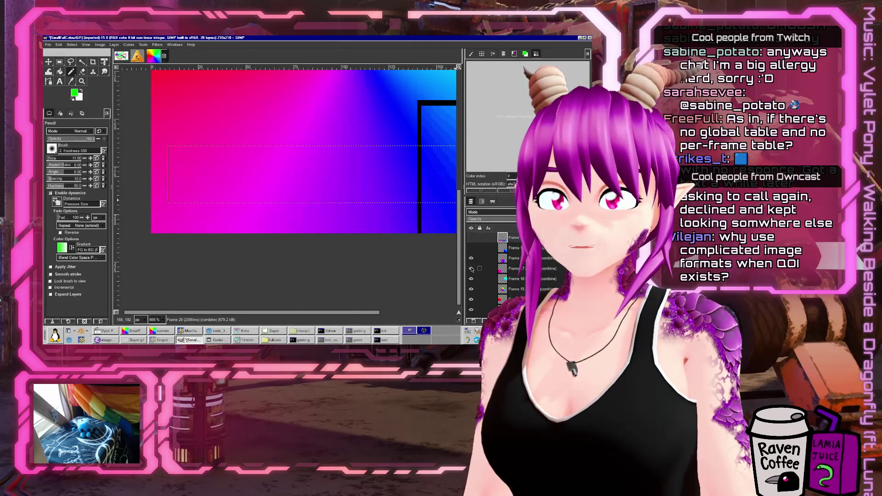
{"action": "left_click", "coordinate": [471, 258]}
{"action": "key", "text": "Page_Down"}
{"action": "key", "text": "Page_Down"}
{"action": "key", "text": "Page_Down"}
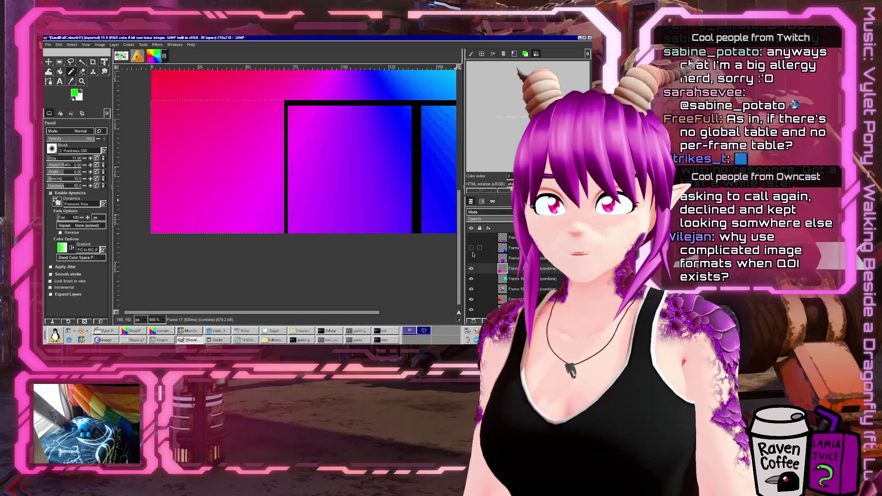
{"action": "left_click", "coordinate": [471, 268]}
{"action": "left_click_drag", "start_coordinate": [471, 285], "coordinate": [471, 312]}
{"action": "left_click", "coordinate": [472, 292]}
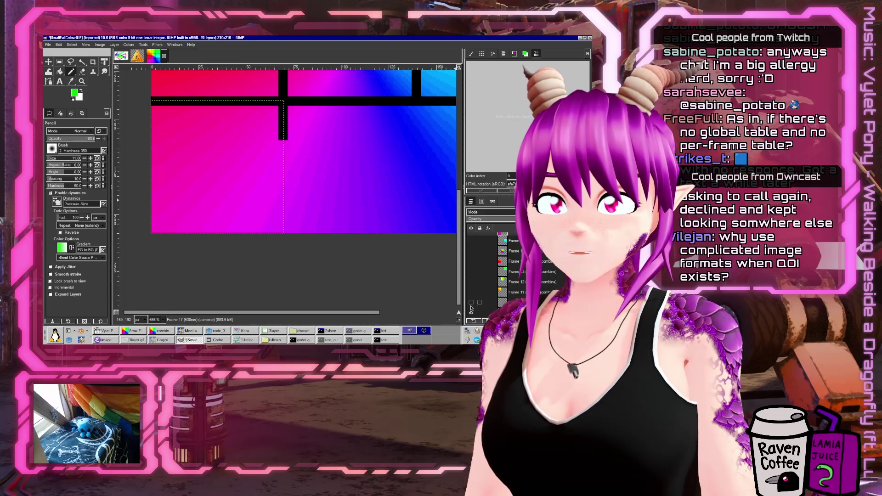
Hide frame layers 7 to 2, leaving only Frame 3's magenta-to-blue shape visible
{"action": "scroll", "coordinate": [471, 289], "scroll_direction": "down", "scroll_amount": 2}
{"action": "left_click", "coordinate": [471, 288]}
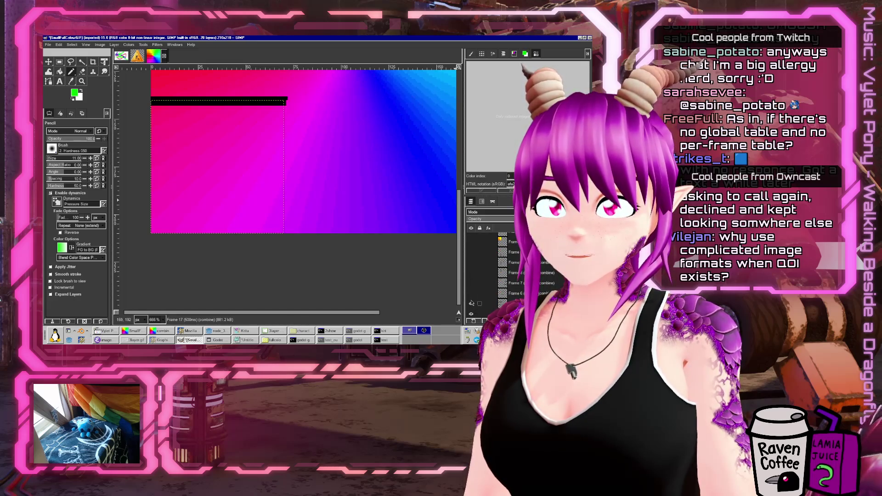
{"action": "left_click", "coordinate": [471, 288]}
{"action": "scroll", "coordinate": [471, 288], "scroll_direction": "down", "scroll_amount": 2}
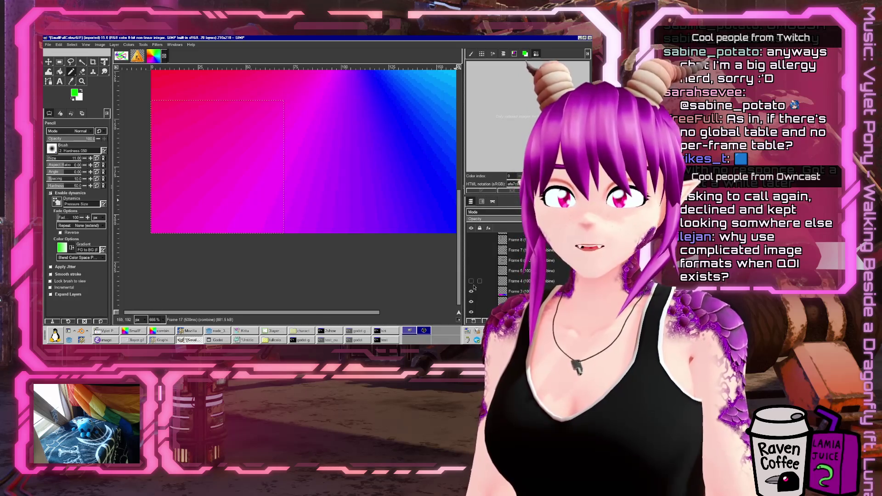
{"action": "left_click_drag", "start_coordinate": [470, 288], "coordinate": [472, 301]}
{"action": "left_click", "coordinate": [471, 302]}
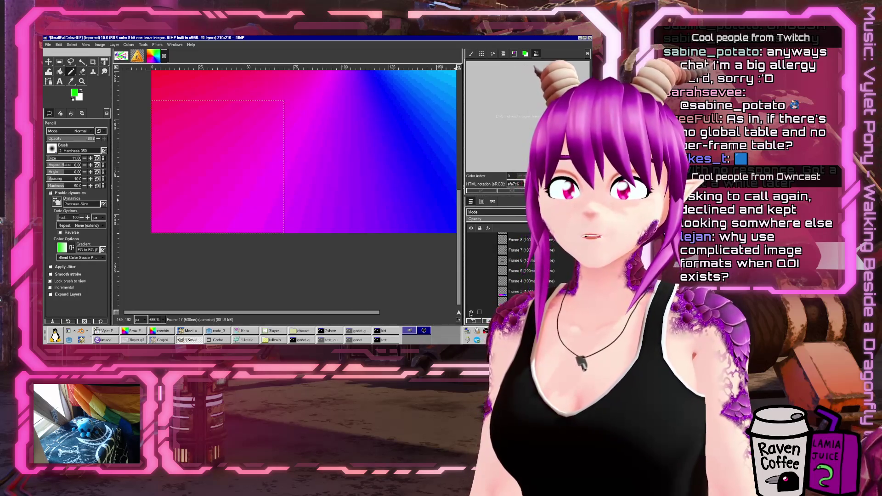
{"action": "left_click", "coordinate": [471, 301]}
{"action": "left_click", "coordinate": [471, 299]}
{"action": "left_click", "coordinate": [471, 297]}
{"action": "left_click", "coordinate": [472, 294]}
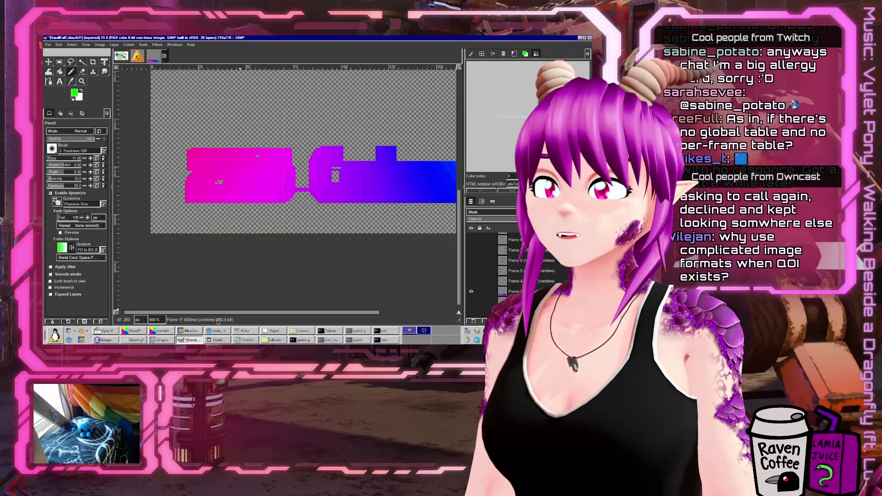
Minimise and restore GIMP, then bring the file manager forward
{"action": "left_click", "coordinate": [202, 340]}
{"action": "left_click", "coordinate": [202, 341]}
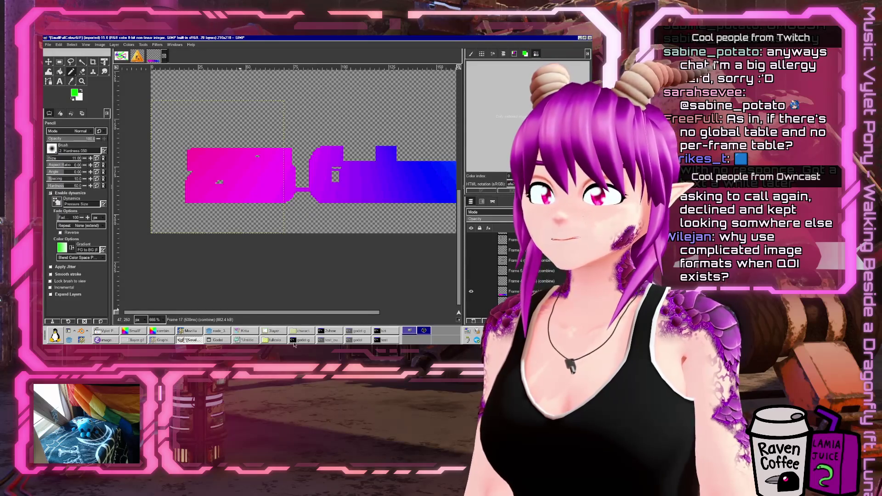
{"action": "left_click", "coordinate": [292, 331]}
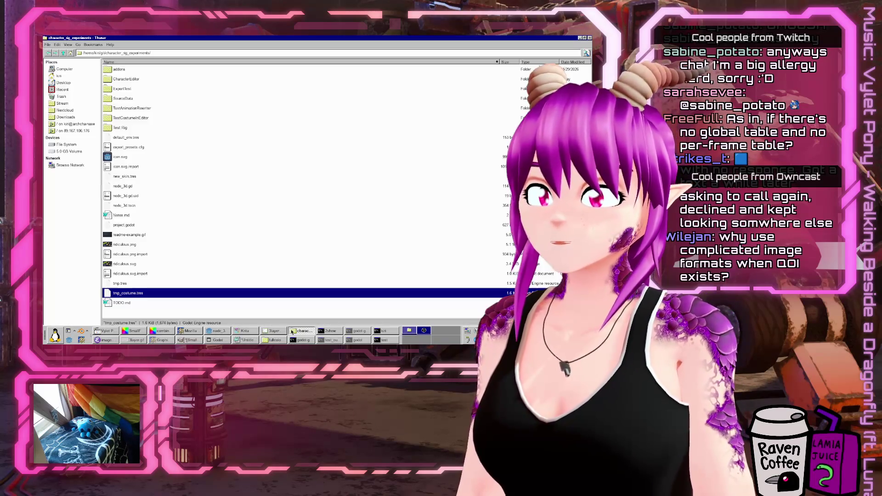
Switch from GIMP to the file manager showing the fullcolor folder
{"action": "left_click", "coordinate": [292, 331]}
{"action": "left_click", "coordinate": [293, 331]}
{"action": "left_click", "coordinate": [292, 331]}
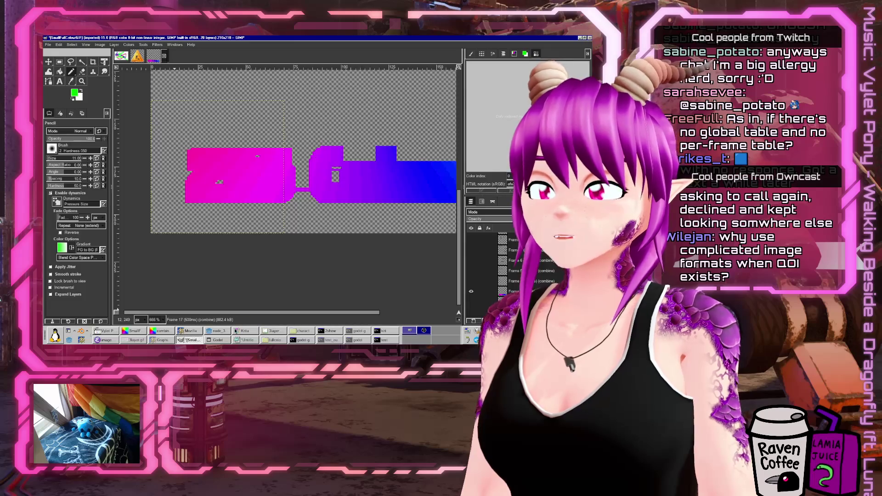
{"action": "left_click", "coordinate": [303, 332]}
{"action": "left_click", "coordinate": [271, 341]}
Navigate up to godot-gif-loader, open test_output and bring up combined_00000.png's file options
{"action": "left_click", "coordinate": [62, 53]}
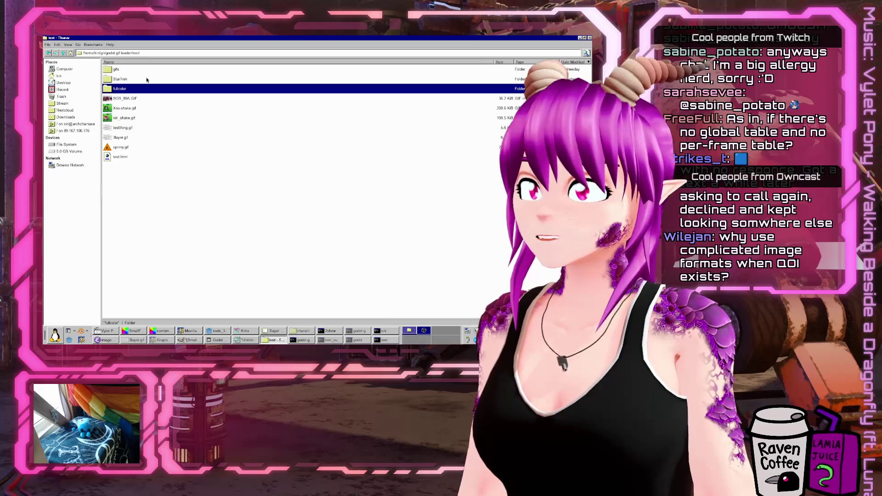
{"action": "double_click", "coordinate": [135, 70]}
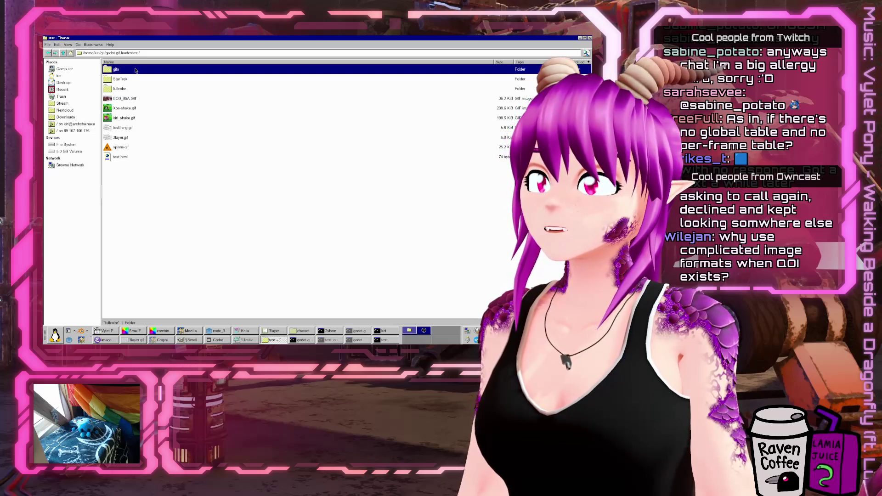
{"action": "left_click", "coordinate": [64, 54]}
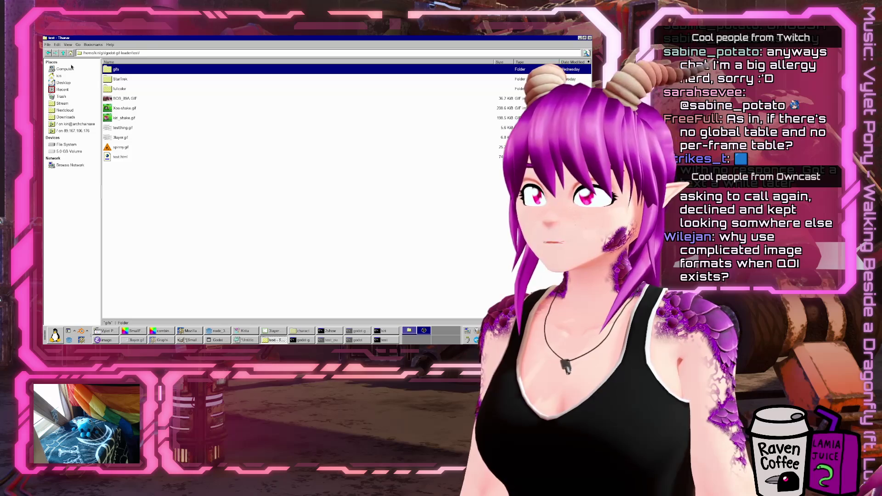
{"action": "left_click", "coordinate": [63, 53]}
{"action": "double_click", "coordinate": [117, 118]}
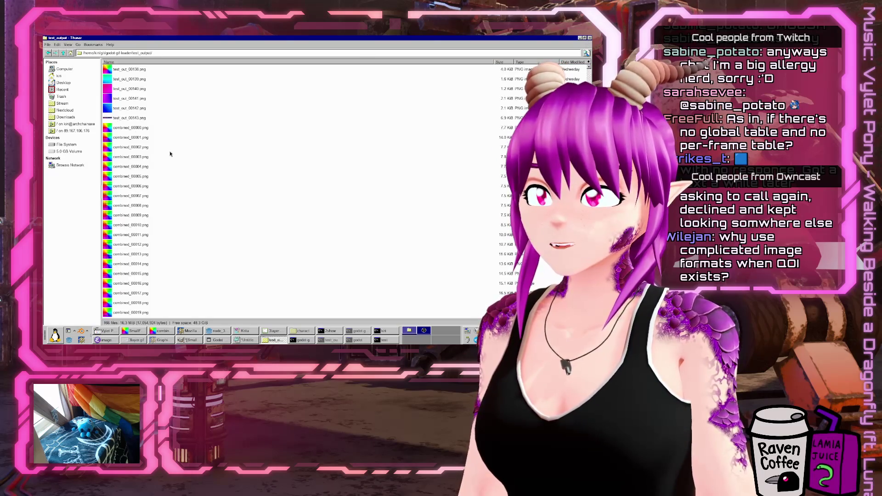
{"action": "right_click", "coordinate": [136, 119]}
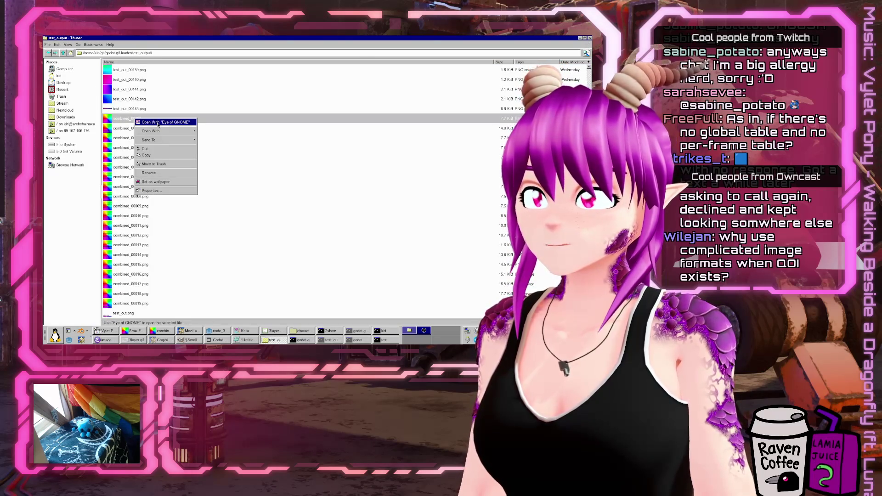
{"action": "left_click", "coordinate": [159, 124]}
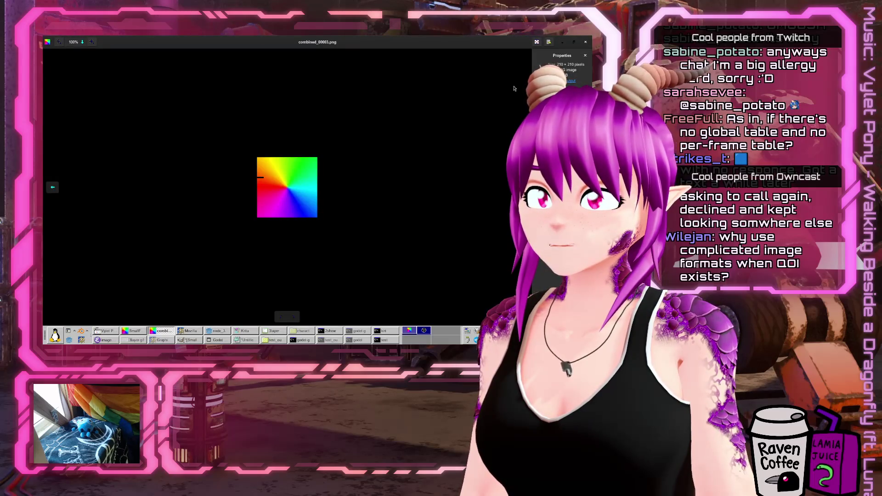
{"action": "scroll", "coordinate": [327, 215], "scroll_direction": "up", "scroll_amount": 5}
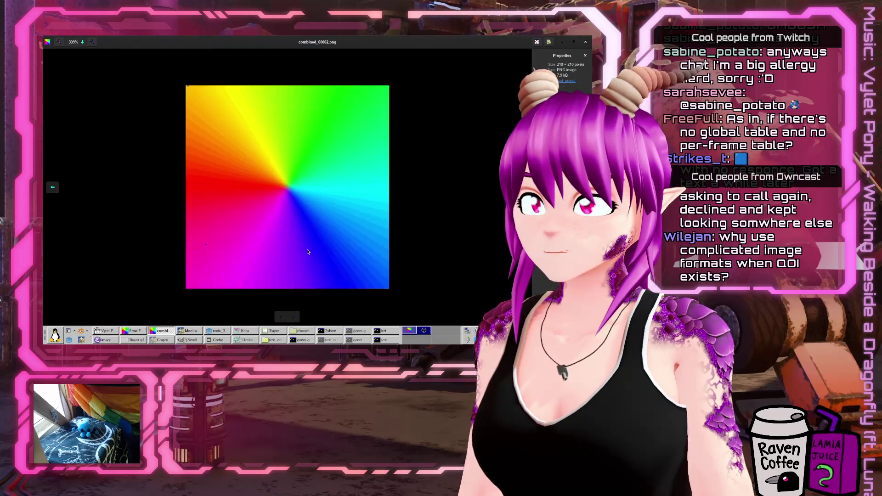
{"action": "key", "text": "Left"}
{"action": "scroll", "coordinate": [294, 239], "scroll_direction": "up", "scroll_amount": 6}
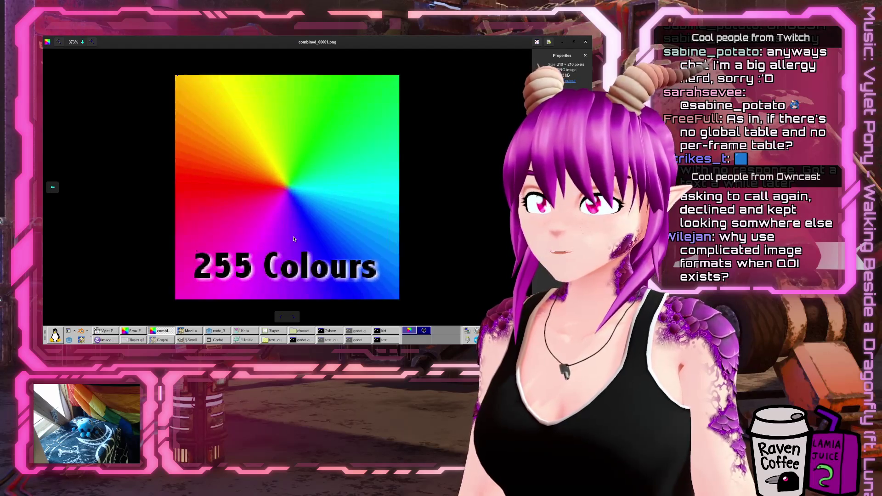
{"action": "scroll", "coordinate": [291, 235], "scroll_direction": "down", "scroll_amount": 8}
{"action": "scroll", "coordinate": [291, 234], "scroll_direction": "up", "scroll_amount": 4}
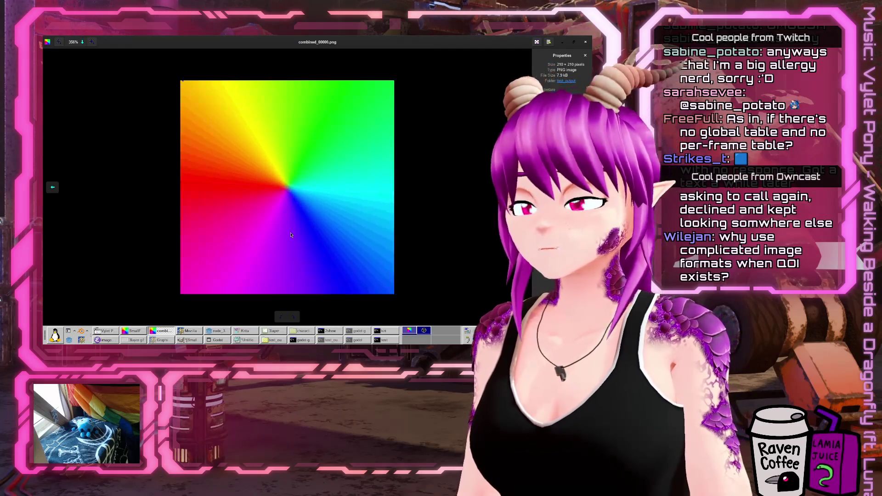
{"action": "scroll", "coordinate": [230, 253], "scroll_direction": "down", "scroll_amount": 4}
{"action": "scroll", "coordinate": [205, 255], "scroll_direction": "up", "scroll_amount": 5}
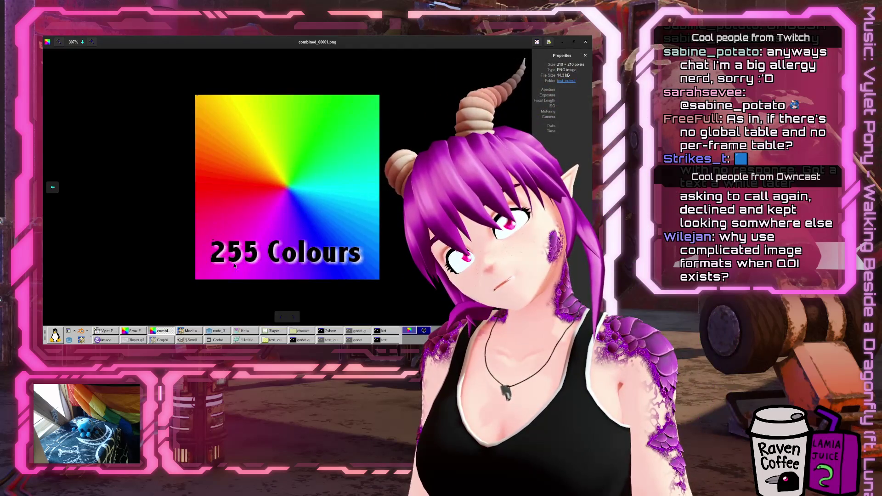
{"action": "left_click", "coordinate": [587, 43]}
{"action": "left_click_drag", "start_coordinate": [126, 131], "coordinate": [179, 154]}
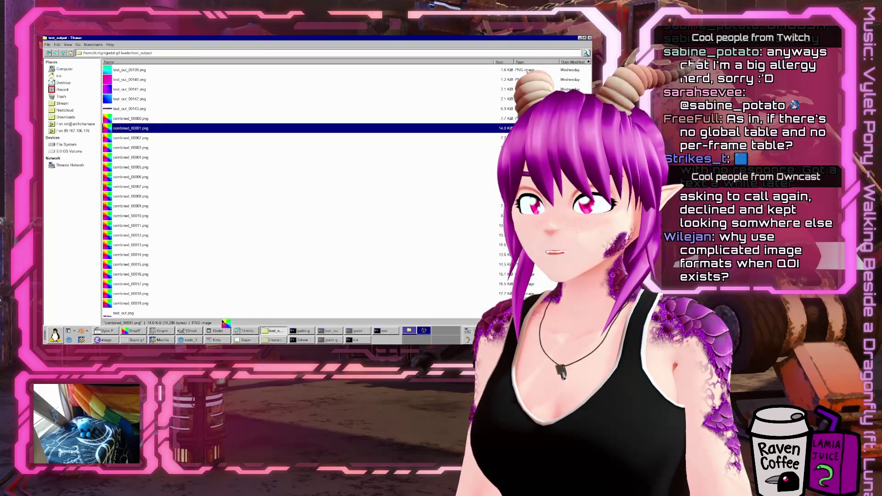
Drop combined_00001.png from Thunar into the GIMP image as a new layer
{"action": "left_click_drag", "start_coordinate": [199, 334], "coordinate": [199, 334]}
{"action": "left_click_drag", "start_coordinate": [229, 176], "coordinate": [228, 174]}
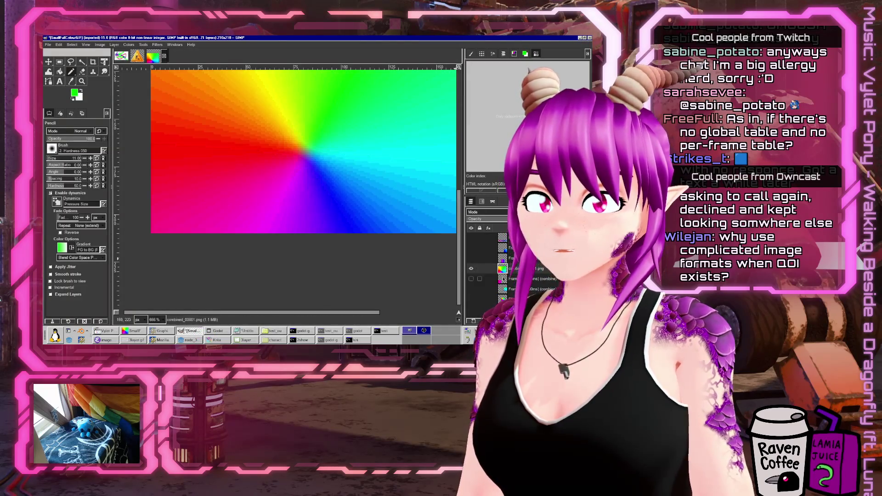
{"action": "scroll", "coordinate": [287, 180], "scroll_direction": "down", "scroll_amount": 3}
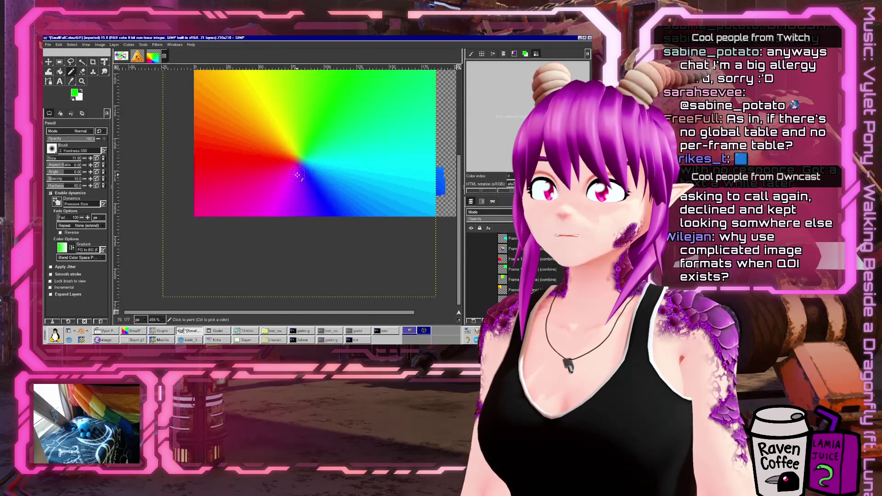
Shift the combined layer up-right to reveal the 255 Colours text, then hide it and show the bottom layer
{"action": "left_click", "coordinate": [49, 61]}
{"action": "mouse_move", "coordinate": [239, 197]}
{"action": "left_mouse_down"}
{"action": "mouse_move", "coordinate": [325, 135]}
{"action": "mouse_move", "coordinate": [265, 130]}
{"action": "left_mouse_up"}
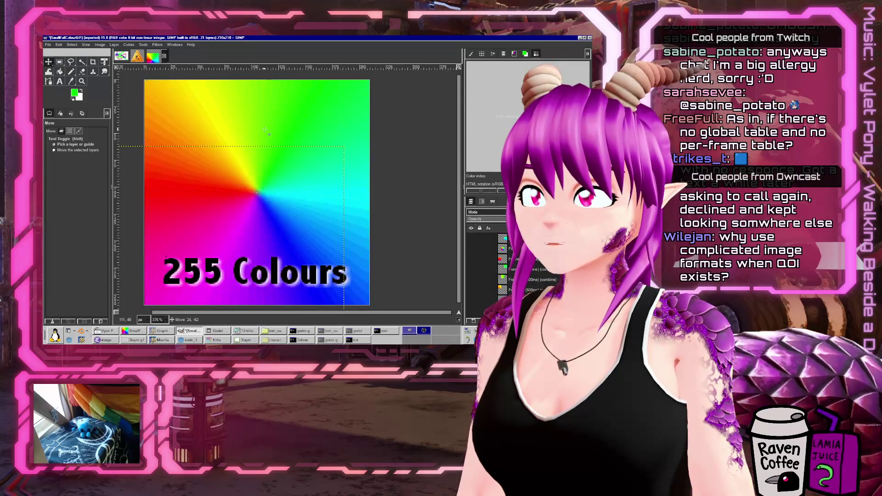
{"action": "scroll", "coordinate": [148, 83], "scroll_direction": "up", "scroll_amount": 5}
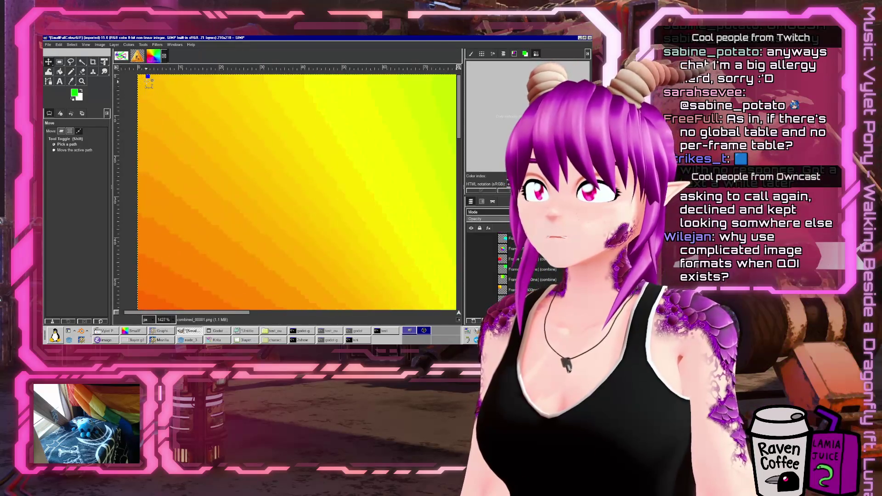
{"action": "scroll", "coordinate": [148, 83], "scroll_direction": "down", "scroll_amount": 6}
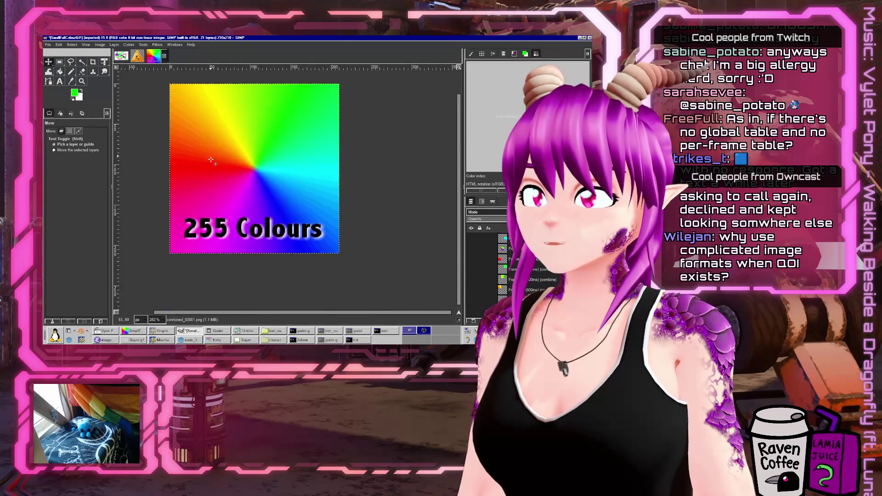
{"action": "scroll", "coordinate": [406, 229], "scroll_direction": "up", "scroll_amount": 3}
{"action": "left_click", "coordinate": [471, 269]}
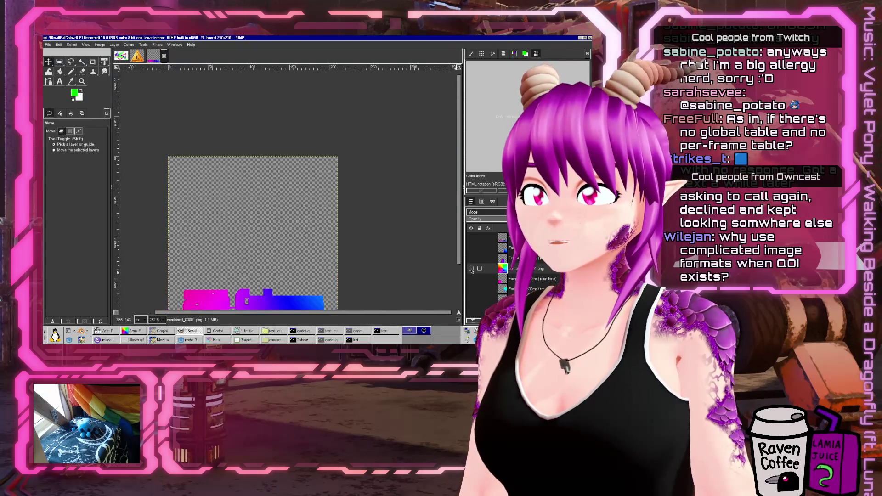
{"action": "left_click", "coordinate": [471, 296]}
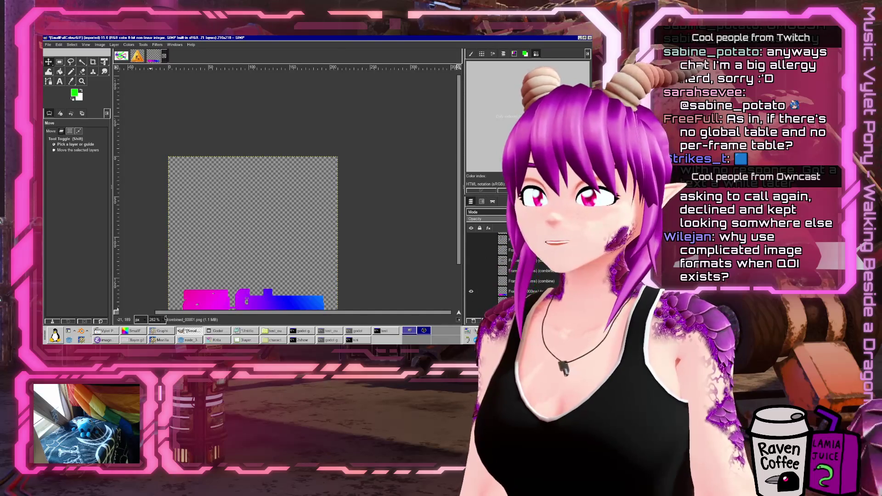
View combined_00000.png's rainbow colour wheel in a maximized, zoomed-in Eye of GNOME window
{"action": "left_click", "coordinate": [277, 333]}
{"action": "right_click", "coordinate": [146, 118]}
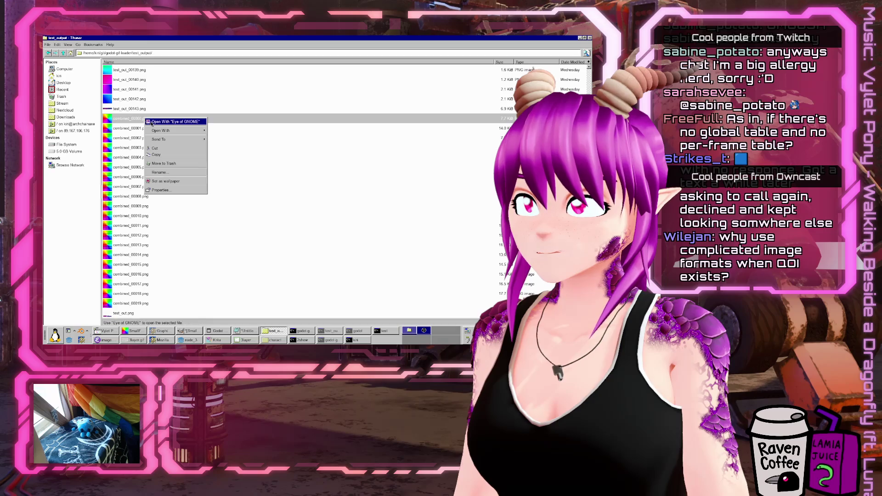
{"action": "left_click", "coordinate": [175, 122]}
{"action": "double_click", "coordinate": [299, 149]}
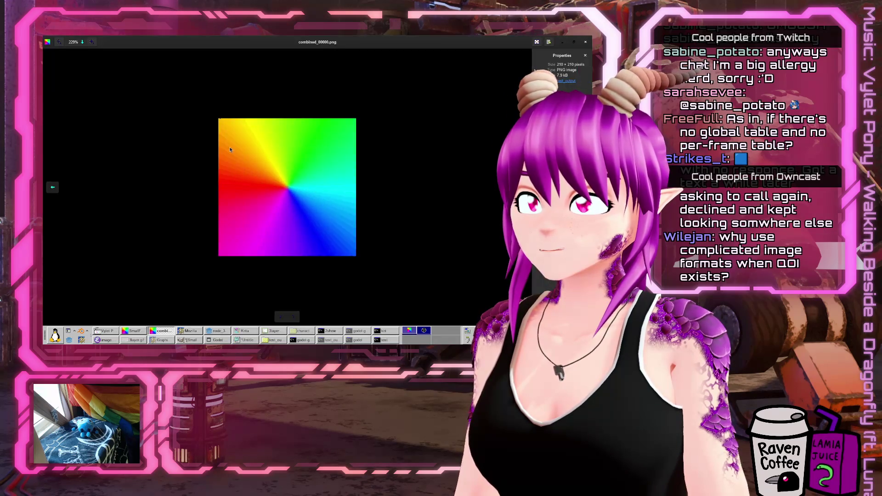
{"action": "scroll", "coordinate": [146, 76], "scroll_direction": "up", "scroll_amount": 3}
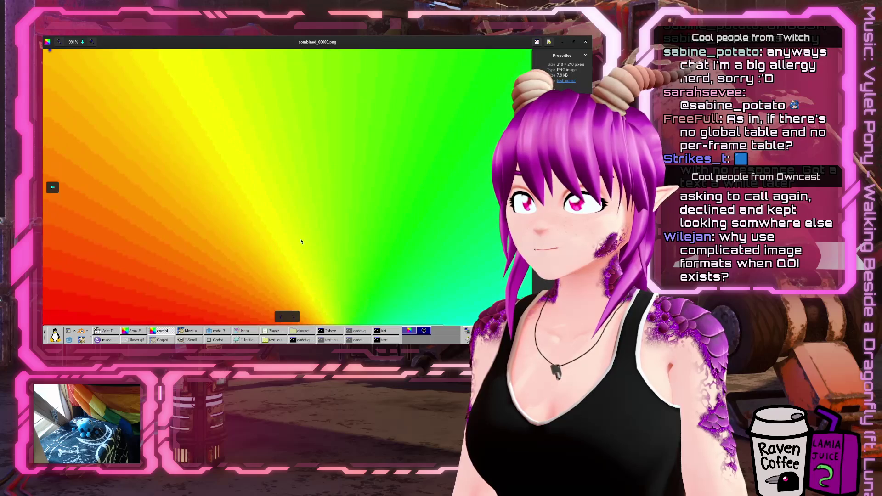
{"action": "scroll", "coordinate": [86, 84], "scroll_direction": "down", "scroll_amount": 2}
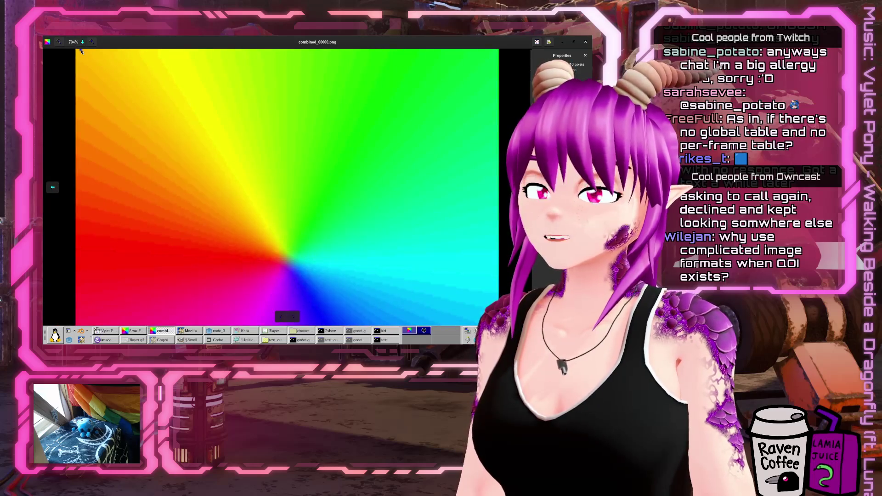
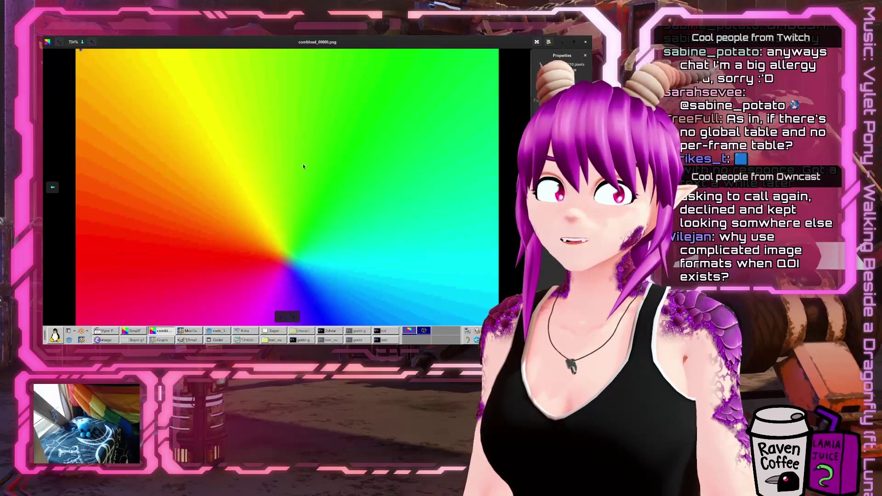
Close the combined_00000.png preview in the image viewer
{"action": "left_click", "coordinate": [171, 333]}
{"action": "left_click", "coordinate": [165, 331]}
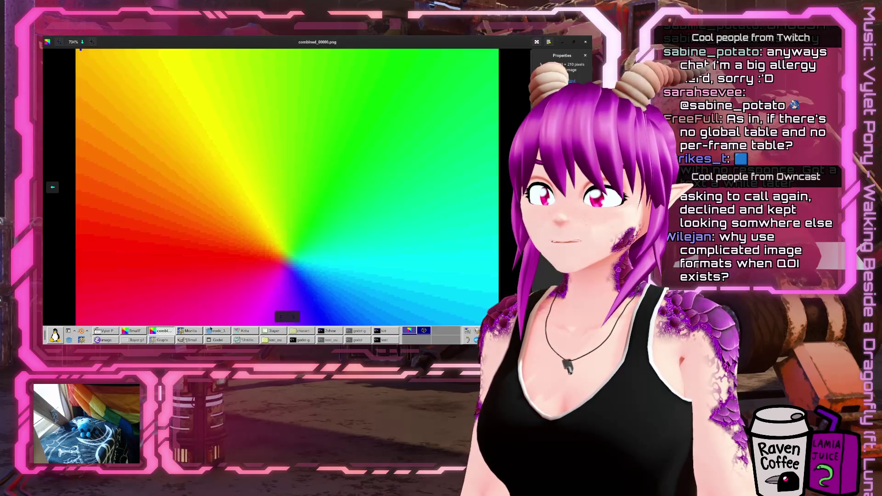
{"action": "left_click", "coordinate": [241, 332]}
{"action": "left_click", "coordinate": [238, 333]}
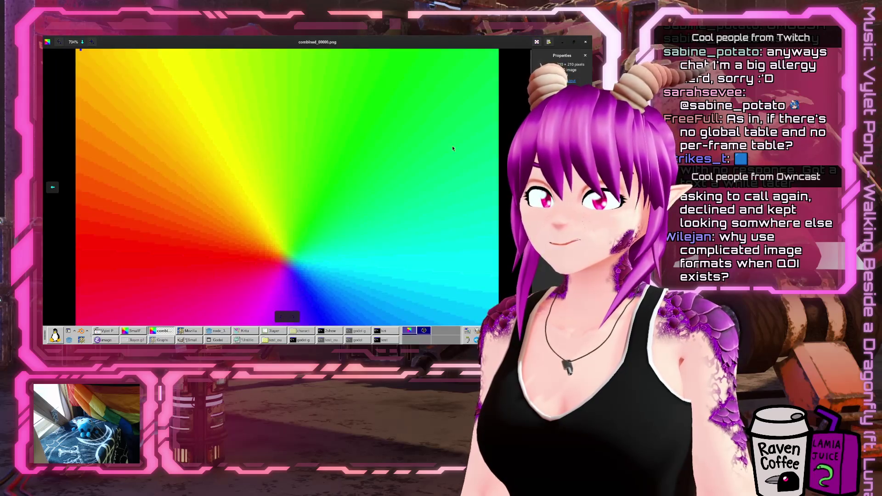
{"action": "left_click", "coordinate": [585, 42]}
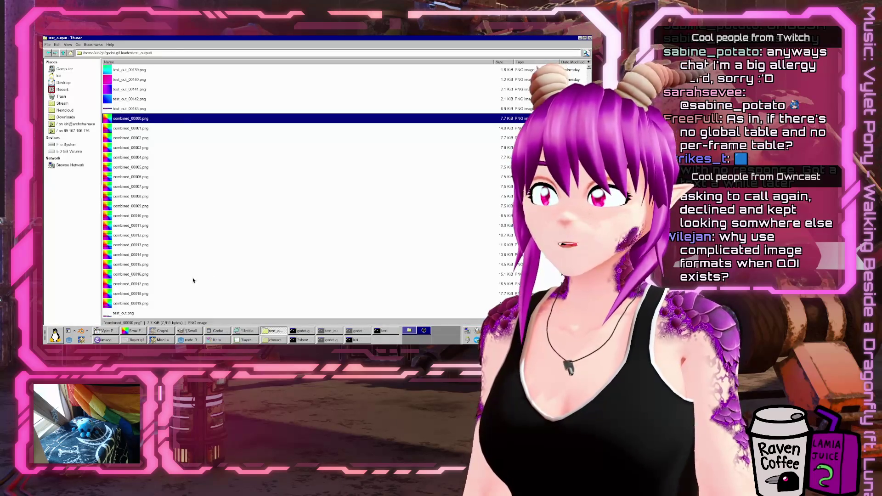
Preview combined_00019.png and combined_00000.png in Eye of GNOME, closing each, then return to Godot
{"action": "right_click", "coordinate": [150, 306]}
{"action": "left_click", "coordinate": [174, 233]}
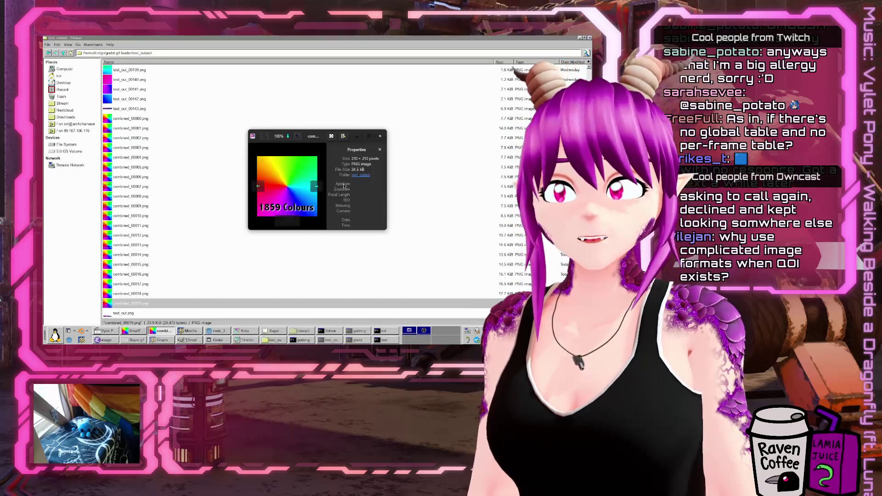
{"action": "left_click", "coordinate": [381, 137]}
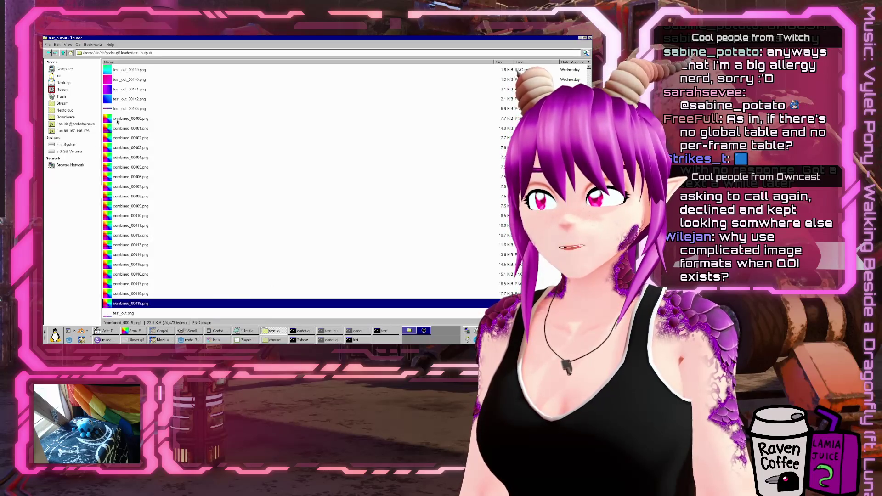
{"action": "right_click", "coordinate": [117, 120]}
{"action": "left_click", "coordinate": [131, 123]}
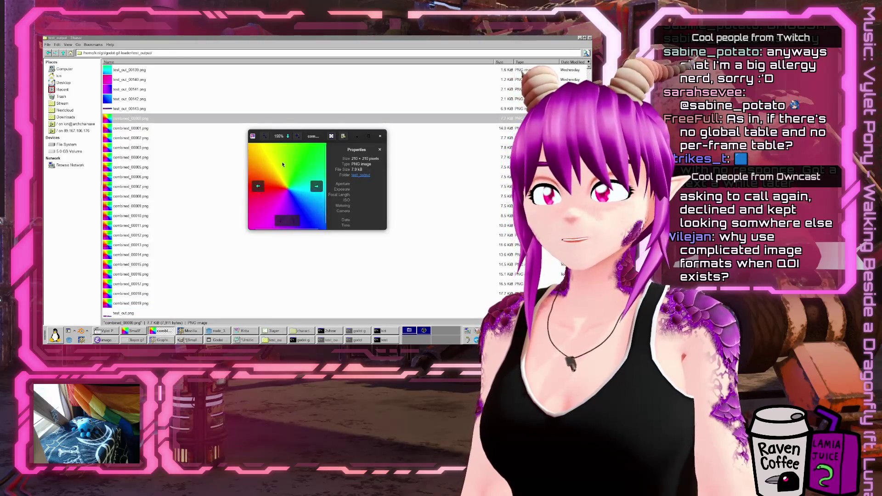
{"action": "left_click", "coordinate": [381, 136]}
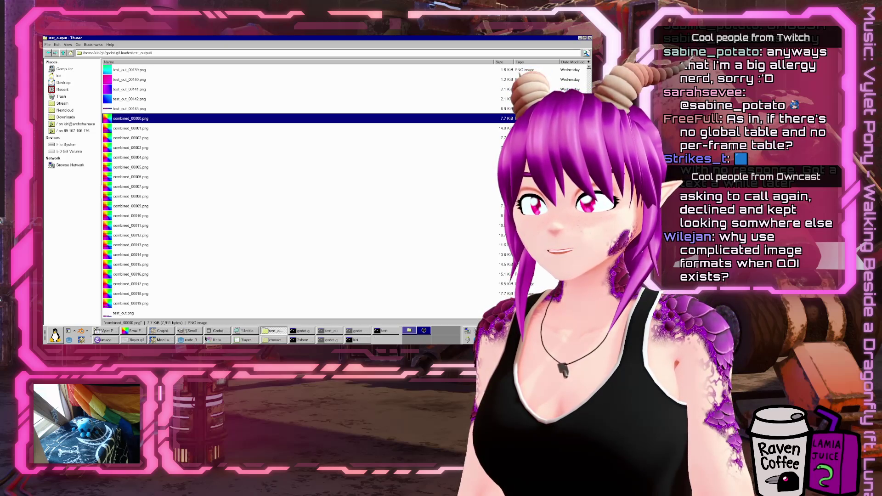
{"action": "left_click", "coordinate": [184, 341]}
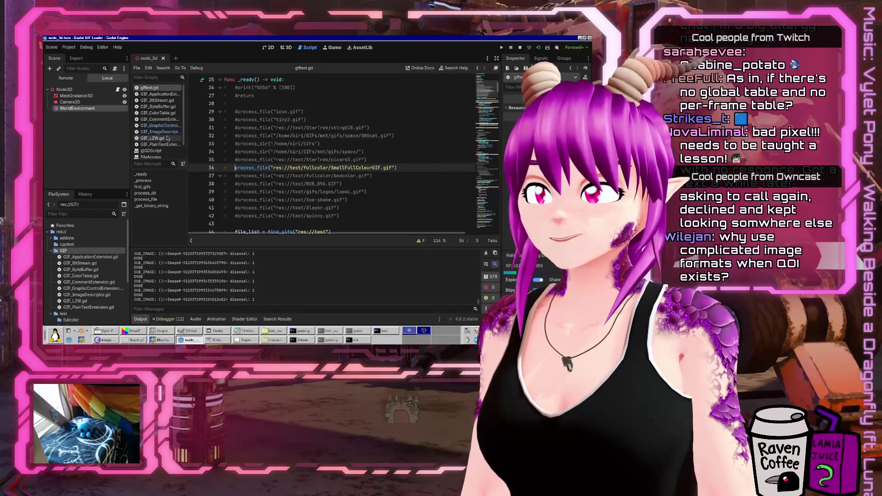
Hide the Output panel, narrow the left dock, and read through GIF_ImageDescriptor.gd
{"action": "left_click", "coordinate": [138, 318]}
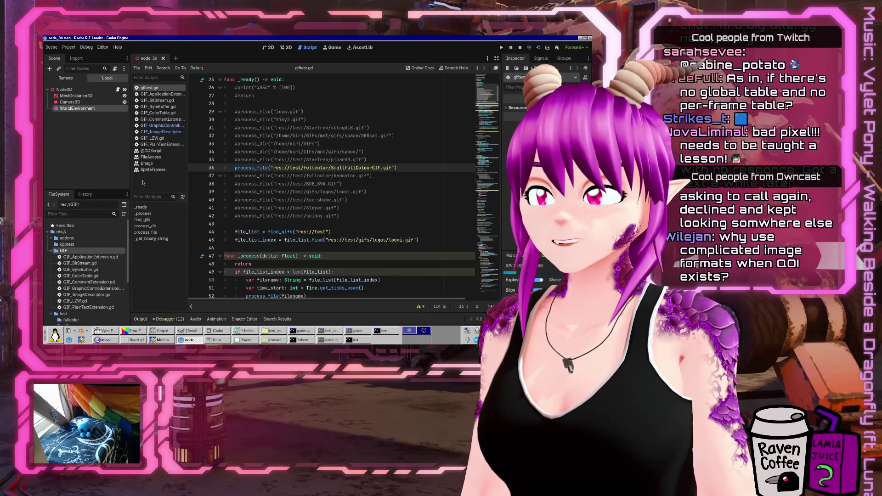
{"action": "left_click_drag", "start_coordinate": [130, 182], "coordinate": [93, 183]}
{"action": "left_click", "coordinate": [120, 132]}
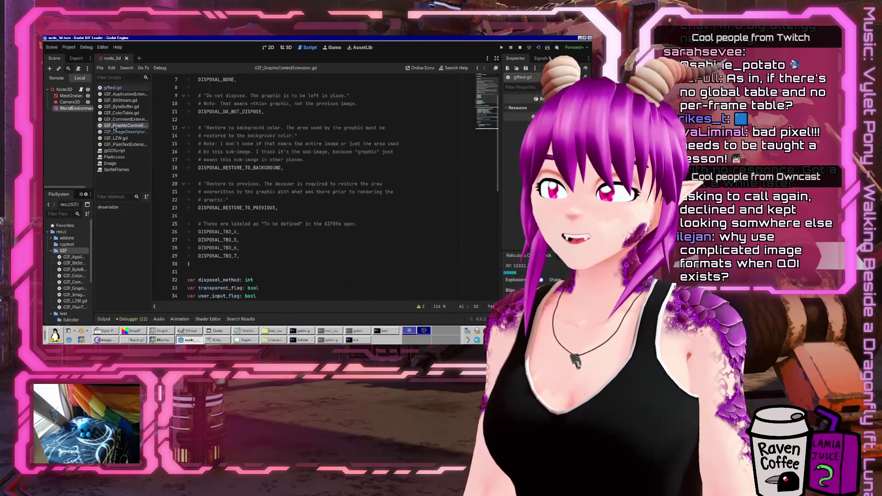
{"action": "scroll", "coordinate": [336, 147], "scroll_direction": "down", "scroll_amount": 8}
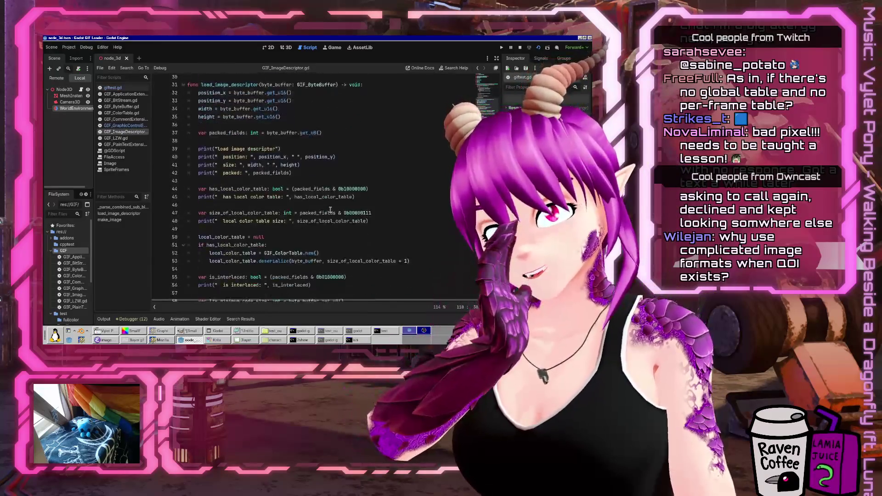
{"action": "scroll", "coordinate": [479, 143], "scroll_direction": "down", "scroll_amount": 8}
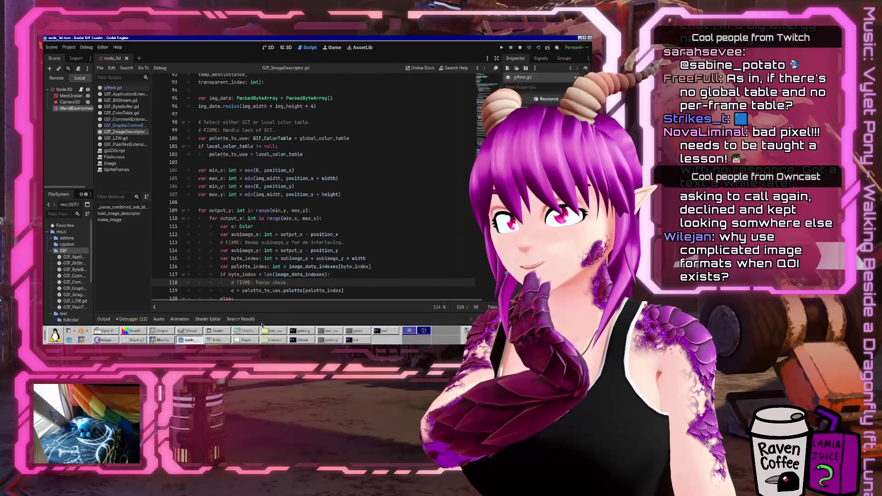
{"action": "left_click", "coordinate": [190, 330]}
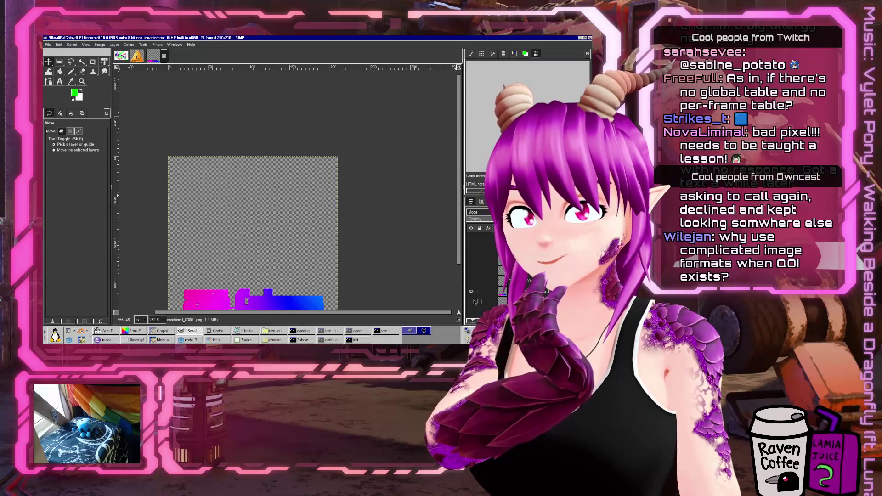
Add combined_00000.png from the test_output folder as a layer over the GIF
{"action": "left_click", "coordinate": [472, 302]}
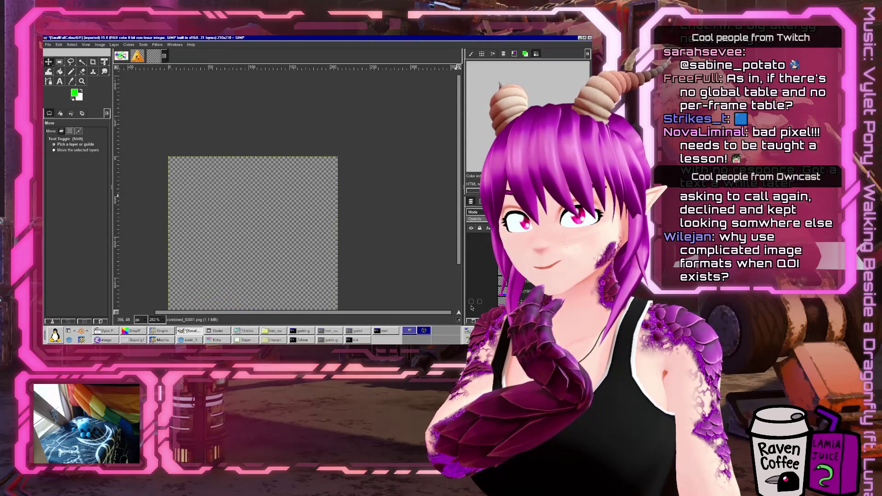
{"action": "left_click", "coordinate": [471, 302]}
{"action": "left_click", "coordinate": [275, 330]}
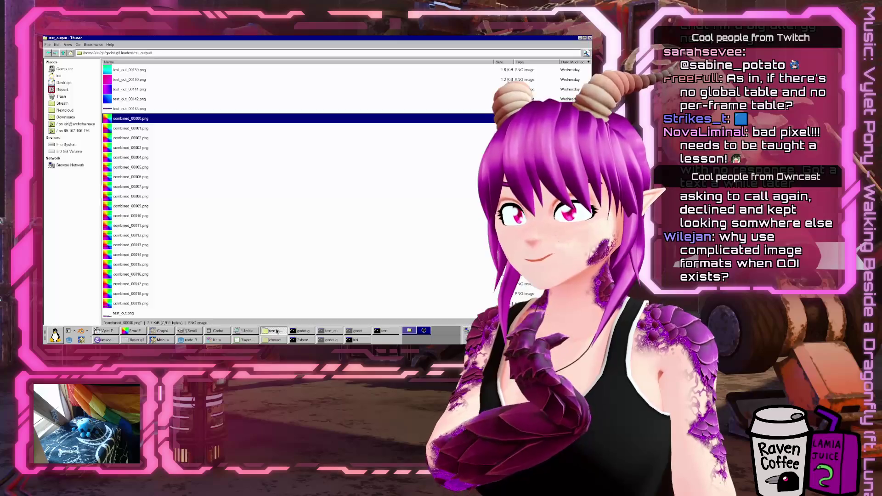
{"action": "mouse_move", "coordinate": [185, 151]}
{"action": "left_mouse_down"}
{"action": "mouse_move", "coordinate": [252, 337]}
{"action": "mouse_move", "coordinate": [196, 336]}
{"action": "mouse_move", "coordinate": [422, 286]}
{"action": "mouse_move", "coordinate": [375, 254]}
{"action": "mouse_move", "coordinate": [317, 279]}
{"action": "mouse_move", "coordinate": [173, 177]}
{"action": "mouse_move", "coordinate": [187, 177]}
{"action": "mouse_move", "coordinate": [220, 211]}
{"action": "left_mouse_up"}
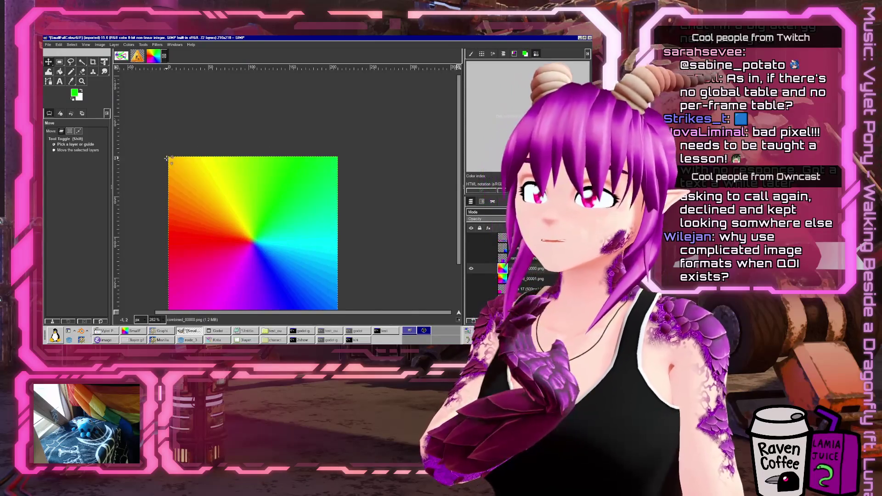
Zoom into the top-left corner and select the Pencil tool with a smaller brush
{"action": "scroll", "coordinate": [167, 158], "scroll_direction": "up", "scroll_amount": 8}
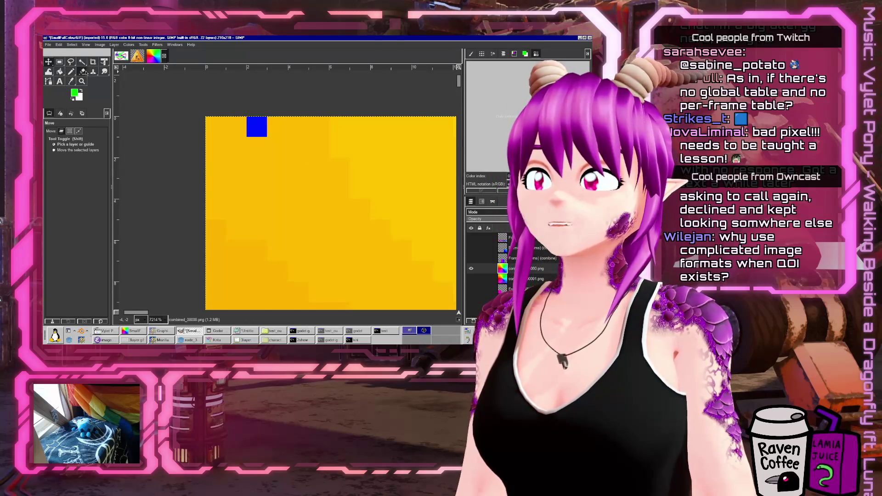
{"action": "left_click", "coordinate": [71, 71]}
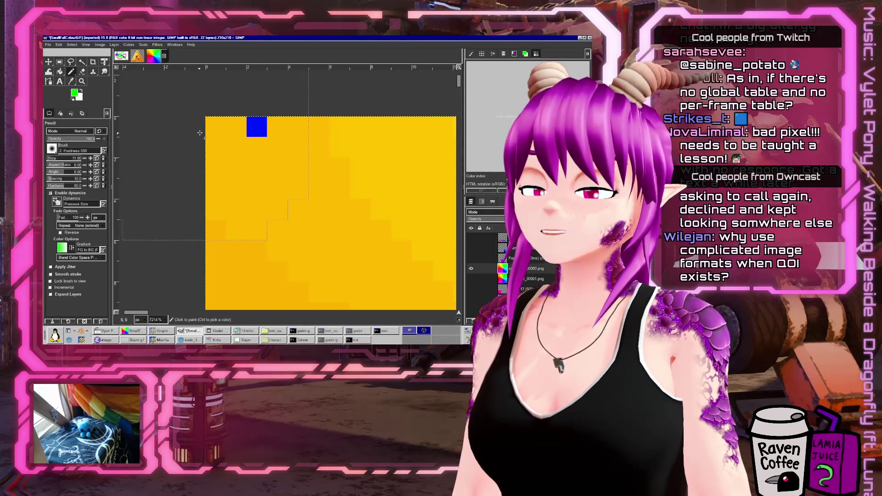
{"action": "key", "text": "bracketleft"}
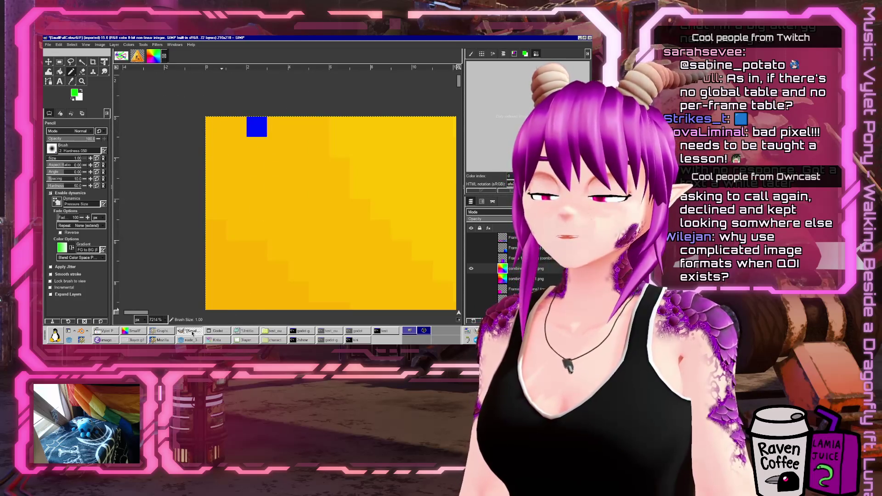
{"action": "left_click", "coordinate": [192, 333]}
{"action": "left_click", "coordinate": [192, 333]}
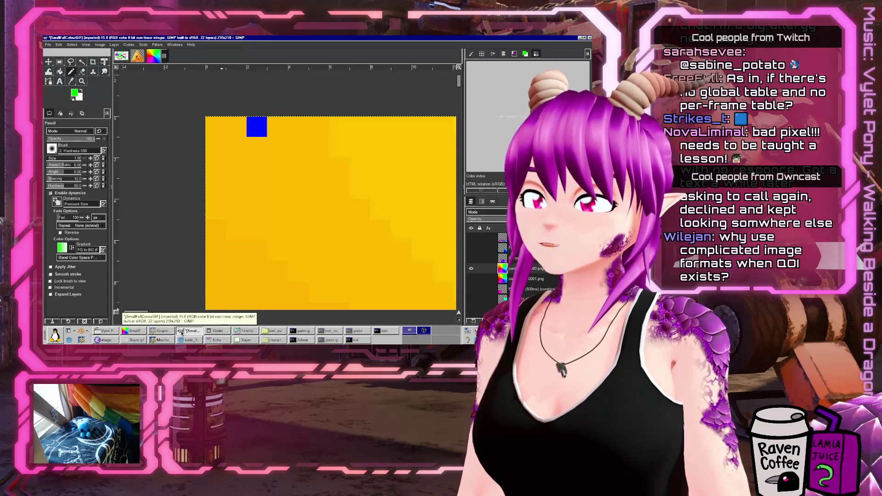
{"action": "left_click", "coordinate": [189, 340]}
{"action": "scroll", "coordinate": [220, 179], "scroll_direction": "up", "scroll_amount": 5}
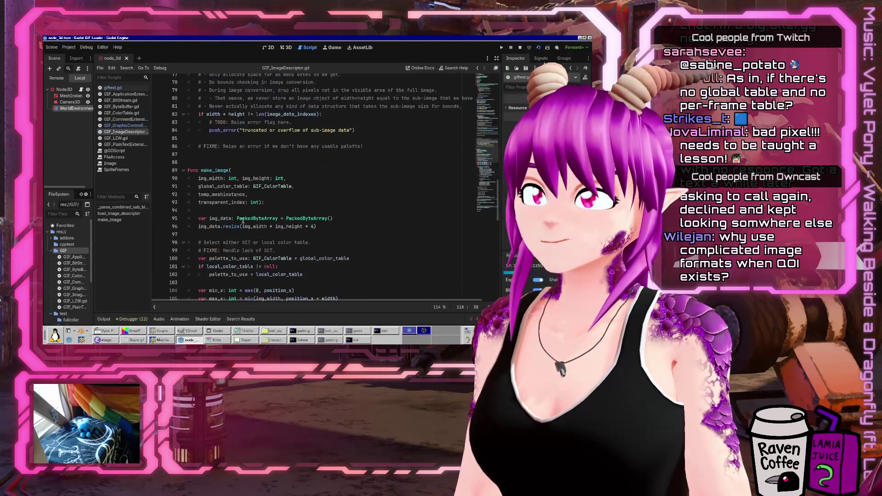
Scroll through make_image and place the caret after alpha = 0 on line 125
{"action": "scroll", "coordinate": [328, 166], "scroll_direction": "up", "scroll_amount": 7}
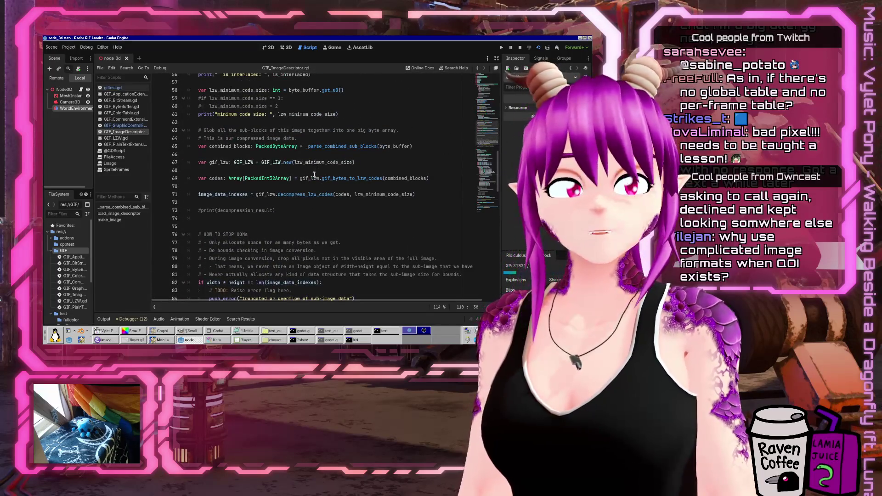
{"action": "scroll", "coordinate": [314, 175], "scroll_direction": "down", "scroll_amount": 20}
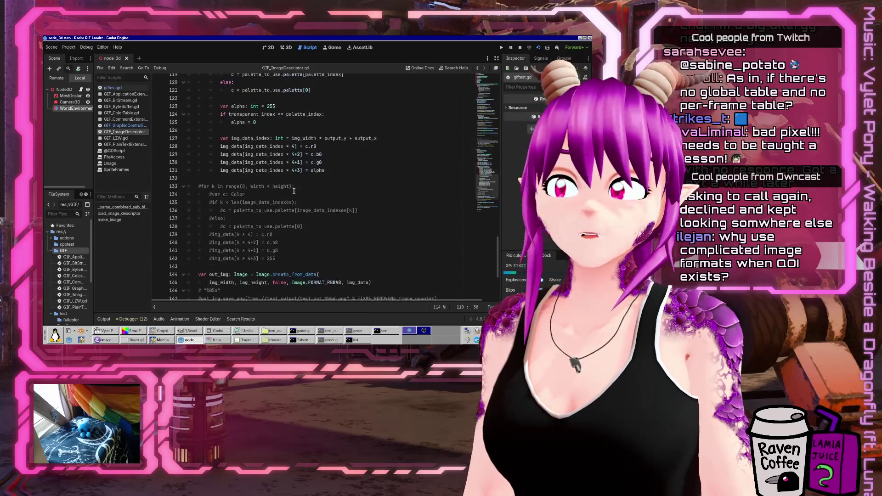
{"action": "scroll", "coordinate": [294, 190], "scroll_direction": "up", "scroll_amount": 8}
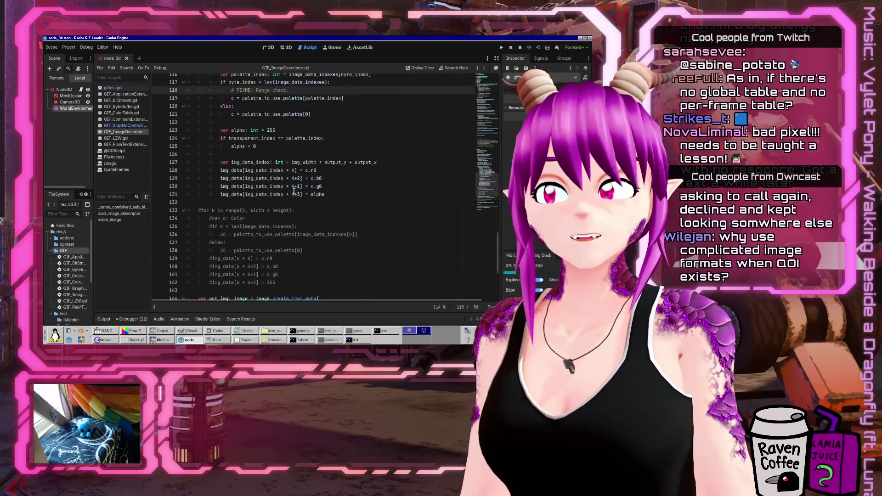
{"action": "scroll", "coordinate": [293, 195], "scroll_direction": "down", "scroll_amount": 2}
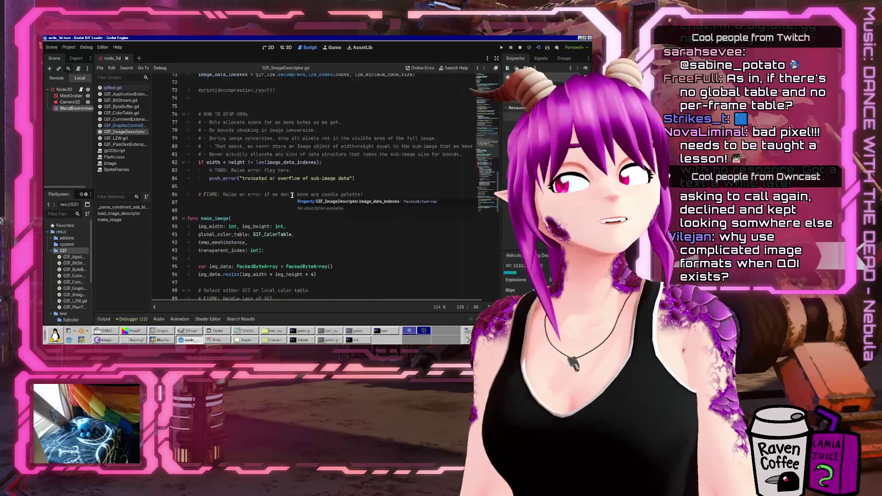
{"action": "scroll", "coordinate": [335, 231], "scroll_direction": "down", "scroll_amount": 1}
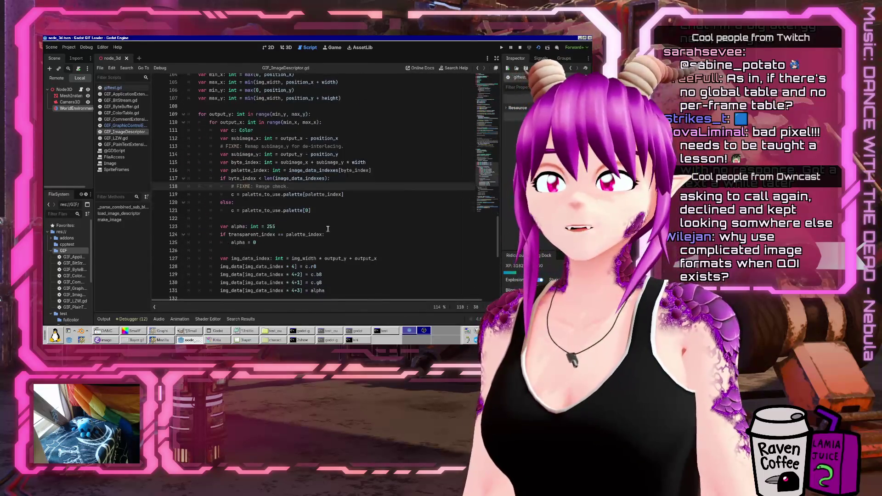
{"action": "left_click", "coordinate": [323, 243]}
{"action": "scroll", "coordinate": [322, 244], "scroll_direction": "down", "scroll_amount": 2}
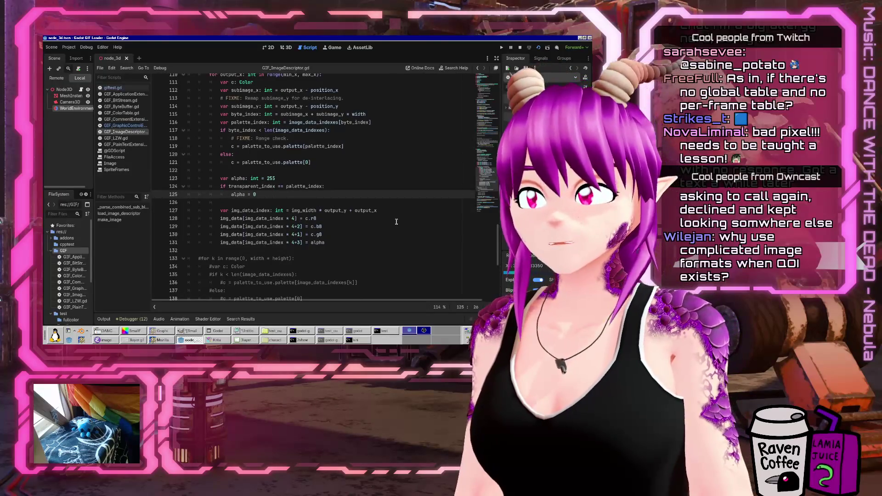
{"action": "key", "text": "Down"}
Set a breakpoint on line 127 and run the project to hit it
{"action": "scroll", "coordinate": [389, 213], "scroll_direction": "up", "scroll_amount": 6}
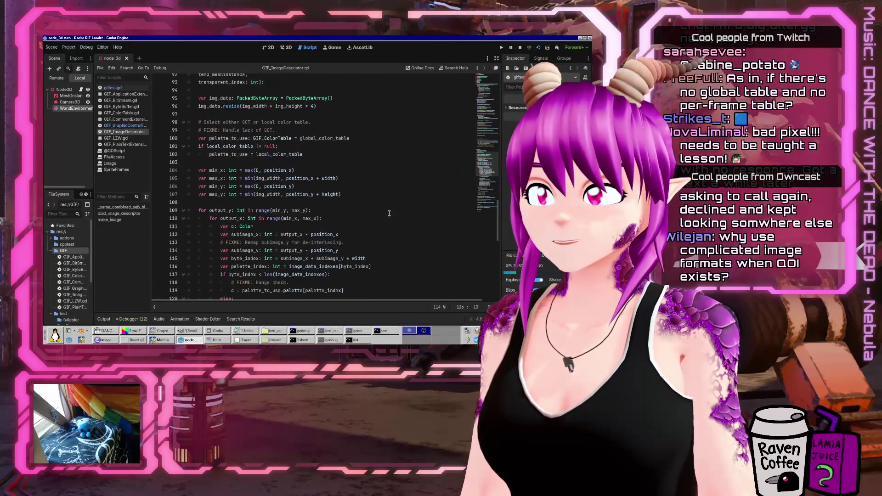
{"action": "scroll", "coordinate": [389, 213], "scroll_direction": "down", "scroll_amount": 6}
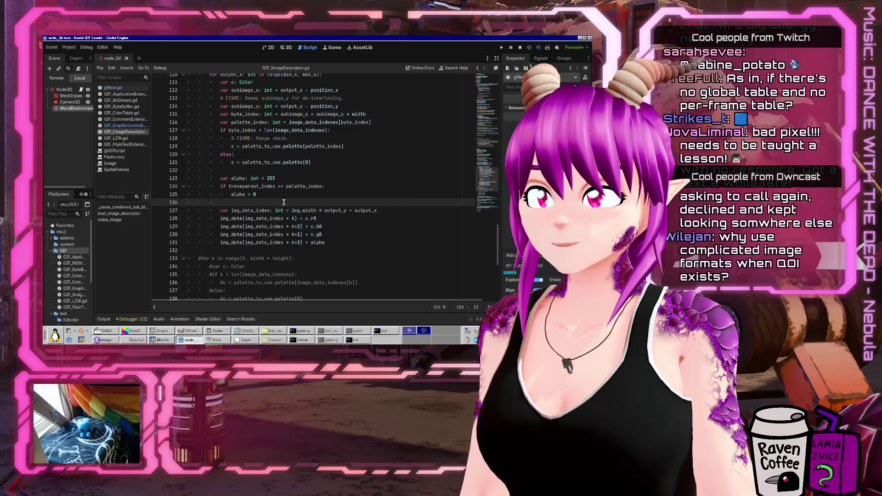
{"action": "left_click", "coordinate": [158, 207]}
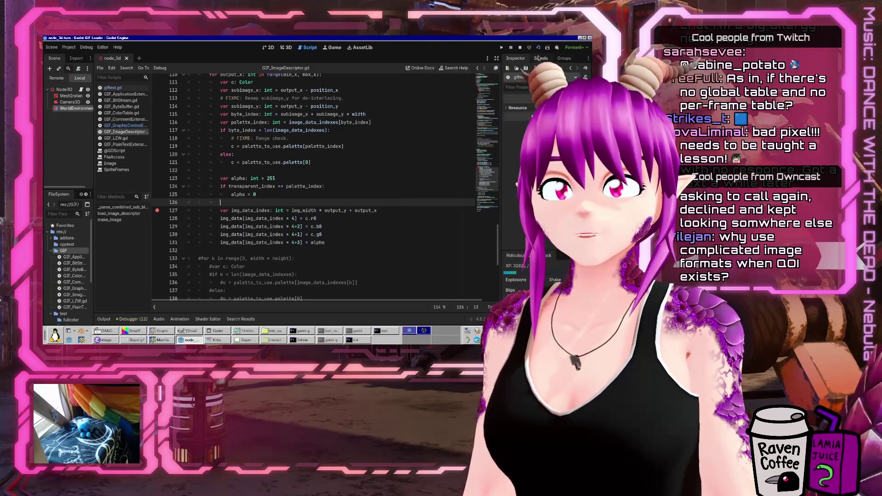
{"action": "left_click", "coordinate": [539, 47]}
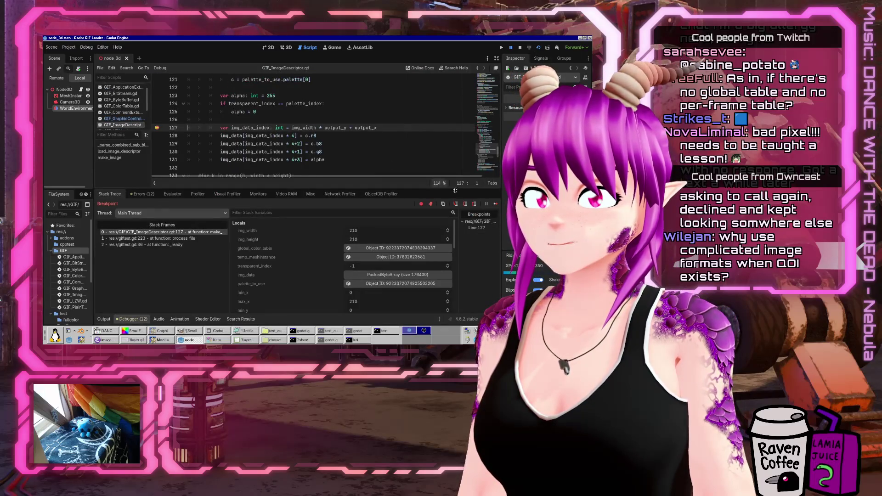
Continue execution twice so the line 127 breakpoint is hit again
{"action": "left_click", "coordinate": [495, 204]}
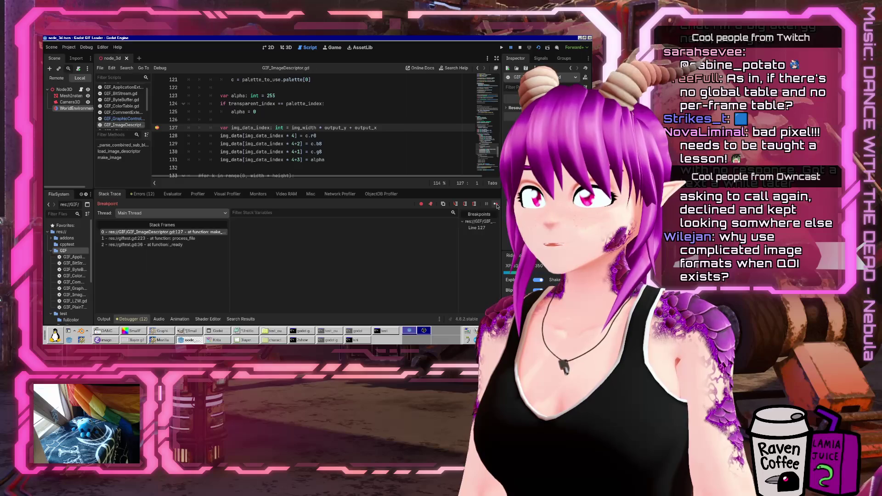
{"action": "left_click", "coordinate": [495, 203]}
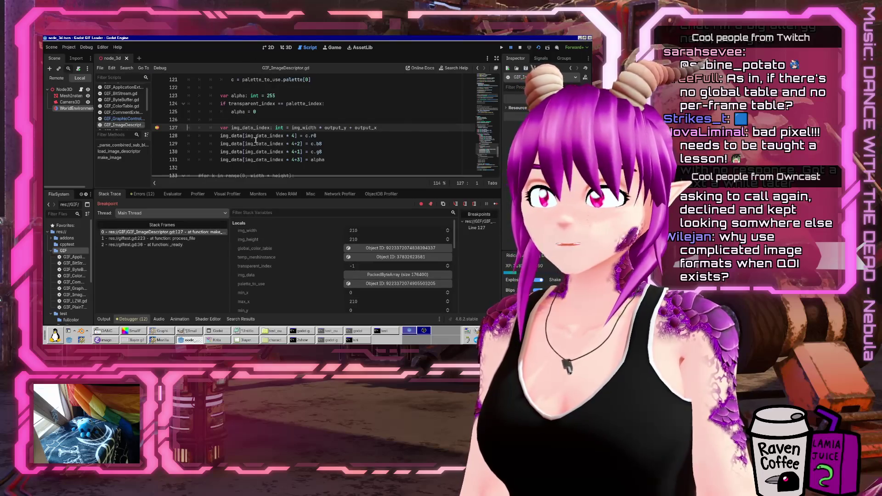
{"action": "scroll", "coordinate": [305, 143], "scroll_direction": "up", "scroll_amount": 3}
{"action": "scroll", "coordinate": [304, 143], "scroll_direction": "down", "scroll_amount": 1}
Inspect the paused values of variables such as palette_index in make_image
{"action": "mouse_move", "coordinate": [302, 126]}
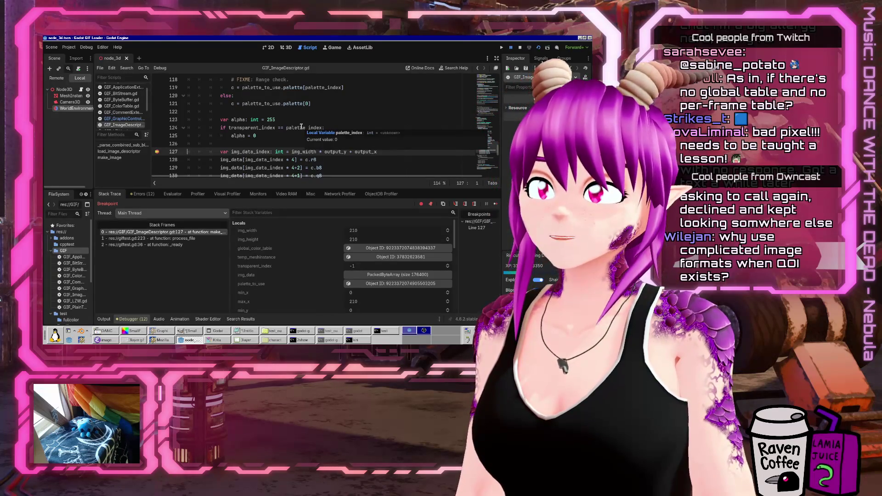
{"action": "scroll", "coordinate": [301, 127], "scroll_direction": "up", "scroll_amount": 1}
{"action": "mouse_move", "coordinate": [261, 128]}
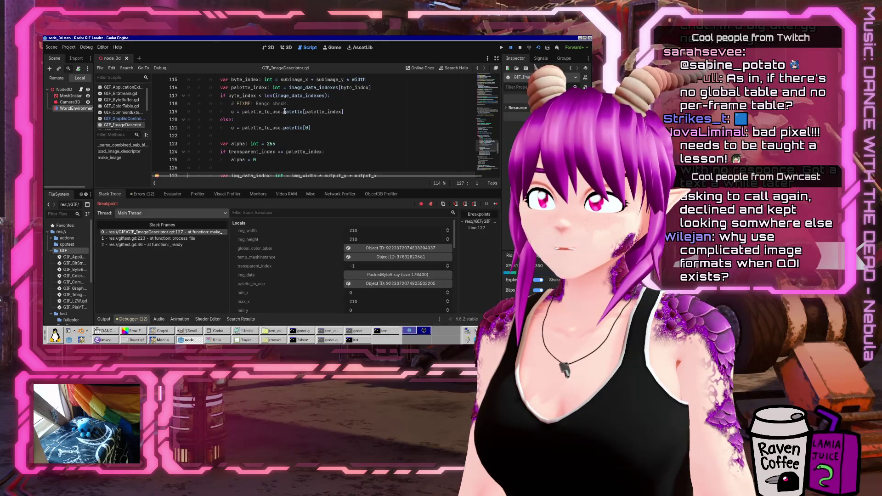
{"action": "scroll", "coordinate": [287, 119], "scroll_direction": "up", "scroll_amount": 2}
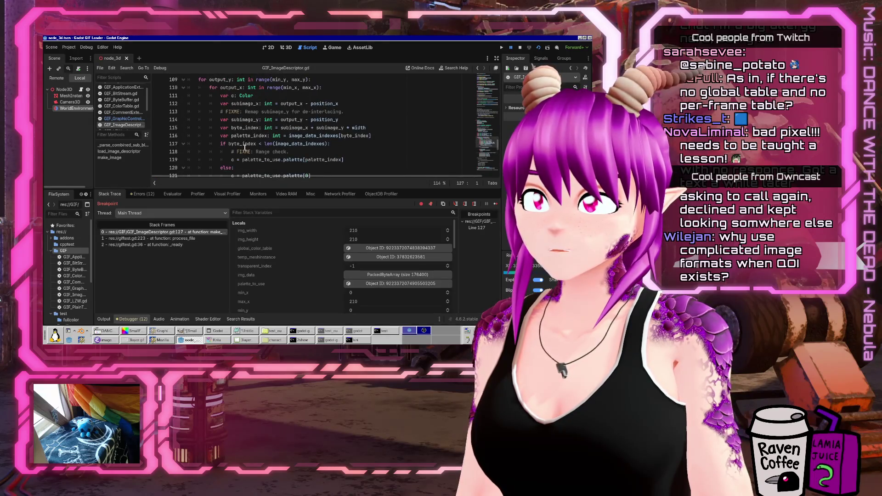
{"action": "scroll", "coordinate": [251, 146], "scroll_direction": "up", "scroll_amount": 7}
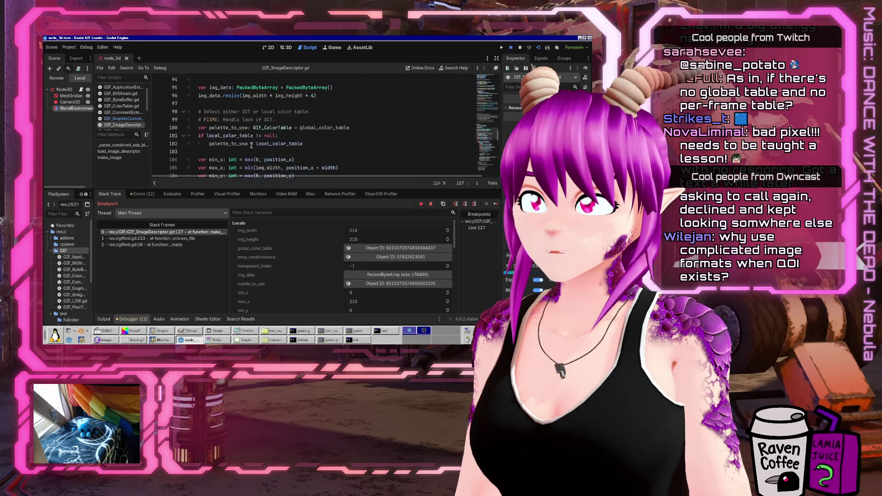
{"action": "scroll", "coordinate": [251, 146], "scroll_direction": "down", "scroll_amount": 1}
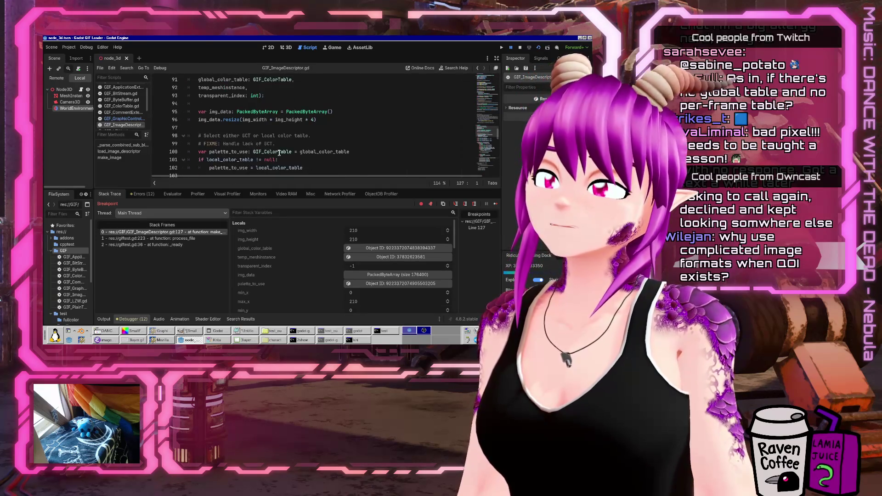
{"action": "mouse_move", "coordinate": [337, 152]}
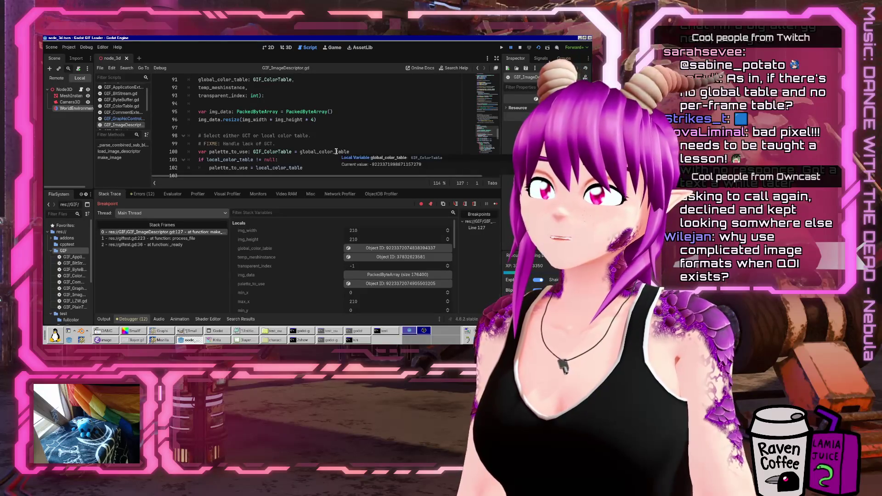
{"action": "mouse_move", "coordinate": [215, 151]}
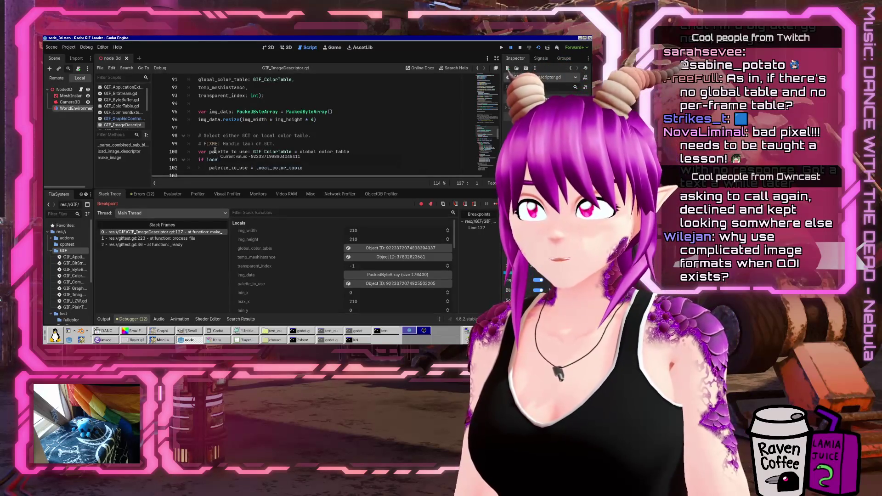
{"action": "scroll", "coordinate": [339, 115], "scroll_direction": "down", "scroll_amount": 10}
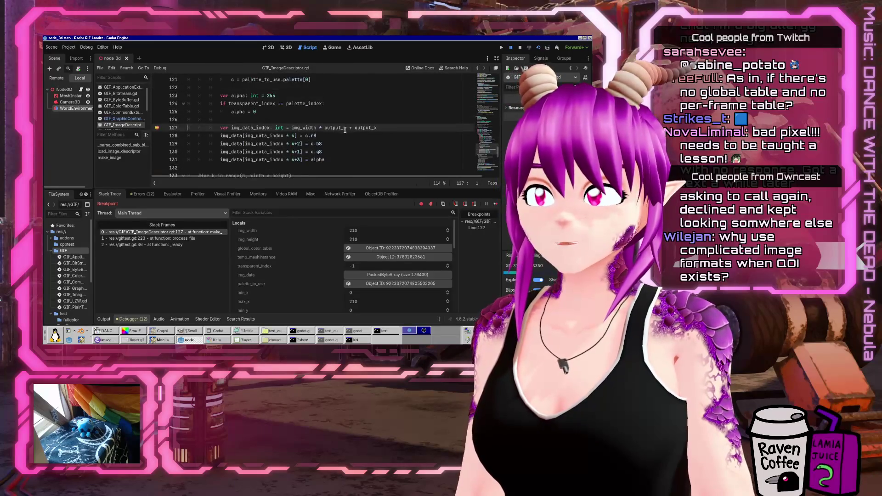
{"action": "scroll", "coordinate": [304, 144], "scroll_direction": "up", "scroll_amount": 2}
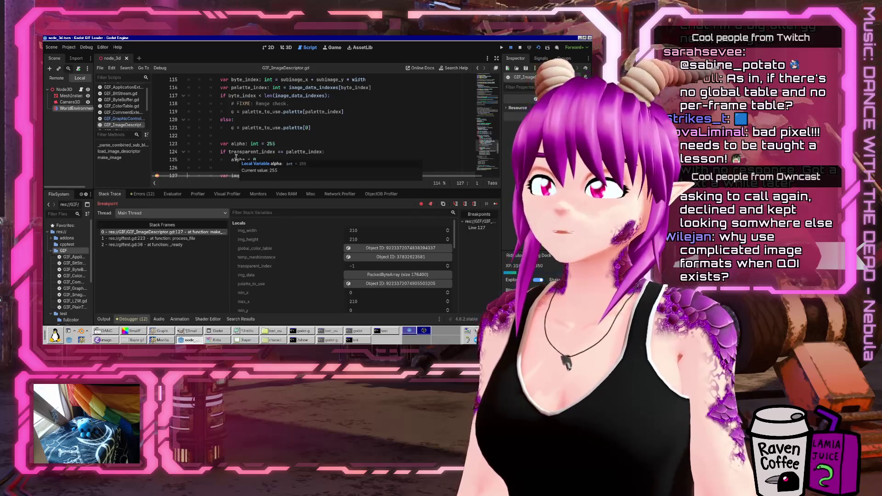
Place the caret on line 123, then open GIF_LZW.gd in the script editor
{"action": "left_click", "coordinate": [247, 143]}
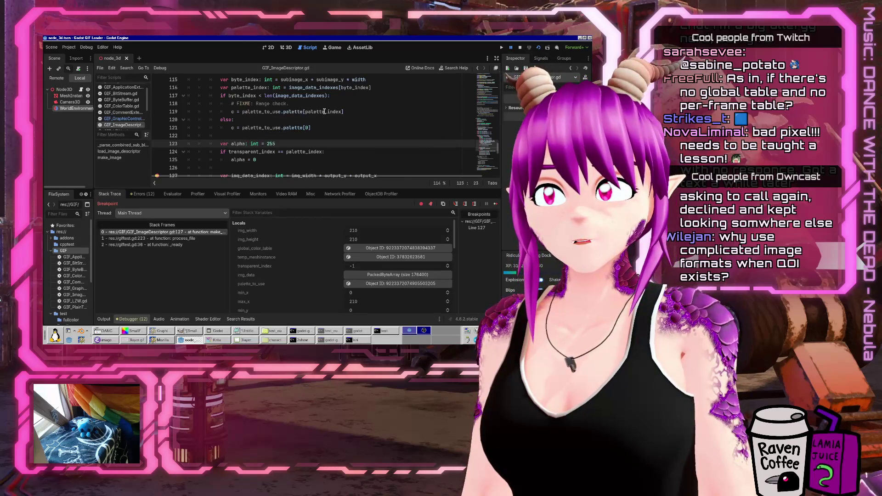
{"action": "mouse_move", "coordinate": [324, 111]}
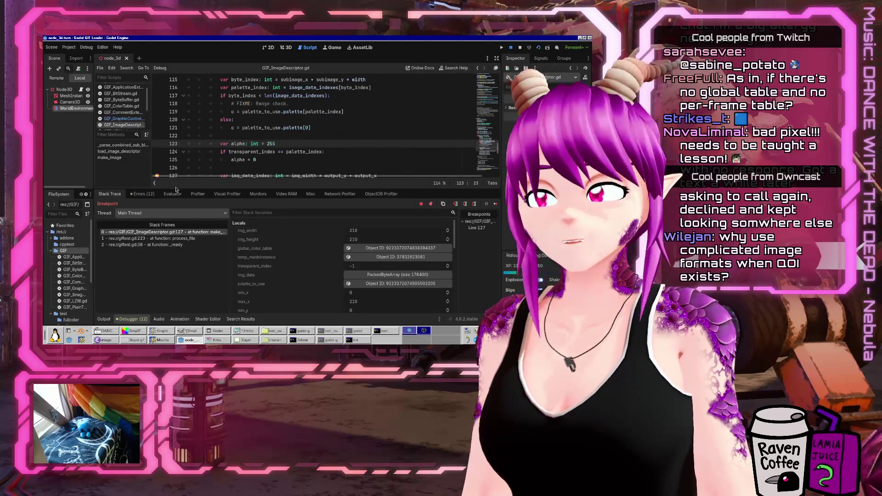
{"action": "scroll", "coordinate": [136, 113], "scroll_direction": "down", "scroll_amount": 2}
{"action": "left_click", "coordinate": [121, 104]}
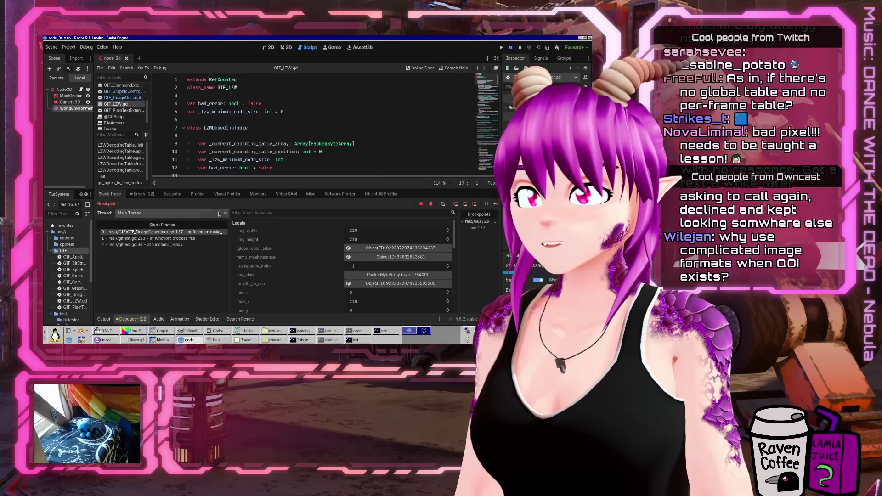
Hide the bottom panel with Ctrl+J and scroll GIF_LZW.gd down to decompress_lzw_codes
{"action": "left_click", "coordinate": [107, 319]}
{"action": "scroll", "coordinate": [351, 172], "scroll_direction": "down", "scroll_amount": 9}
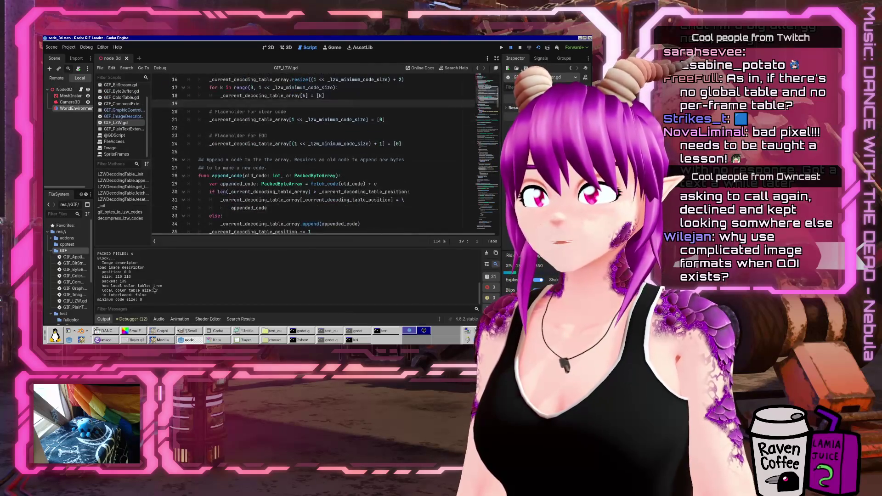
{"action": "key", "text": "ctrl+j"}
{"action": "scroll", "coordinate": [351, 216], "scroll_direction": "down", "scroll_amount": 14}
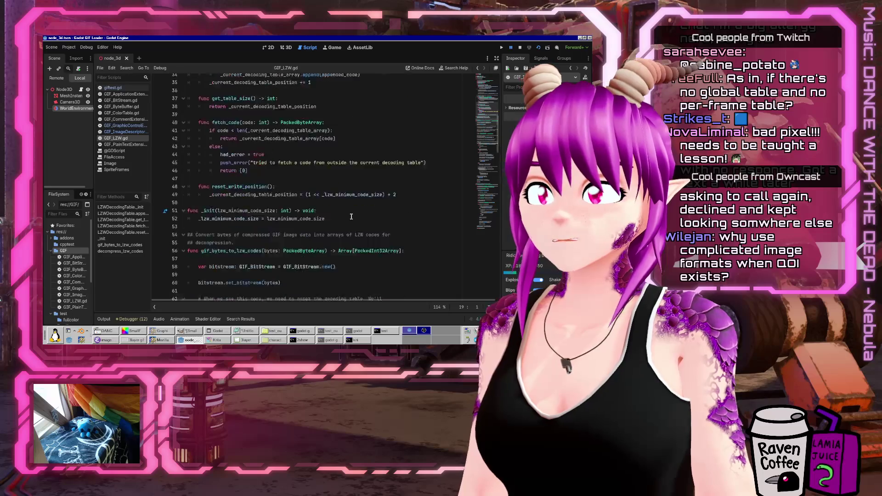
{"action": "scroll", "coordinate": [349, 222], "scroll_direction": "down", "scroll_amount": 9}
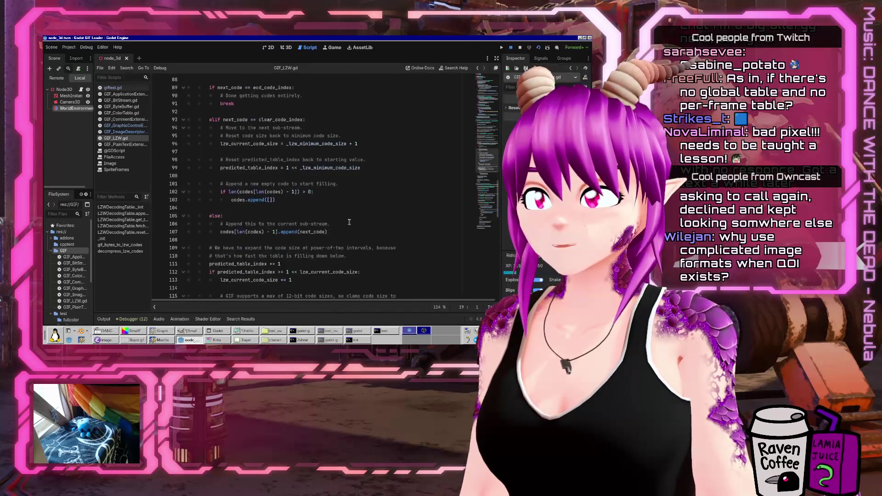
{"action": "scroll", "coordinate": [349, 222], "scroll_direction": "down", "scroll_amount": 5}
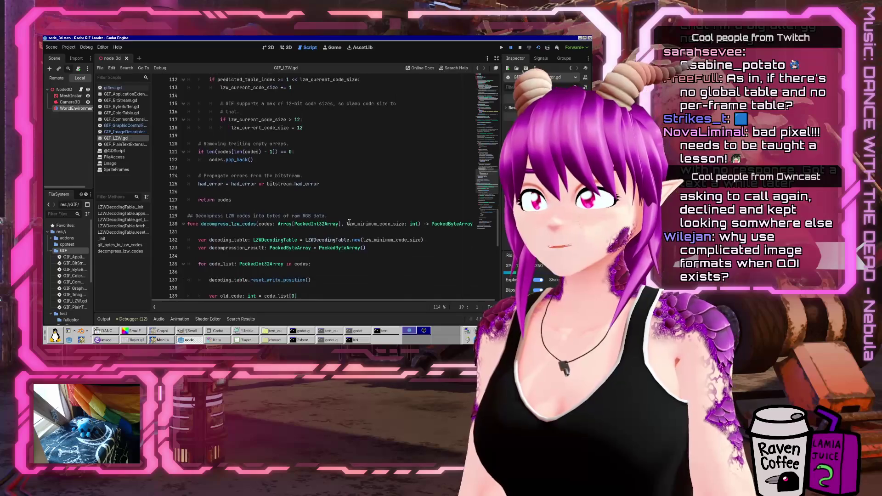
{"action": "scroll", "coordinate": [349, 222], "scroll_direction": "down", "scroll_amount": 4}
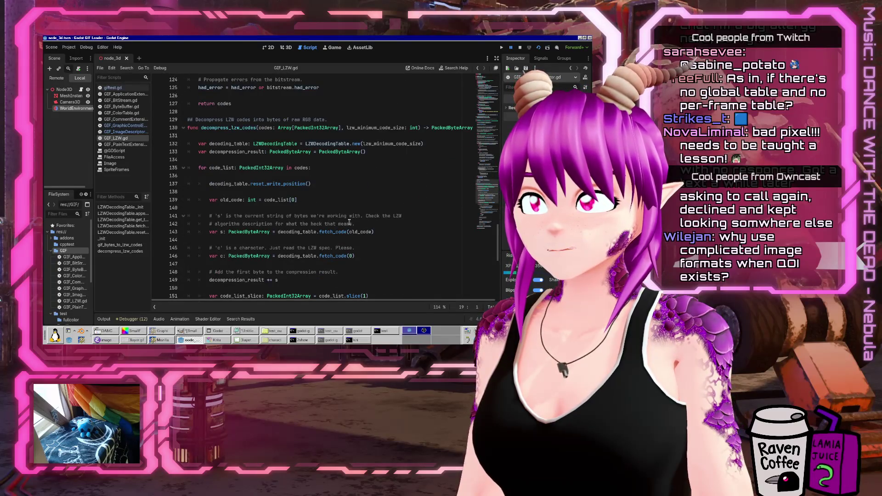
{"action": "scroll", "coordinate": [349, 222], "scroll_direction": "down", "scroll_amount": 9}
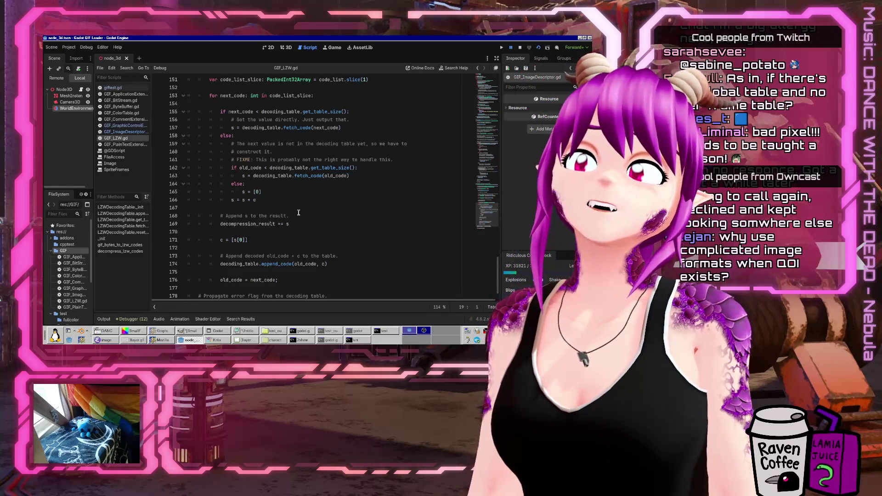
Comment out s = [0] on line 165, add s = c below it, and save GIF_LZW.gd
{"action": "left_click", "coordinate": [289, 193]}
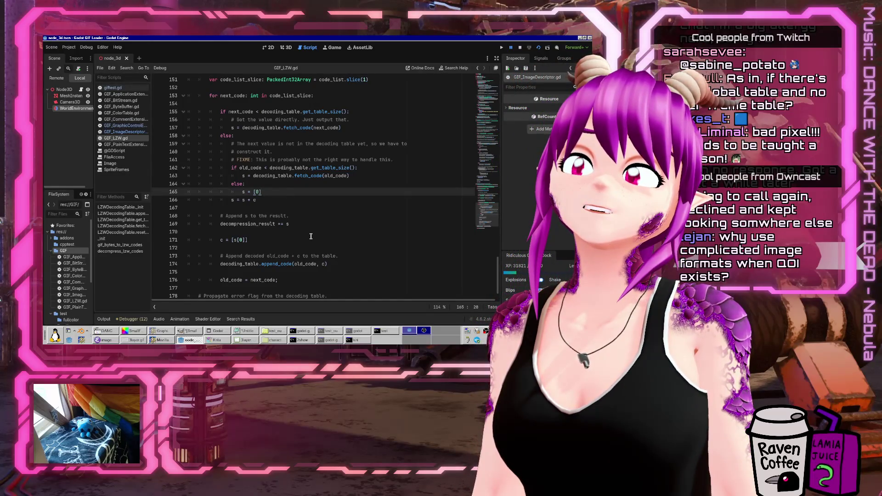
{"action": "type", "text": "("}
{"action": "key", "text": "Return"}
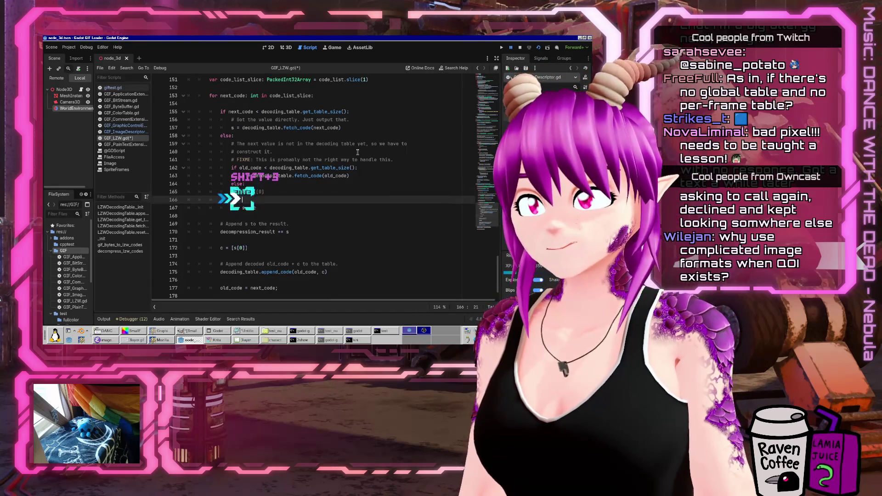
{"action": "type", "text": "s = c"}
{"action": "key", "text": "ctrl+s"}
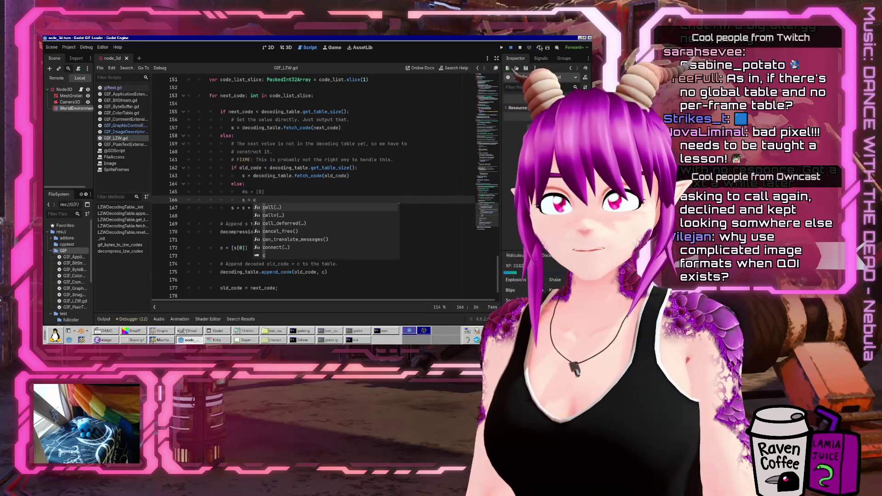
Rerun the project to test the fix and check the output log
{"action": "left_click", "coordinate": [540, 47]}
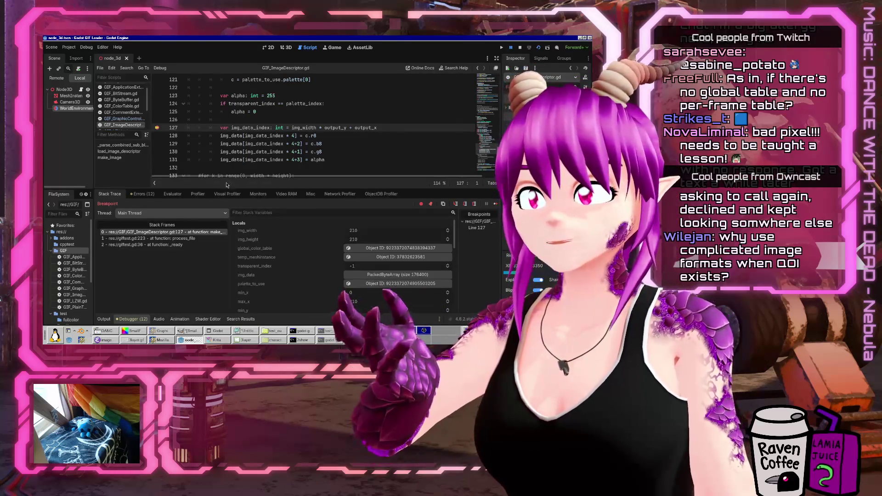
{"action": "left_click", "coordinate": [104, 319]}
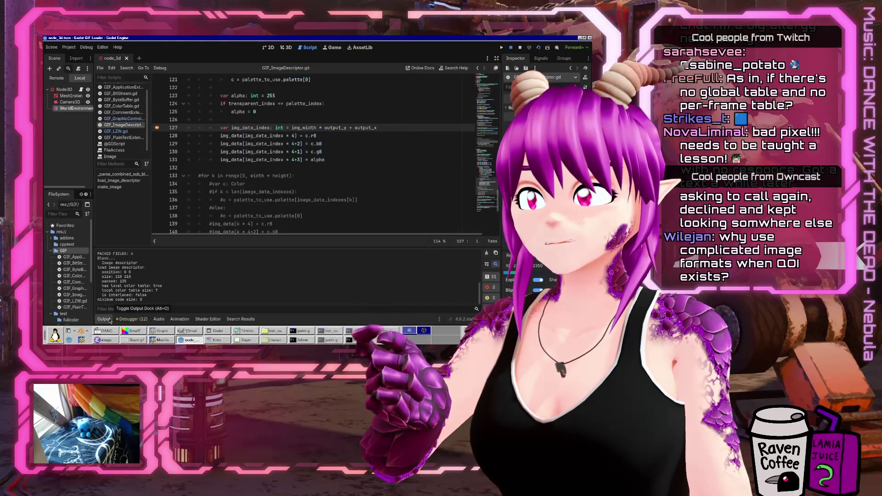
{"action": "left_click", "coordinate": [110, 321]}
{"action": "scroll", "coordinate": [309, 181], "scroll_direction": "up", "scroll_amount": 3}
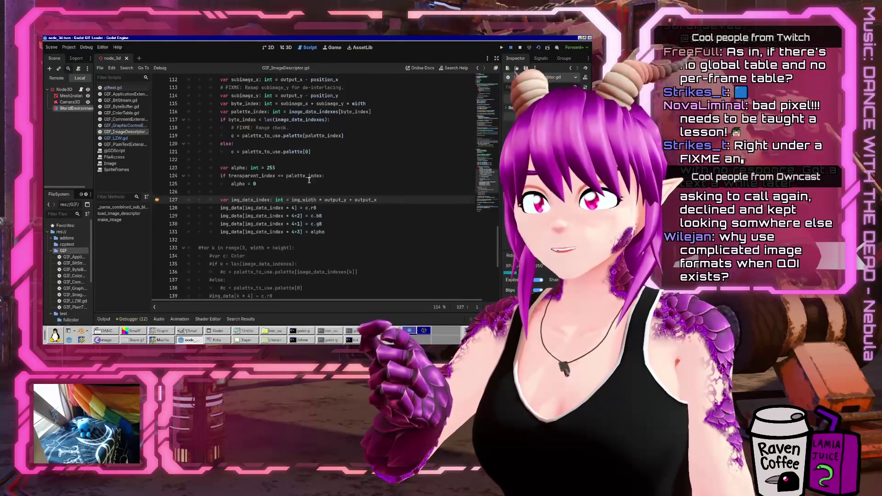
{"action": "key", "text": "ctrl+j"}
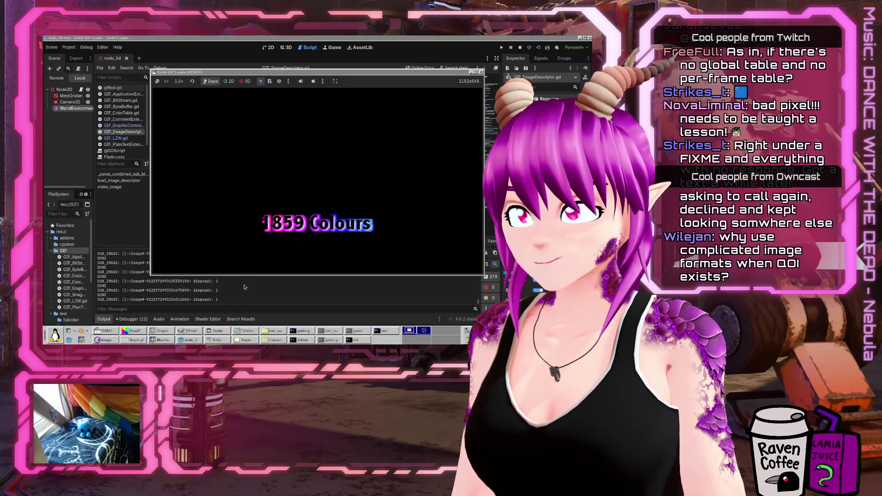
{"action": "left_click", "coordinate": [270, 332]}
Open combined_00000.png in Eye of GNOME, maximized and zoomed, to confirm a smooth colour wheel, then close it
{"action": "right_click", "coordinate": [148, 118]}
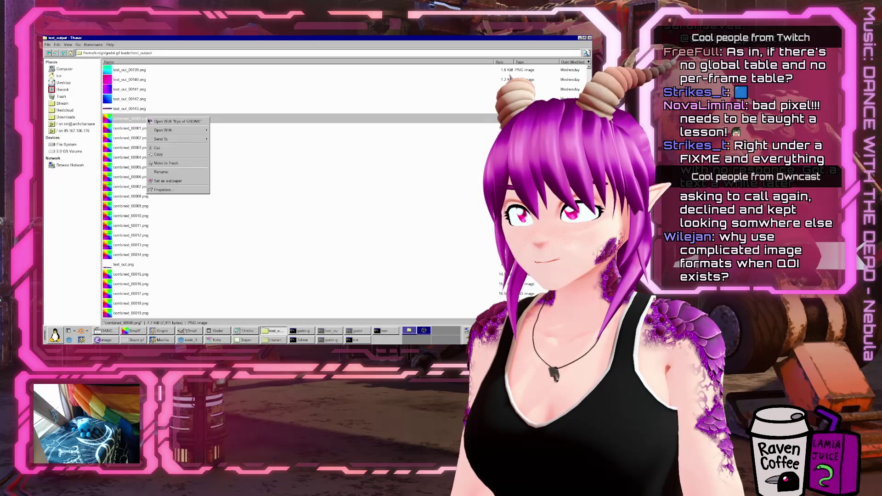
{"action": "left_click", "coordinate": [170, 121]}
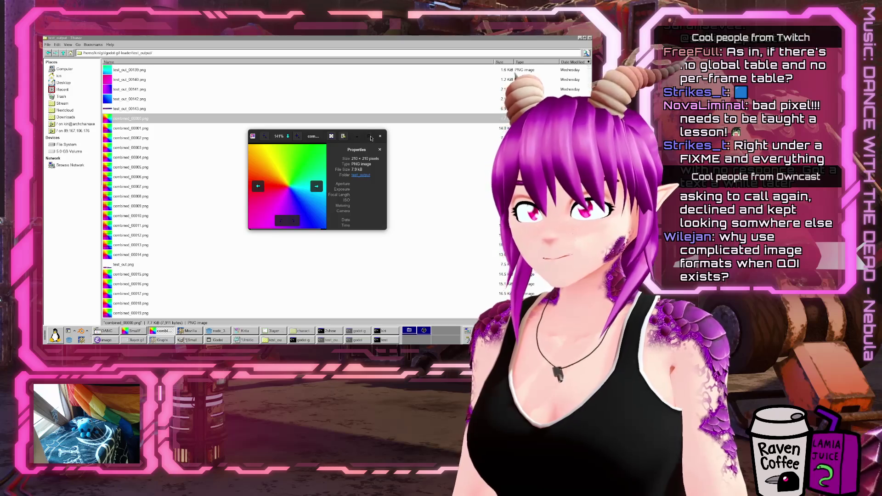
{"action": "double_click", "coordinate": [316, 136]}
{"action": "scroll", "coordinate": [282, 165], "scroll_direction": "up", "scroll_amount": 3}
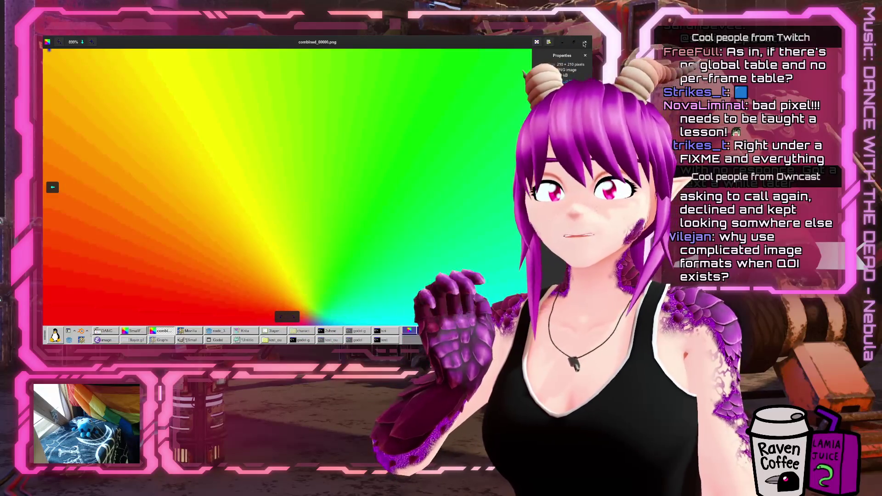
{"action": "key", "text": "ctrl+w"}
{"action": "left_click", "coordinate": [273, 332]}
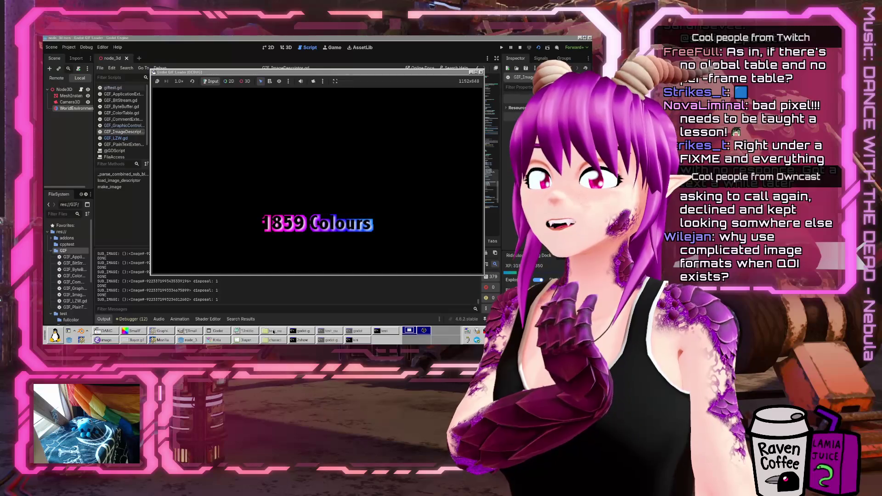
Return to the Godot editor and open GIF_LZW.gd
{"action": "left_click", "coordinate": [273, 331]}
{"action": "left_click", "coordinate": [274, 331]}
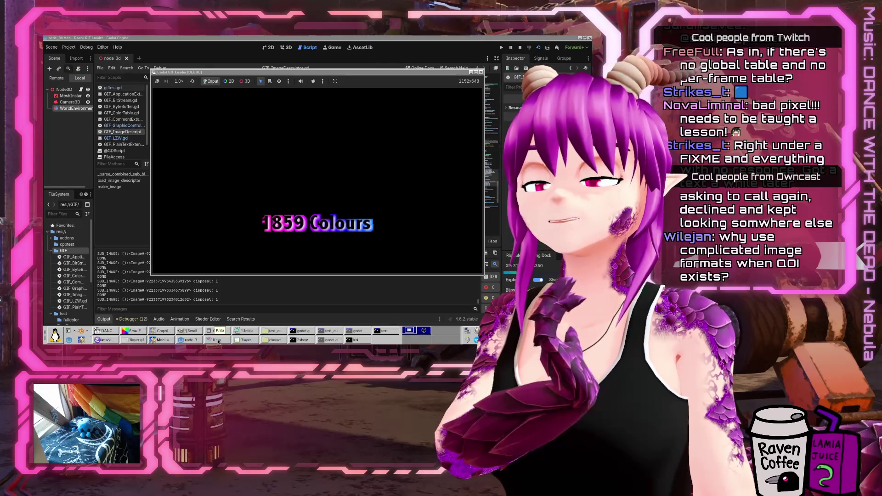
{"action": "left_click", "coordinate": [189, 340]}
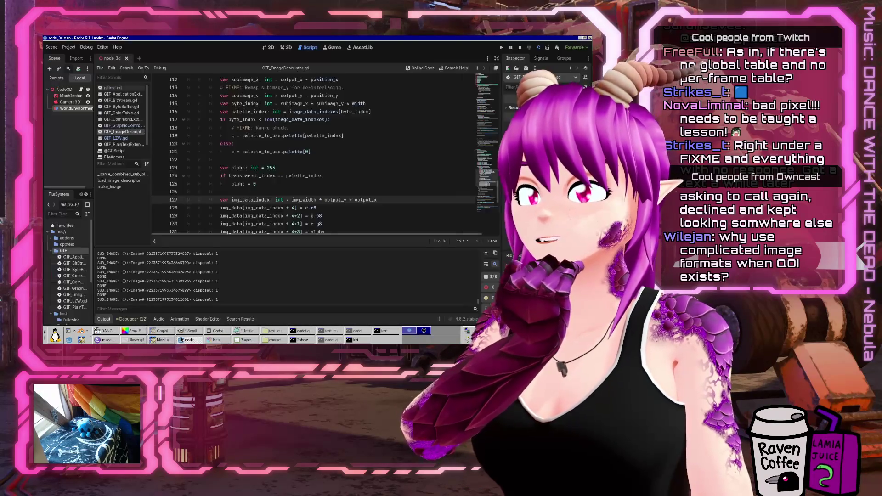
{"action": "scroll", "coordinate": [270, 178], "scroll_direction": "up", "scroll_amount": 4}
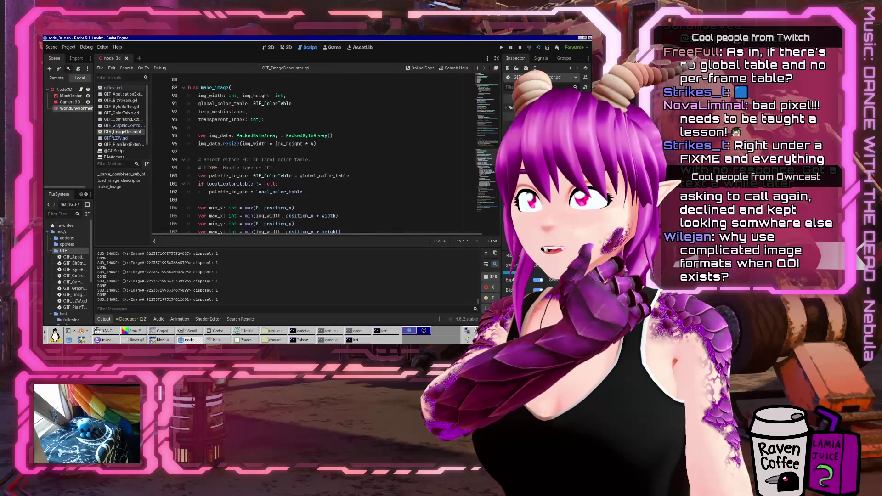
{"action": "left_click", "coordinate": [113, 138]}
{"action": "key", "text": "Escape"}
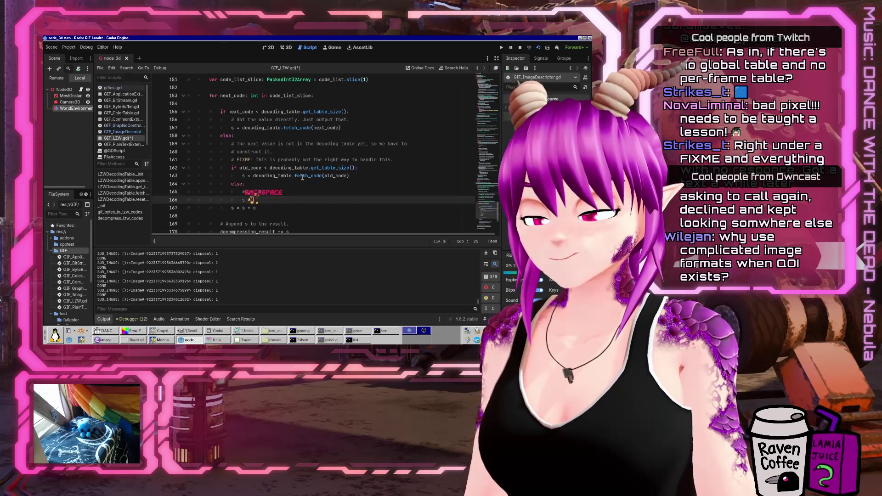
Change line 166 to s = [100] and save GIF_LZW.gd
{"action": "type", "text": "#TODO"}
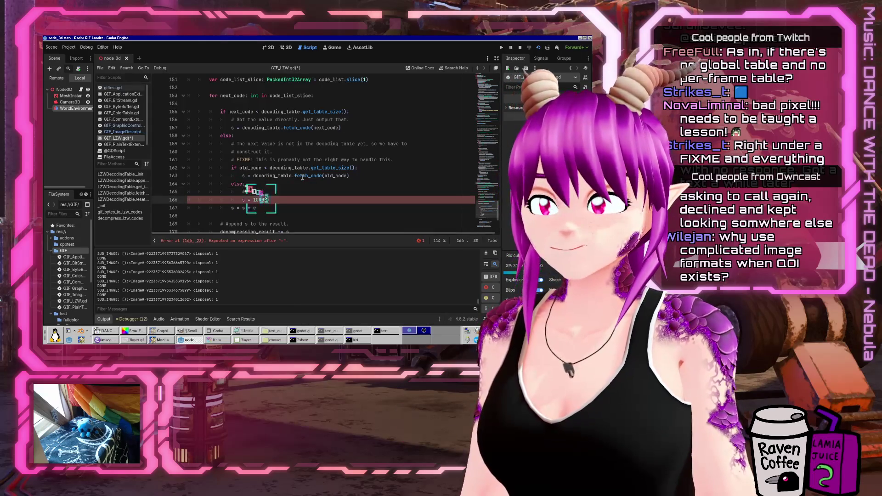
{"action": "type", "text": "0"}
{"action": "key", "text": "ctrl+s"}
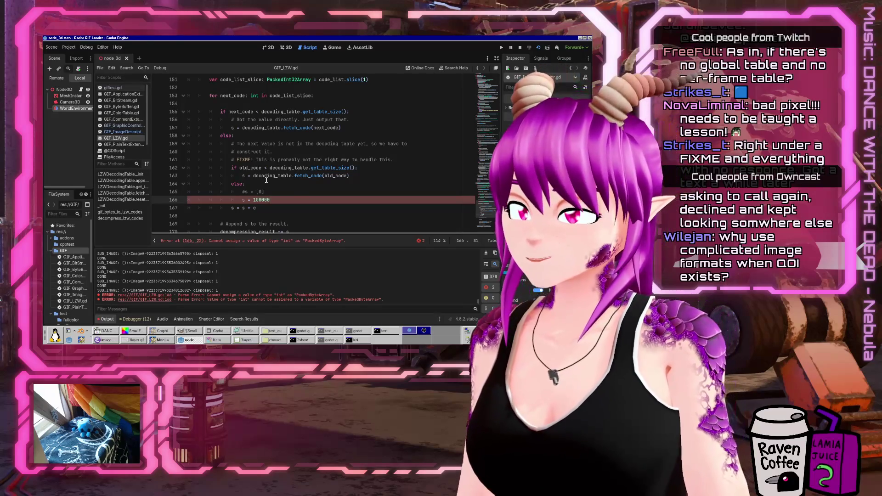
{"action": "key", "text": "BackSpace"}
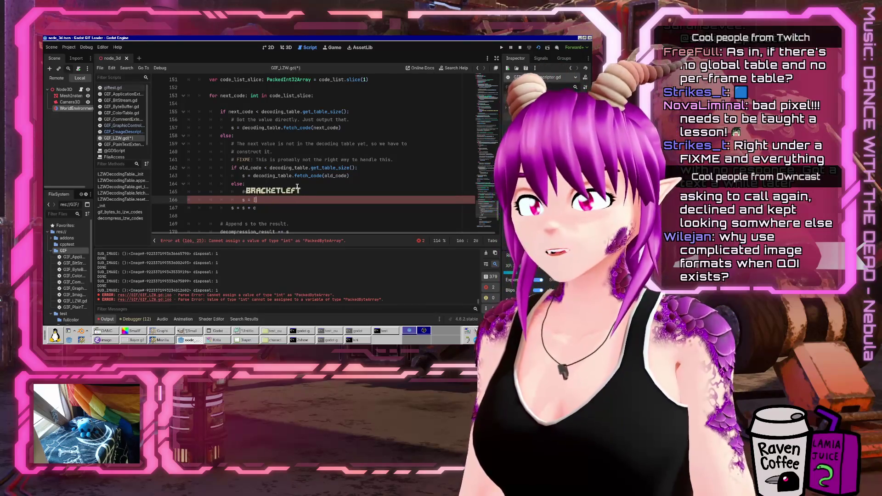
{"action": "type", "text": "[1000"}
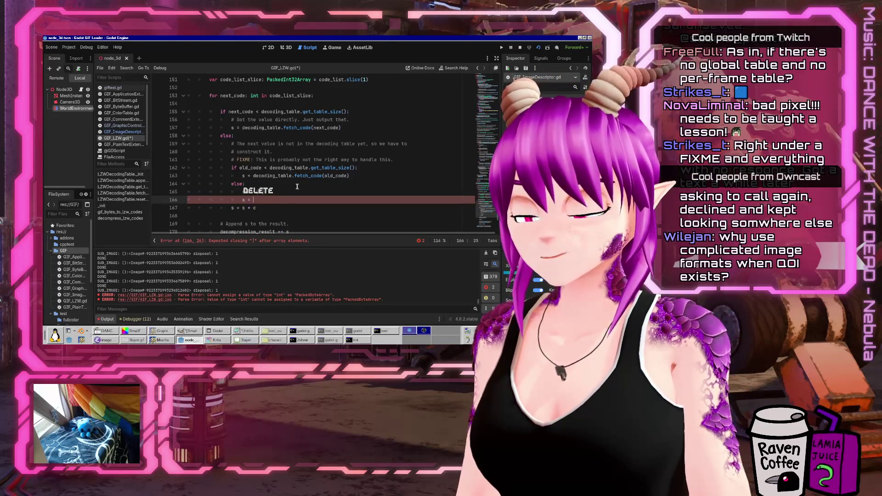
{"action": "type", "text": "["}
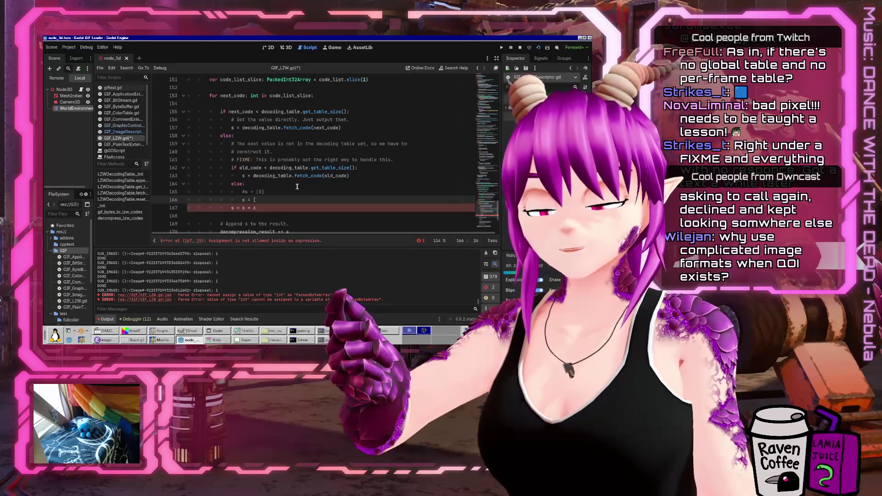
{"action": "type", "text": "100]"}
{"action": "key", "text": "ctrl+s"}
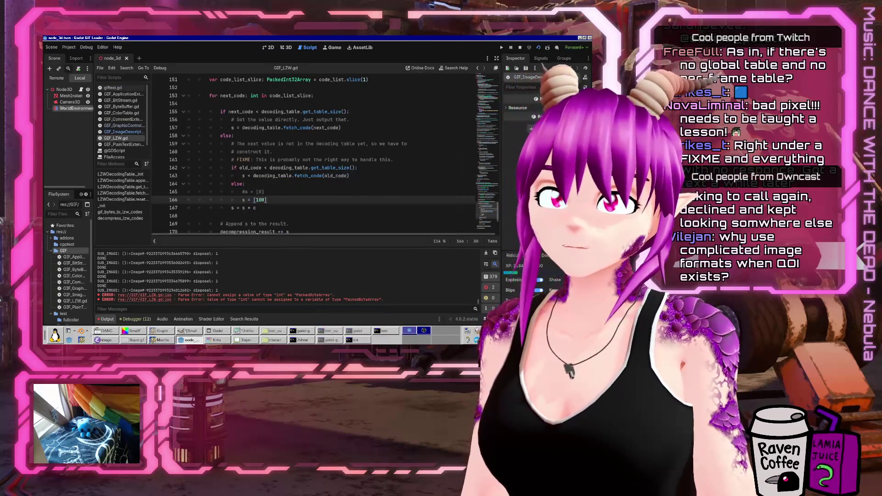
{"action": "left_click", "coordinate": [537, 49]}
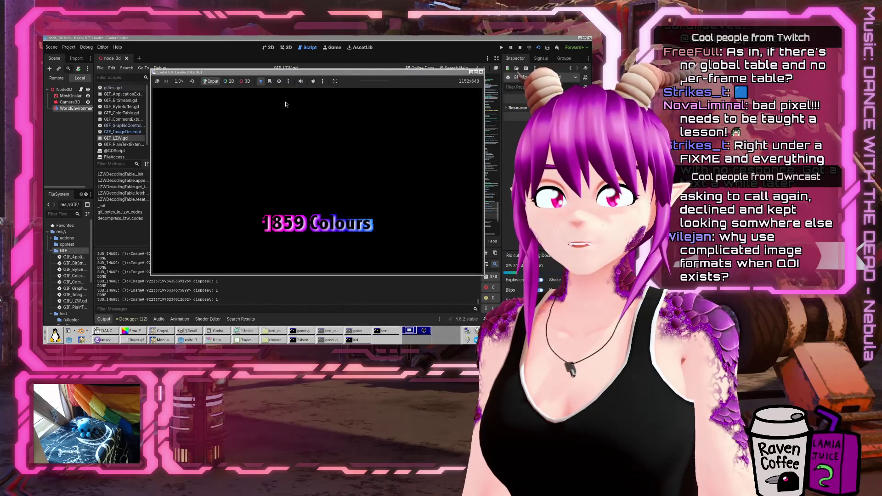
Move the 1859 Colours debug window aside to view the code, then minimize the GIF Loader window
{"action": "left_click_drag", "start_coordinate": [299, 75], "coordinate": [507, 208]}
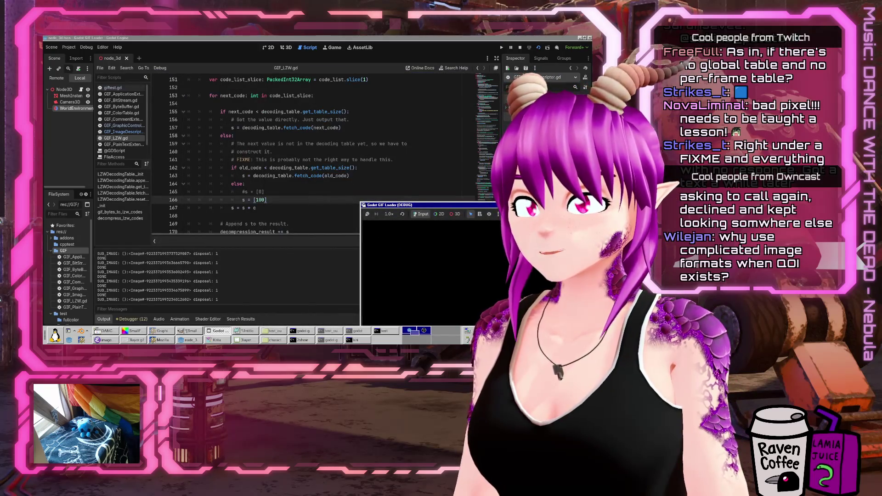
{"action": "mouse_move", "coordinate": [507, 208]}
{"action": "left_mouse_down"}
{"action": "mouse_move", "coordinate": [388, 190]}
{"action": "mouse_move", "coordinate": [376, 143]}
{"action": "left_mouse_up"}
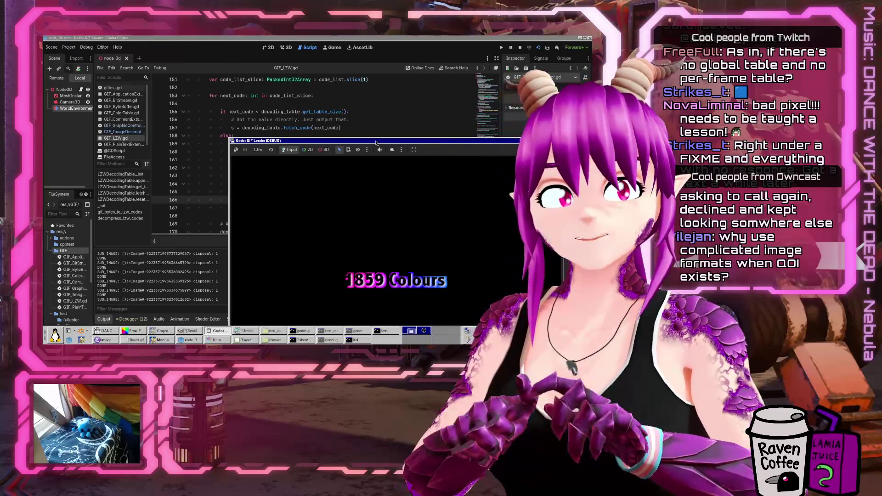
{"action": "left_click", "coordinate": [407, 38]}
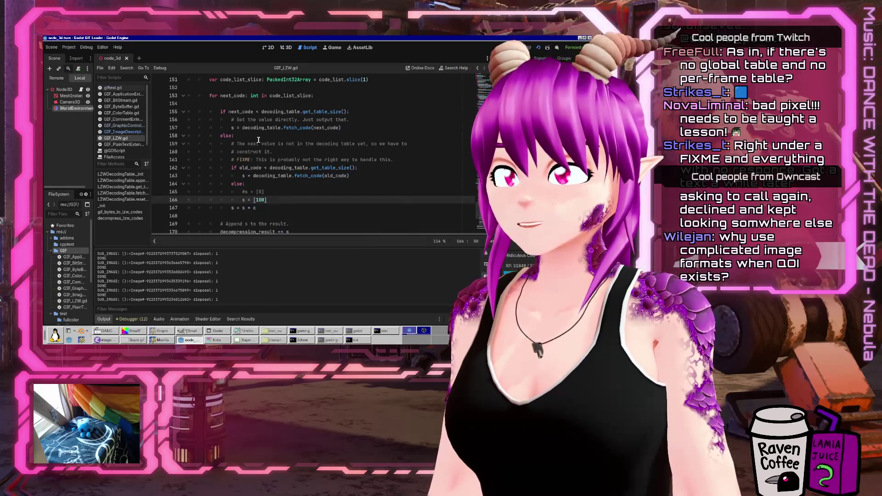
{"action": "left_click", "coordinate": [214, 331]}
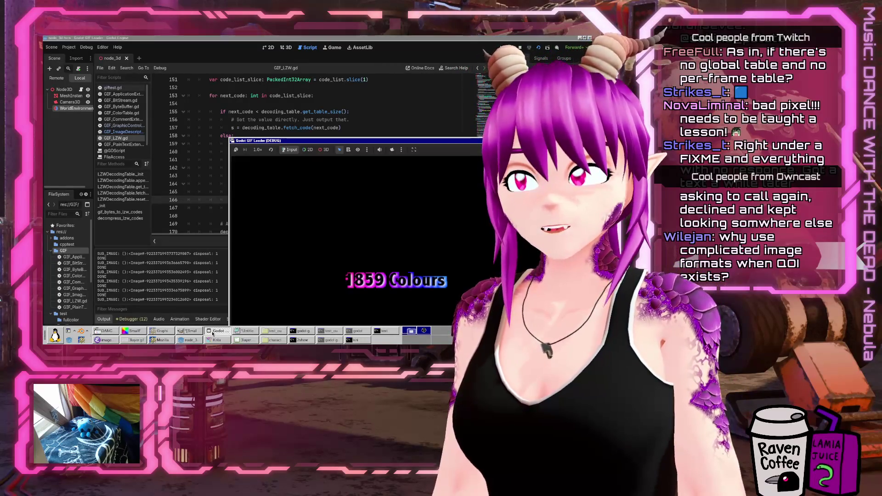
{"action": "left_click", "coordinate": [212, 333]}
{"action": "left_click", "coordinate": [274, 340]}
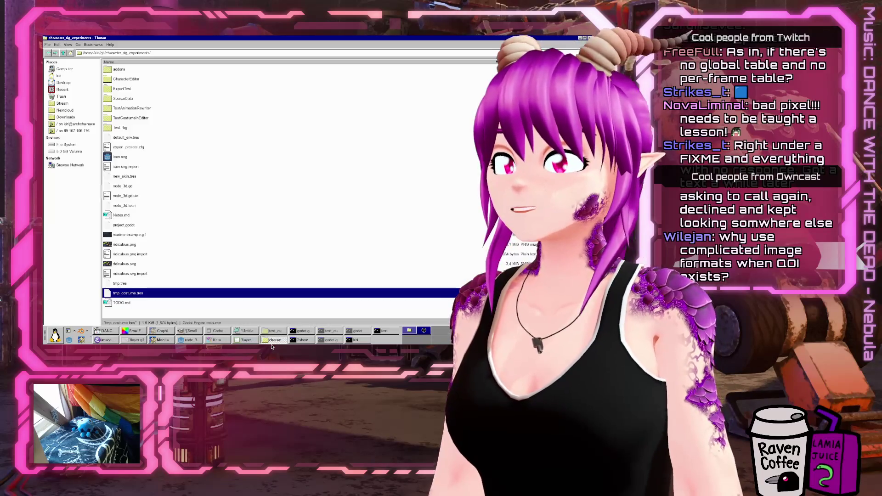
Preview combined_00000.png from test_output maximized in the Image Viewer to check the colour wheel
{"action": "left_click", "coordinate": [275, 341]}
{"action": "left_click", "coordinate": [274, 331]}
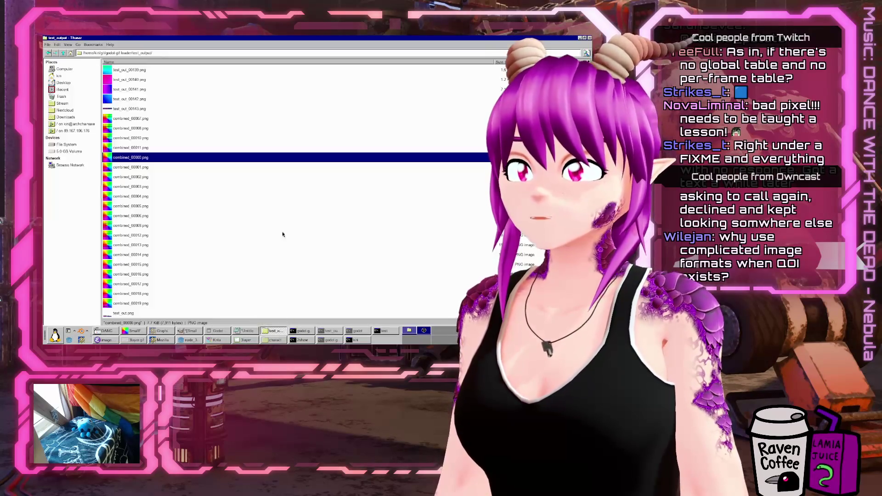
{"action": "scroll", "coordinate": [133, 147], "scroll_direction": "up", "scroll_amount": 2}
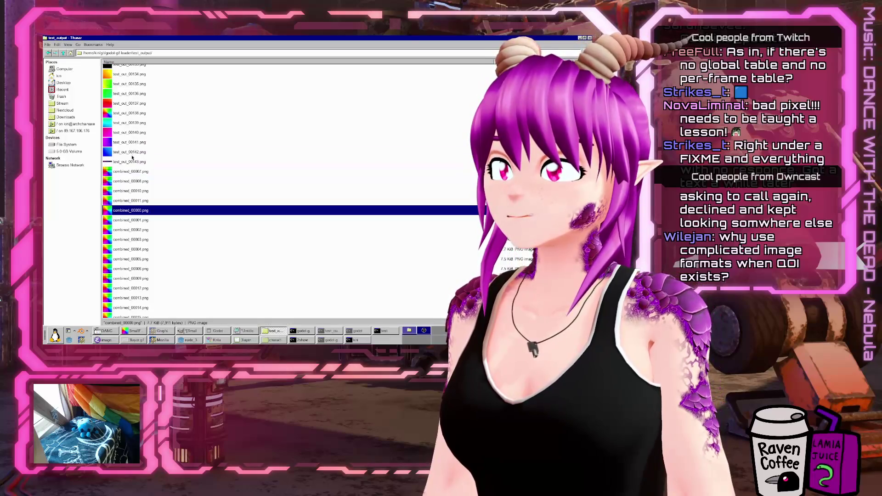
{"action": "right_click", "coordinate": [128, 212]}
{"action": "left_click", "coordinate": [168, 215]}
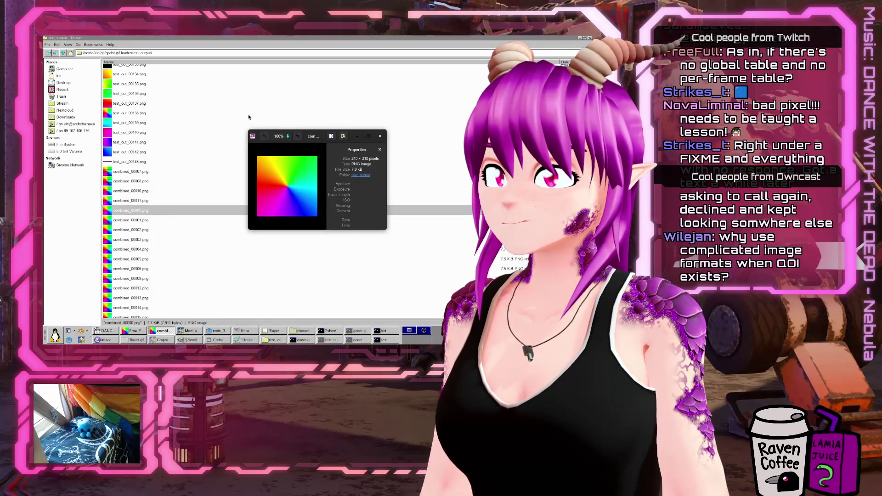
{"action": "double_click", "coordinate": [316, 134]}
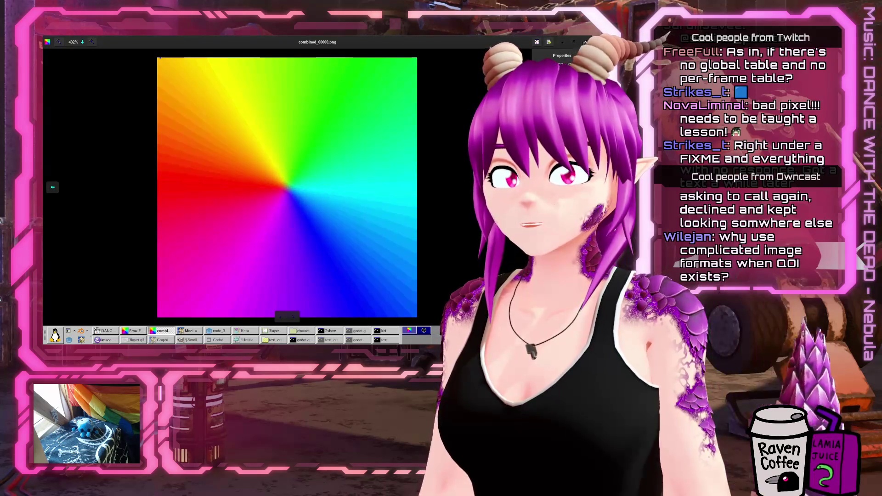
{"action": "key", "text": "Escape"}
{"action": "left_click", "coordinate": [189, 340]}
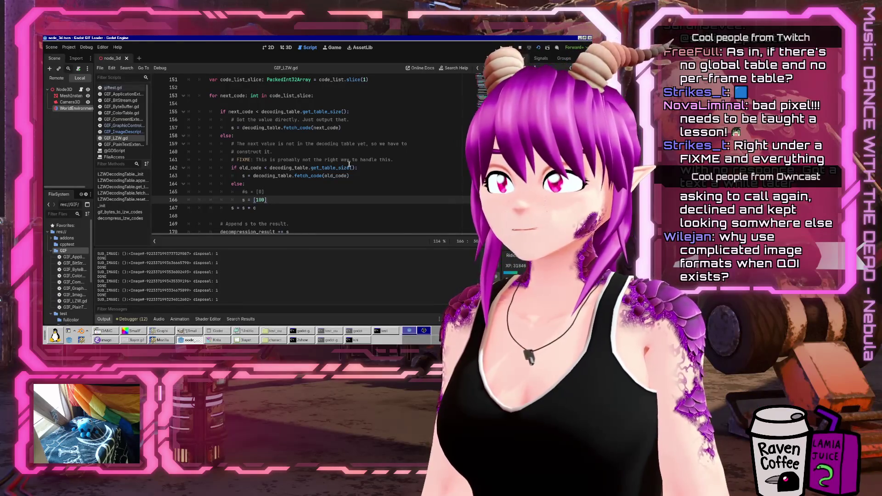
Uncomment s = [0] on line 165 and comment out s = [100] on line 166
{"action": "scroll", "coordinate": [312, 138], "scroll_direction": "down", "scroll_amount": 2}
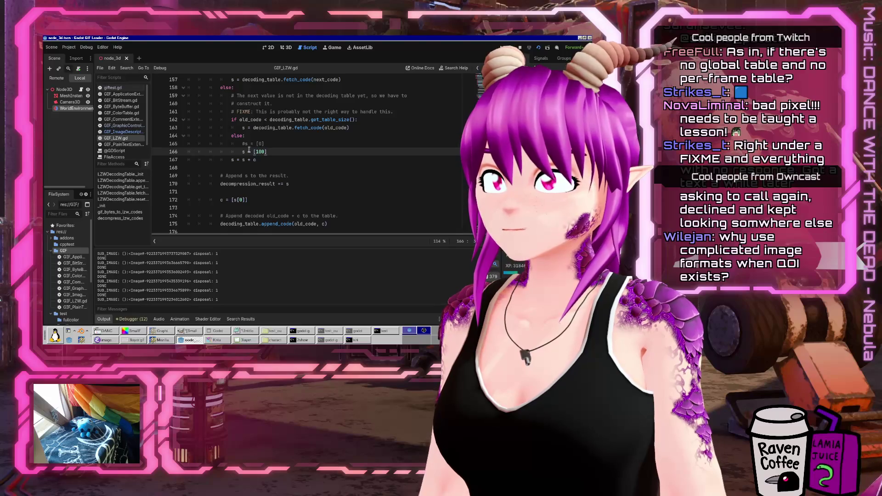
{"action": "key", "text": "Up"}
{"action": "key", "text": "Home"}
{"action": "key", "text": "Delete"}
{"action": "key", "text": "Down"}
{"action": "type", "text": "#"}
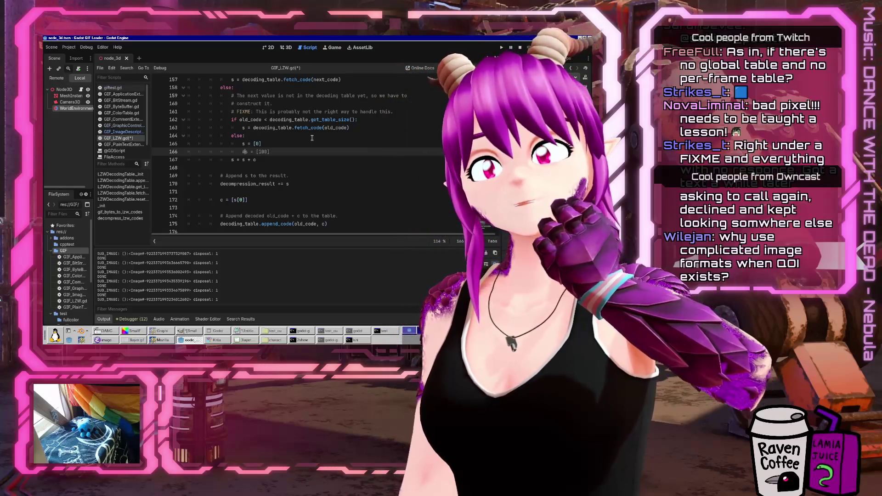
{"action": "left_click", "coordinate": [161, 331]}
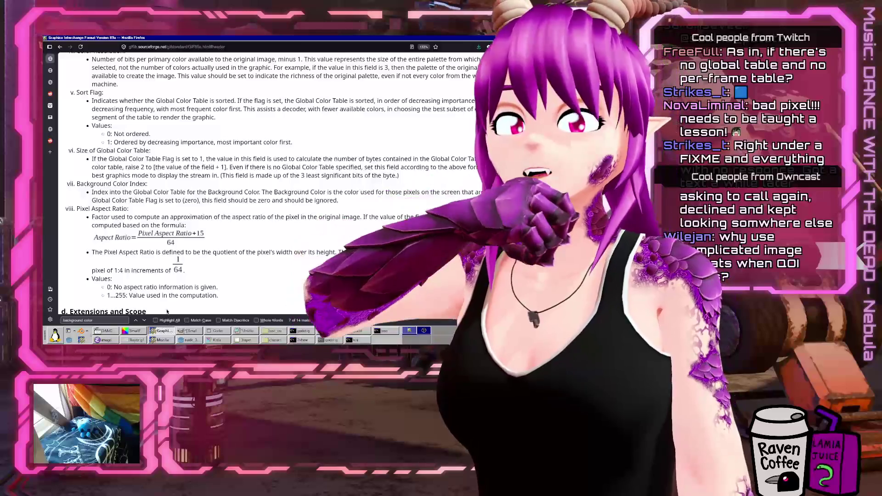
Search the GIF89a spec for 'lzw' and read Appendix F on LZW compression
{"action": "key", "text": "ctrl+f"}
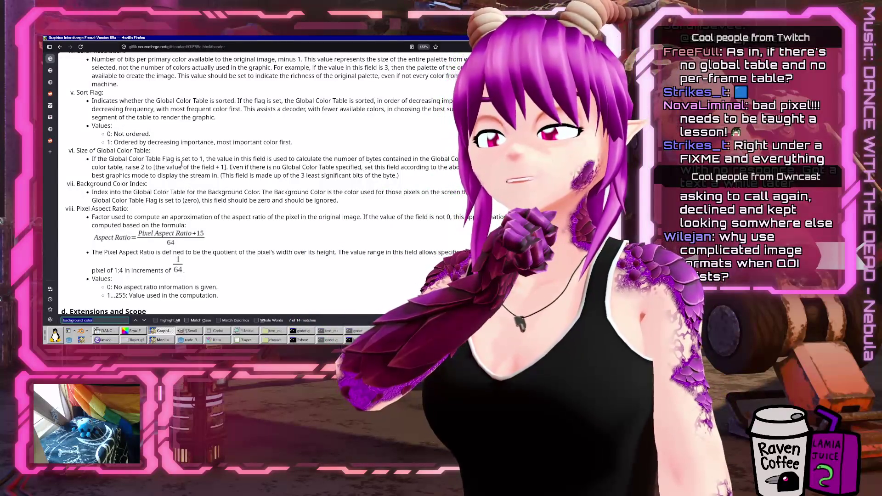
{"action": "type", "text": "lzw"}
{"action": "key", "text": "Return"}
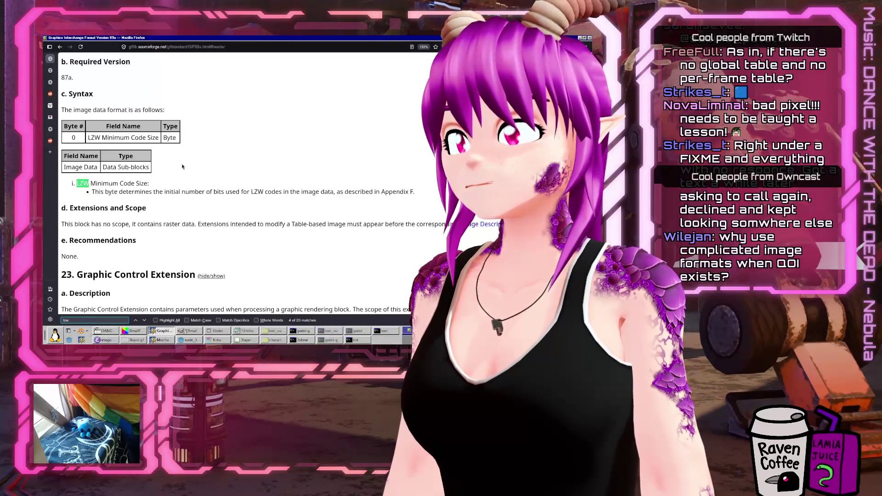
{"action": "left_click", "coordinate": [138, 321]}
{"action": "left_click", "coordinate": [137, 321]}
{"action": "left_click", "coordinate": [288, 185]}
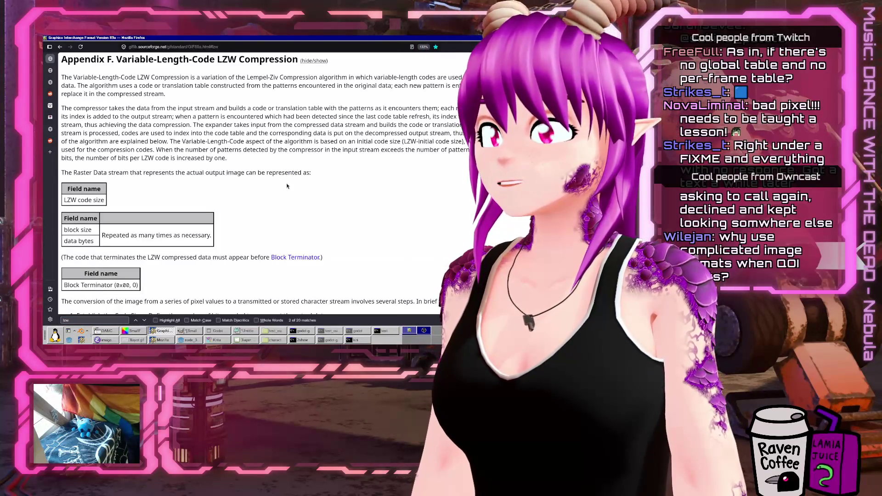
{"action": "scroll", "coordinate": [302, 199], "scroll_direction": "down", "scroll_amount": 5}
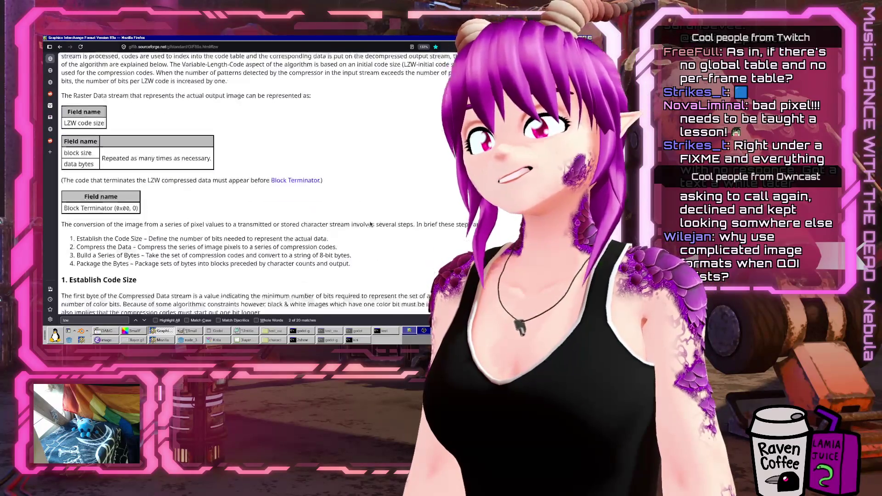
{"action": "scroll", "coordinate": [368, 223], "scroll_direction": "down", "scroll_amount": 3}
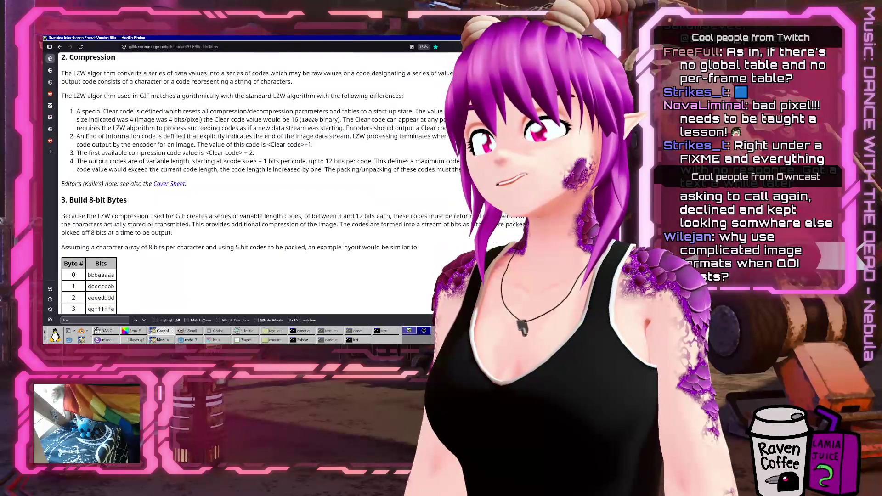
{"action": "scroll", "coordinate": [369, 224], "scroll_direction": "down", "scroll_amount": 7}
{"action": "scroll", "coordinate": [368, 225], "scroll_direction": "down", "scroll_amount": 7}
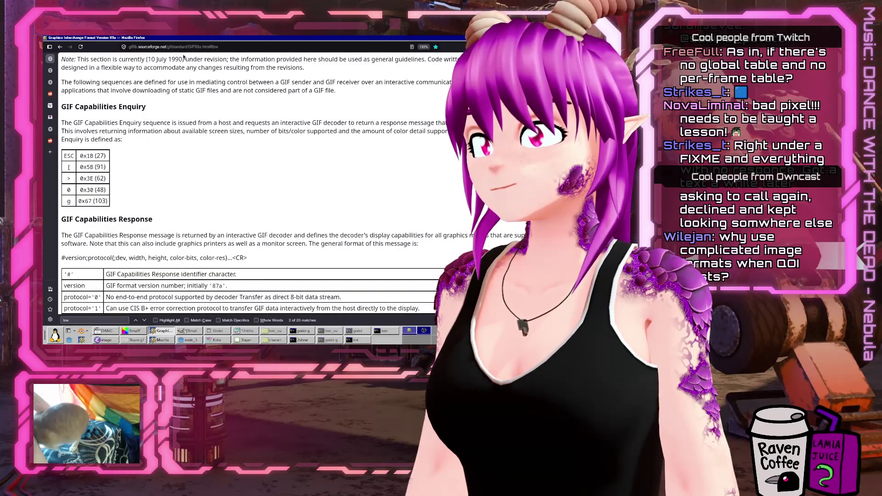
Trim the address bar path to load giflib.sourceforge.net
{"action": "left_click", "coordinate": [321, 47]}
{"action": "key", "text": "BackSpace"}
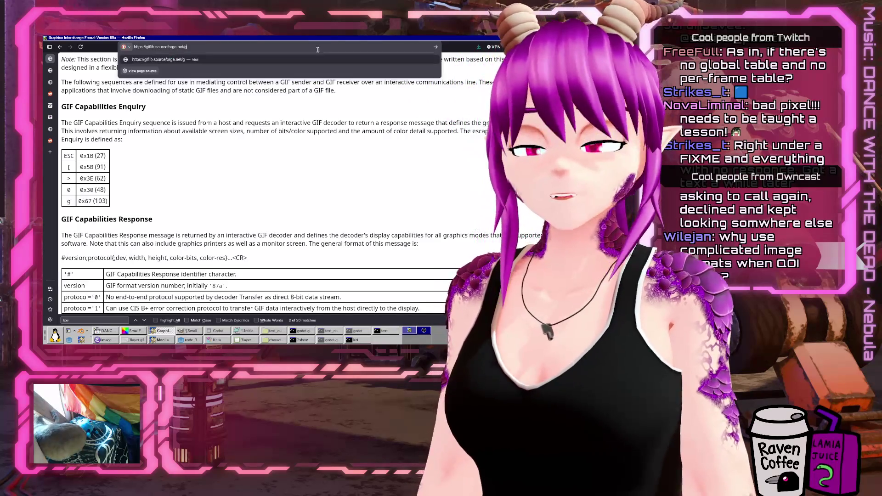
{"action": "key", "text": "Return"}
{"action": "scroll", "coordinate": [141, 198], "scroll_direction": "down", "scroll_amount": 2}
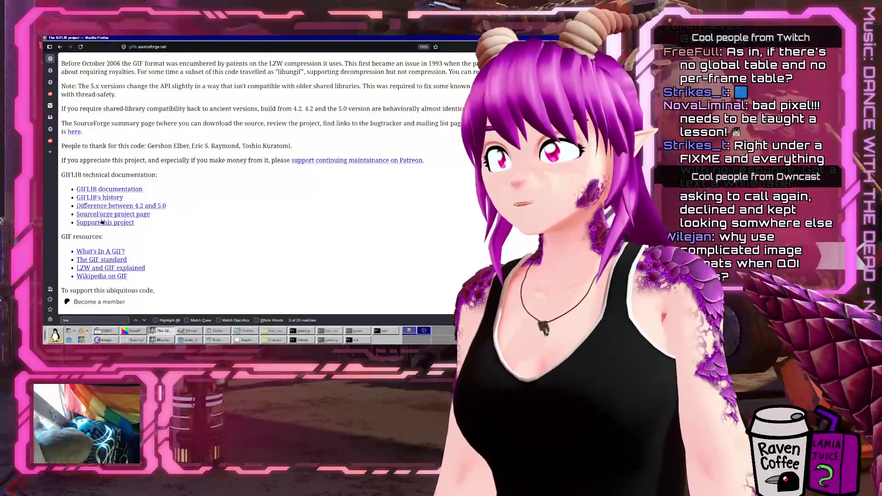
Open the 'LZW and GIF explained' article and scroll to its decompression pseudo-code
{"action": "left_click", "coordinate": [101, 270]}
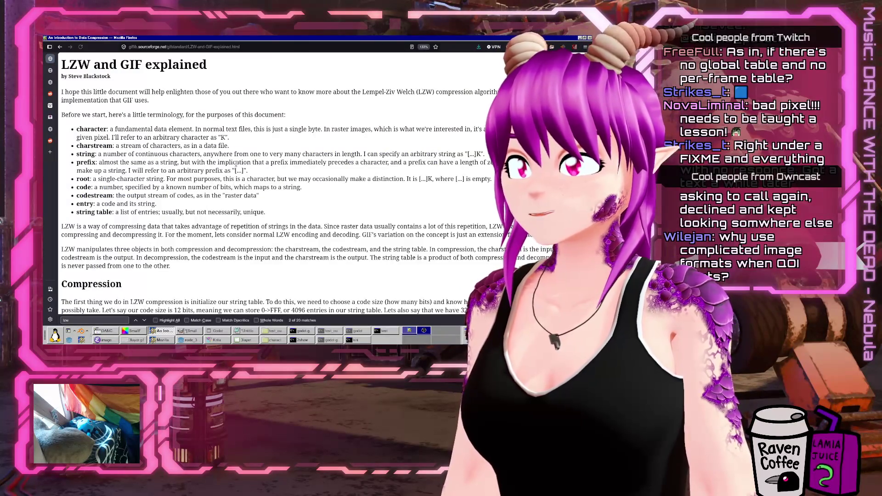
{"action": "scroll", "coordinate": [234, 164], "scroll_direction": "down", "scroll_amount": 20}
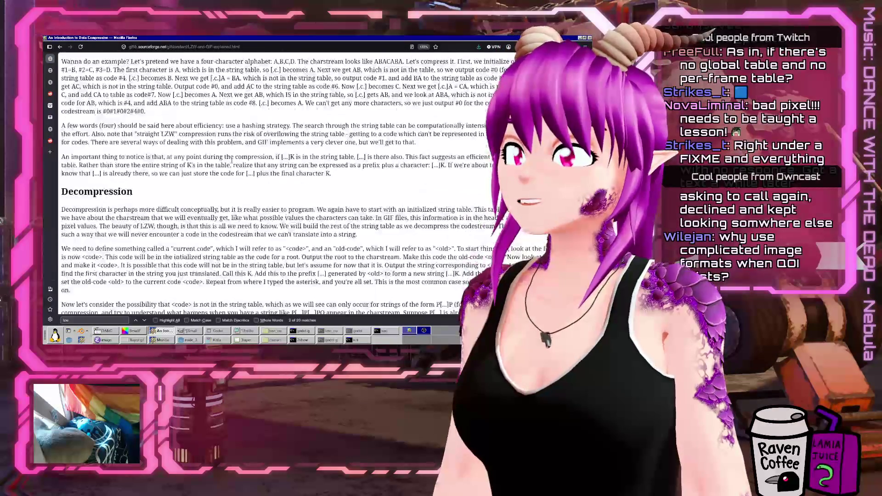
{"action": "scroll", "coordinate": [232, 161], "scroll_direction": "down", "scroll_amount": 3}
{"action": "scroll", "coordinate": [232, 163], "scroll_direction": "down", "scroll_amount": 3}
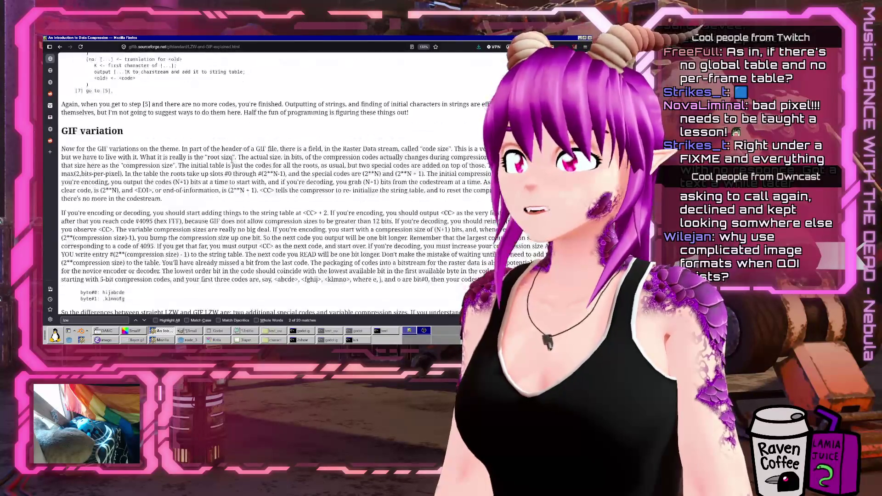
{"action": "scroll", "coordinate": [104, 146], "scroll_direction": "down", "scroll_amount": 3}
{"action": "scroll", "coordinate": [119, 141], "scroll_direction": "up", "scroll_amount": 2}
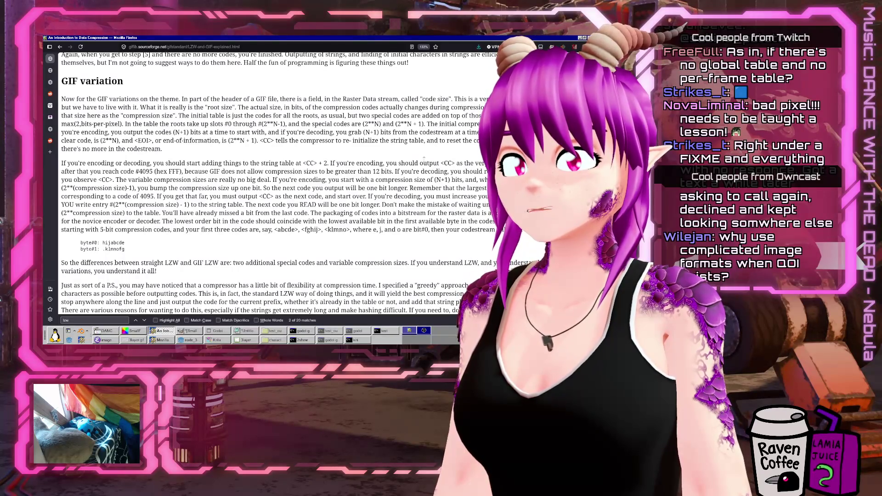
{"action": "scroll", "coordinate": [178, 223], "scroll_direction": "down", "scroll_amount": 2}
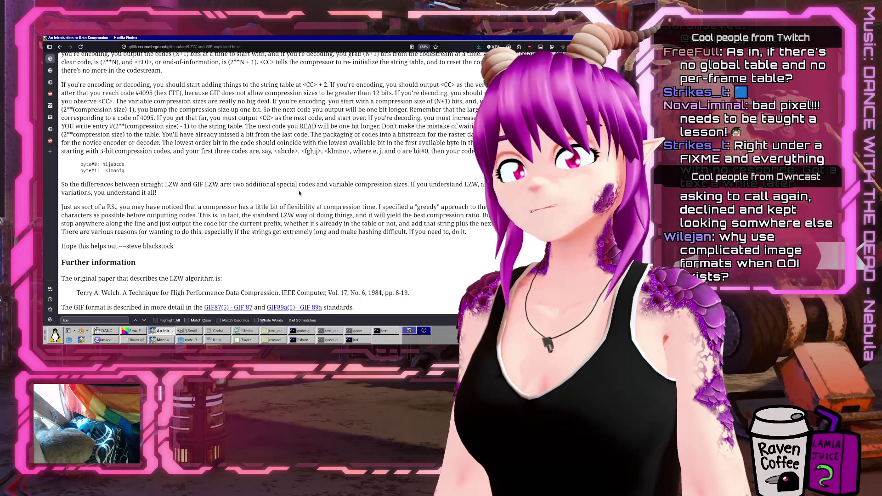
{"action": "scroll", "coordinate": [291, 191], "scroll_direction": "up", "scroll_amount": 6}
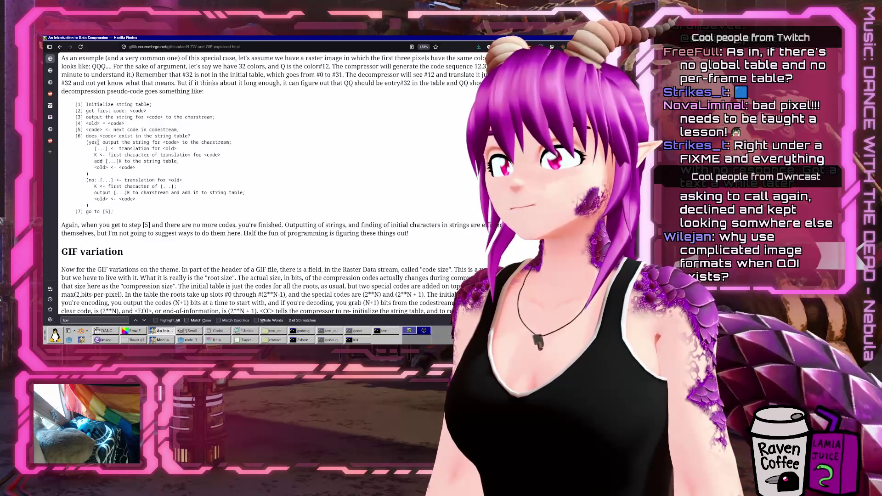
Highlight the pseudo-code's first-character step, then return to line 163 of GIF_LZW.gd
{"action": "left_click_drag", "start_coordinate": [136, 133], "coordinate": [191, 136]}
{"action": "left_click_drag", "start_coordinate": [97, 186], "coordinate": [202, 187]}
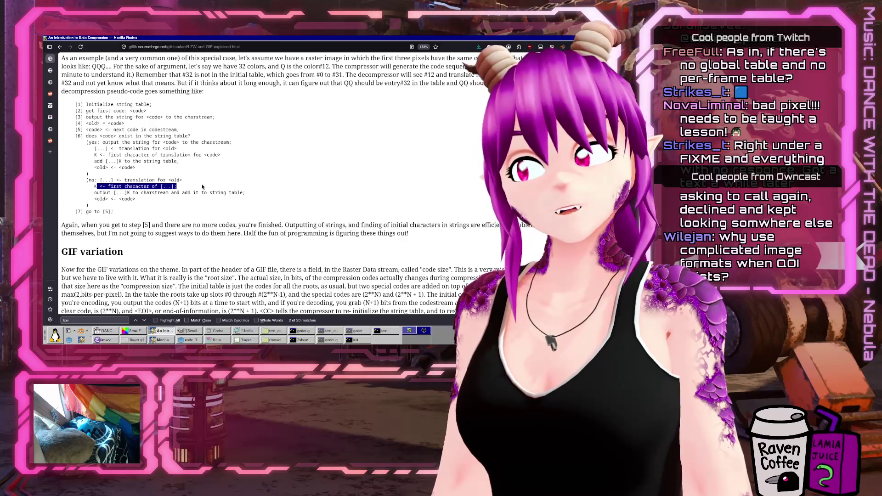
{"action": "left_click", "coordinate": [202, 187]}
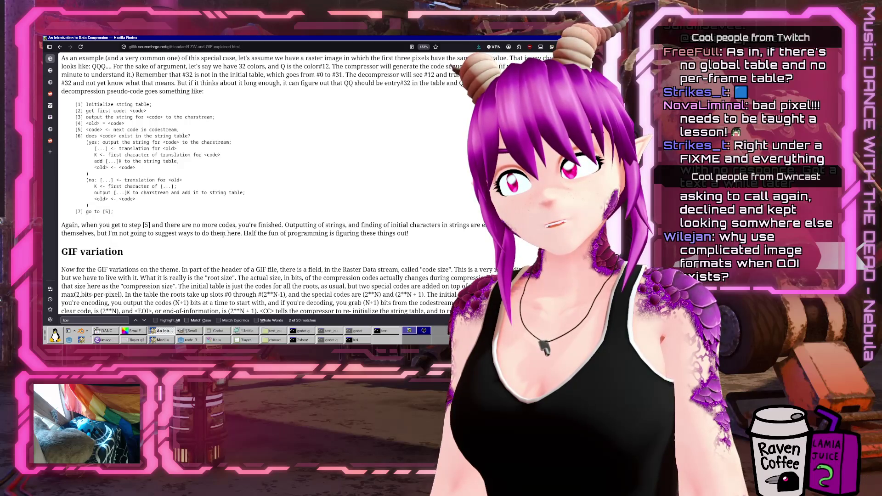
{"action": "left_click", "coordinate": [162, 334]}
{"action": "left_click", "coordinate": [242, 129]}
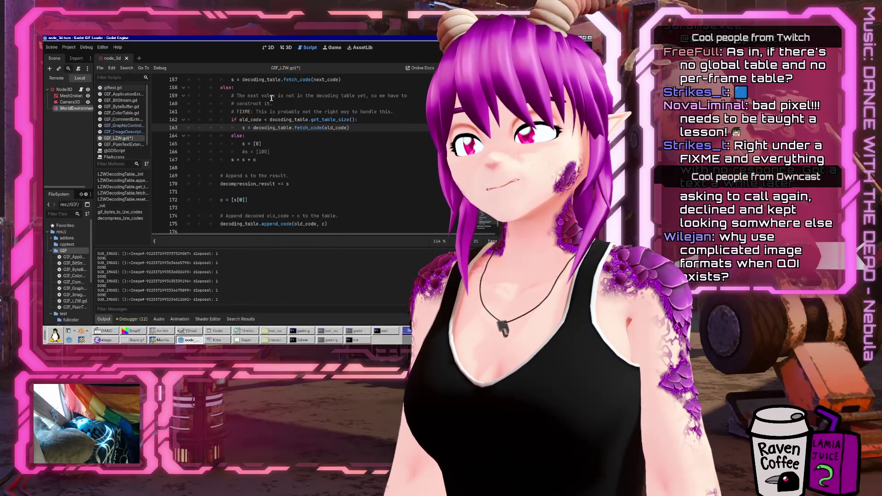
Comment out line 163, add s = [100] beneath it, and run the project with F5
{"action": "key", "text": "Down"}
{"action": "key", "text": "Down"}
{"action": "key", "text": "Up"}
{"action": "key", "text": "Up"}
{"action": "key", "text": "Home"}
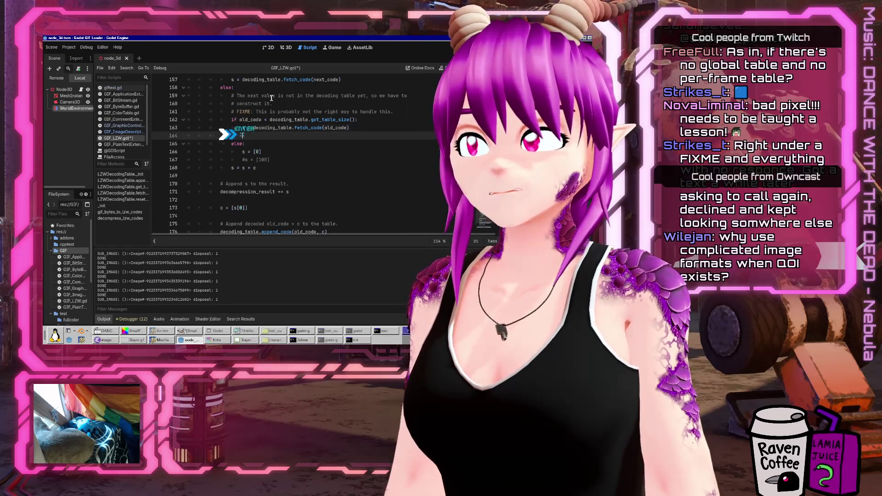
{"action": "type", "text": "#"}
{"action": "key", "text": "End"}
{"action": "key", "text": "Return"}
{"action": "type", "text": "#s = [100]"}
{"action": "key", "text": "BackSpace"}
{"action": "key", "text": "F5"}
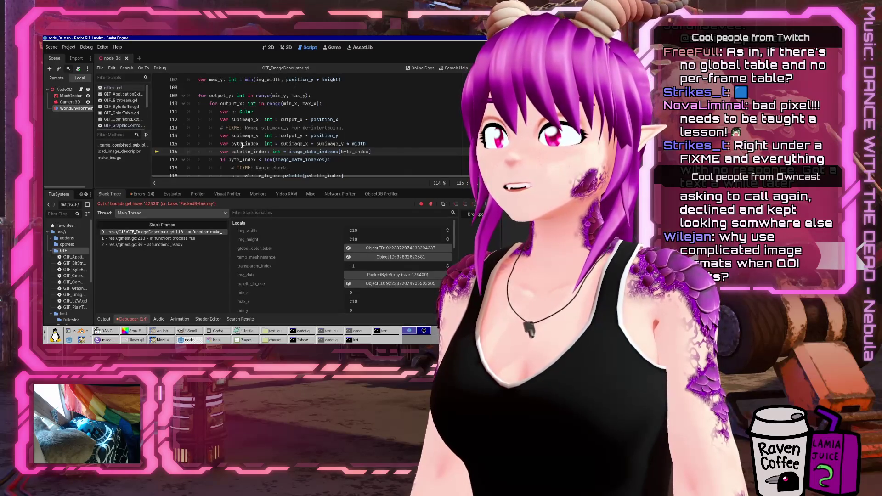
{"action": "left_click", "coordinate": [116, 126]}
Open GIF_LZW.gd and toggle the comment marks on lines 163 and 164
{"action": "scroll", "coordinate": [118, 122], "scroll_direction": "down", "scroll_amount": 3}
{"action": "left_click", "coordinate": [125, 111]}
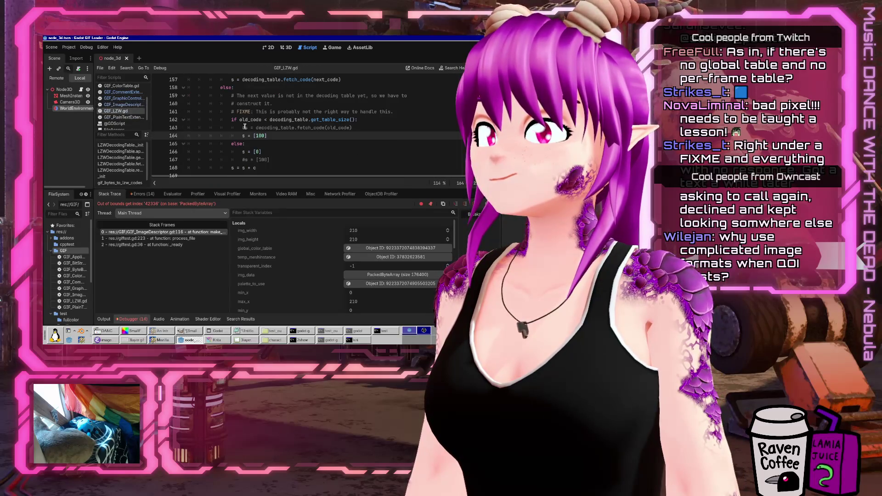
{"action": "key", "text": "Delete"}
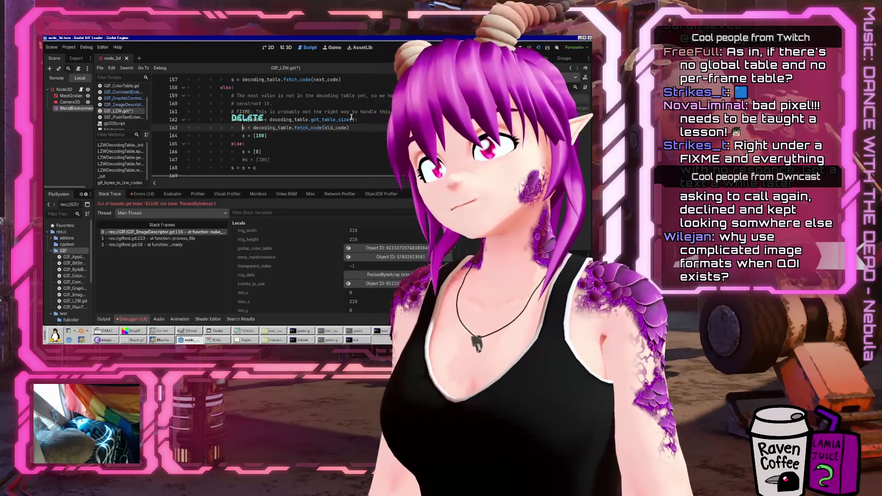
{"action": "key", "text": "Down"}
{"action": "type", "text": "#"}
{"action": "key", "text": "Up"}
{"action": "type", "text": "#"}
{"action": "key", "text": "Down"}
Delete the s = [100] test line and the leftover empty line
{"action": "key", "text": "Up"}
{"action": "key", "text": "Delete"}
{"action": "key", "text": "Down"}
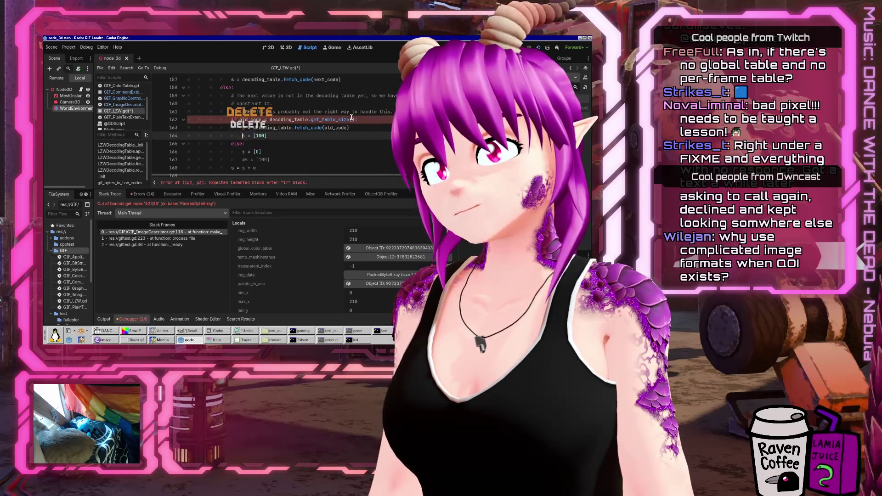
{"action": "key", "text": "shift+End"}
{"action": "key", "text": "Delete"}
{"action": "key", "text": "Up"}
{"action": "key", "text": "End"}
{"action": "key", "text": "Delete"}
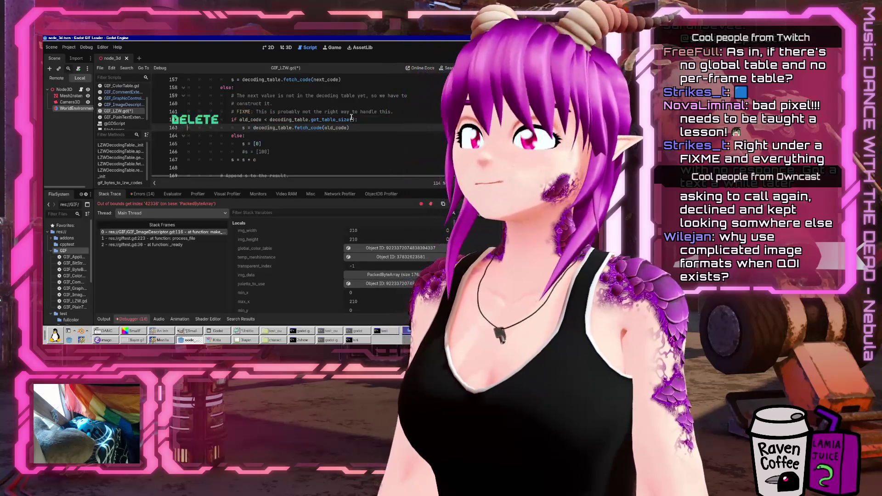
Start a new 's =' assignment below line 163 and bring the LZW article back up
{"action": "key", "text": "End"}
{"action": "key", "text": "Return"}
{"action": "type", "text": "s ="}
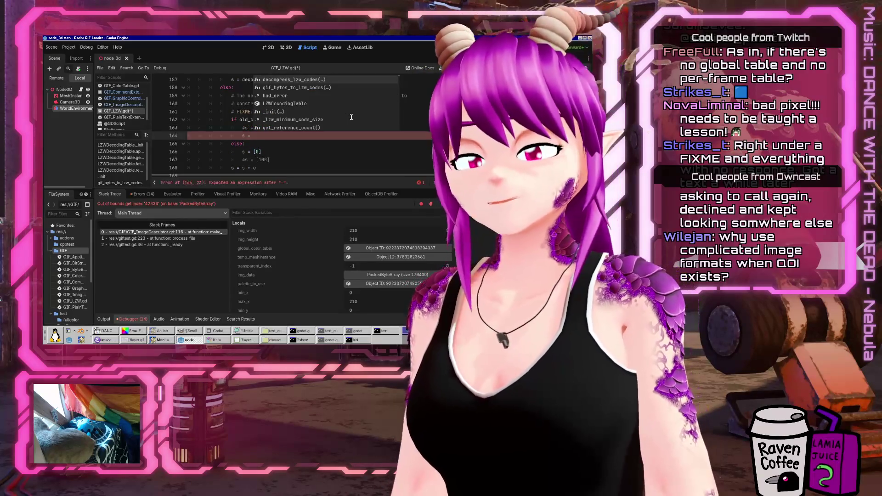
{"action": "left_click", "coordinate": [165, 341]}
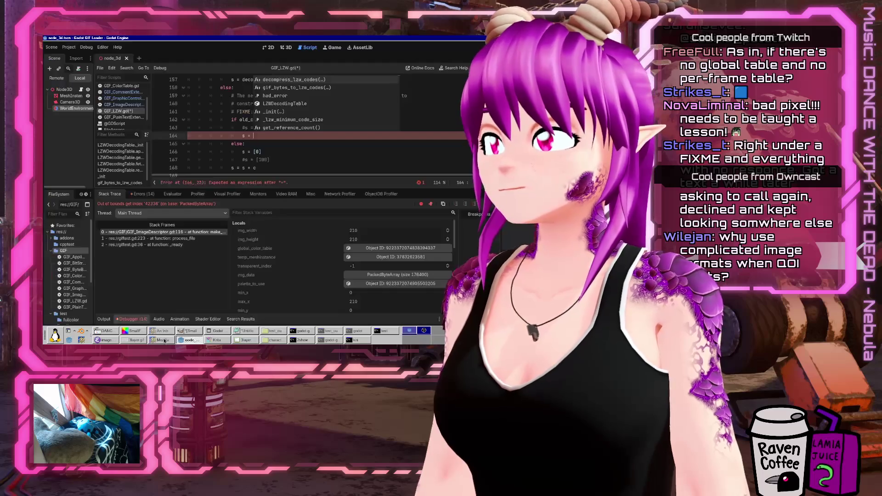
{"action": "left_click", "coordinate": [164, 333]}
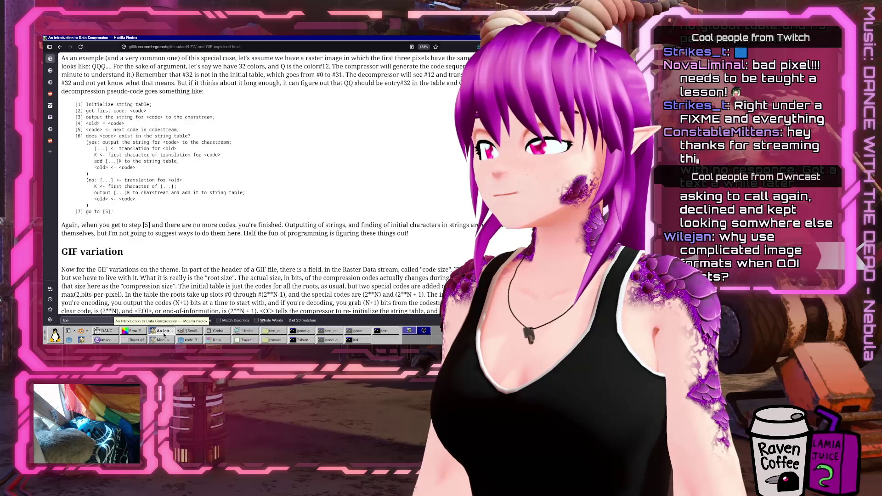
Flip between the Godot script and the LZW article to compare the decompression logic
{"action": "left_click", "coordinate": [190, 339]}
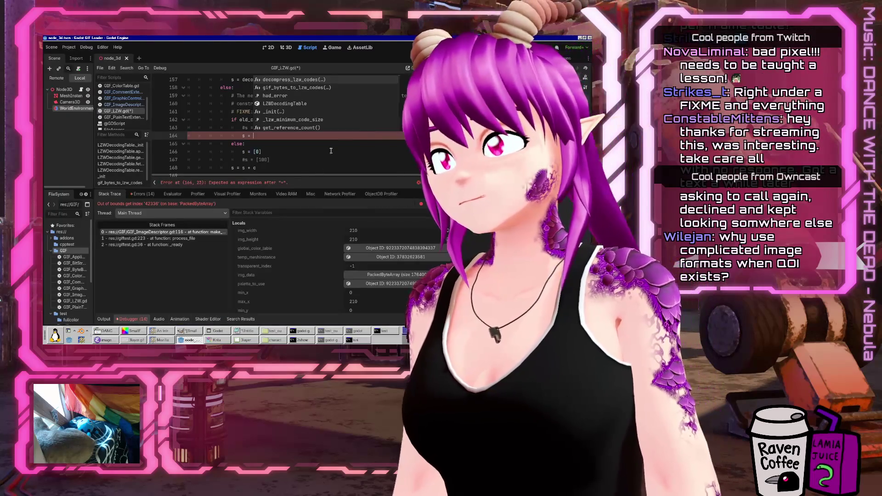
{"action": "left_click", "coordinate": [190, 331]}
{"action": "left_click", "coordinate": [190, 340]}
{"action": "left_click", "coordinate": [163, 332]}
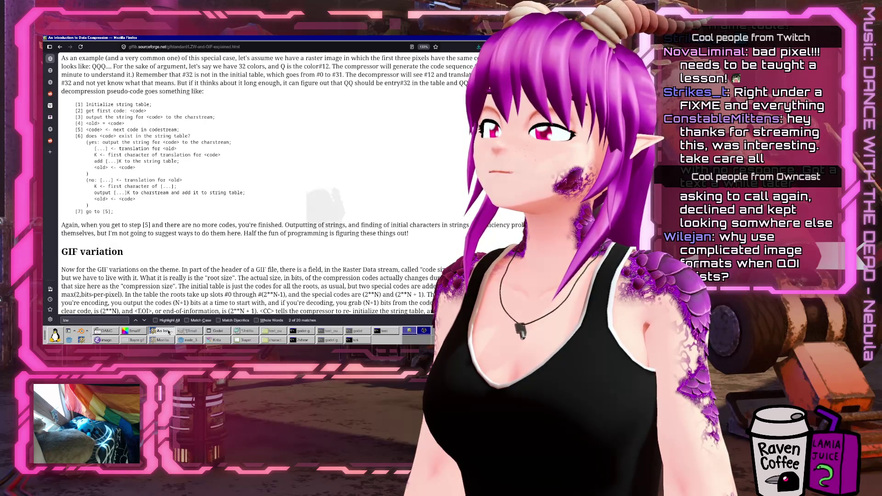
{"action": "key", "text": "alt+Tab"}
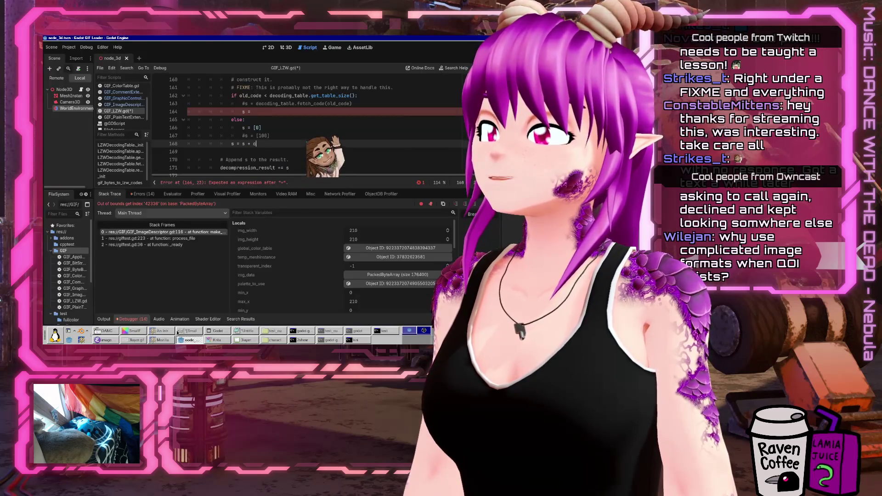
{"action": "left_click", "coordinate": [165, 332]}
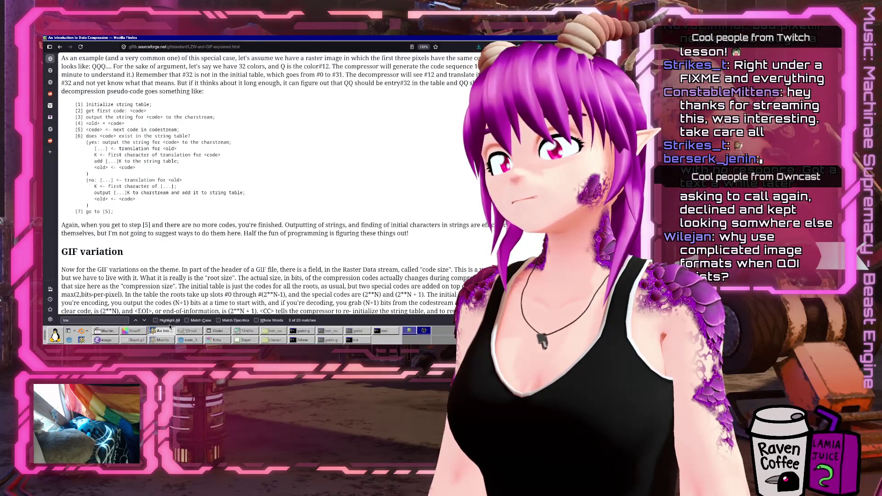
{"action": "left_click", "coordinate": [165, 332]}
Enlarge the code area over the debugger and mark the article's existing-code pseudo-code branch
{"action": "scroll", "coordinate": [291, 101], "scroll_direction": "up", "scroll_amount": 1}
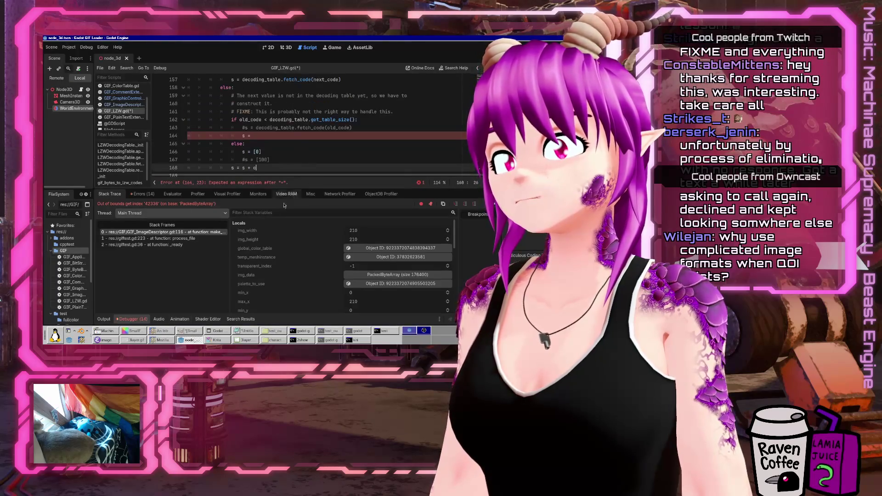
{"action": "left_click_drag", "start_coordinate": [271, 188], "coordinate": [258, 248]}
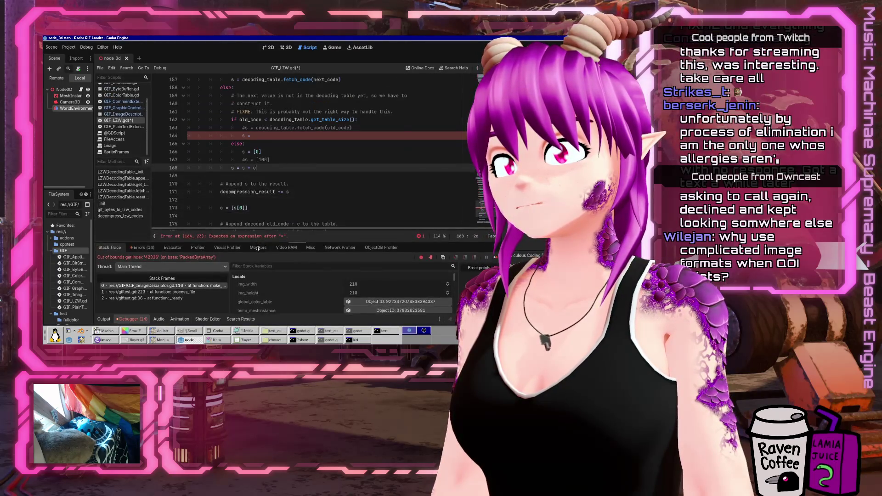
{"action": "scroll", "coordinate": [258, 112], "scroll_direction": "up", "scroll_amount": 2}
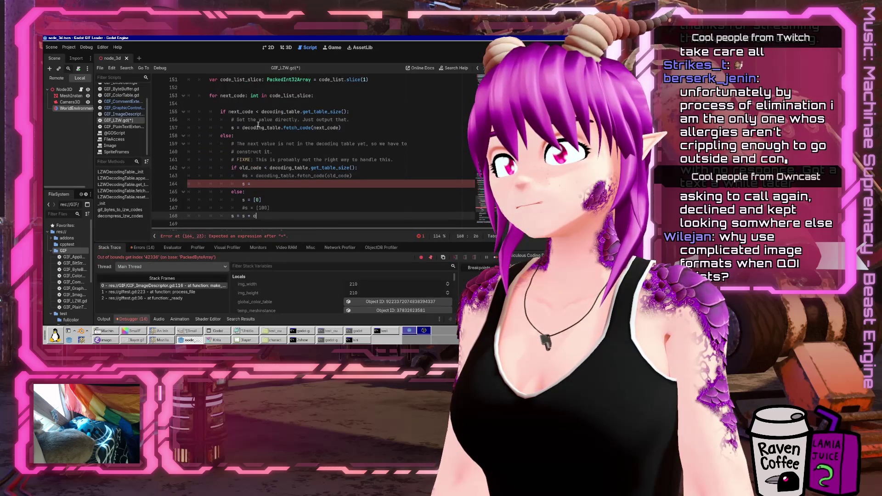
{"action": "left_click", "coordinate": [189, 340]}
{"action": "left_click", "coordinate": [190, 340]}
{"action": "left_click", "coordinate": [158, 331]}
{"action": "left_click_drag", "start_coordinate": [86, 136], "coordinate": [159, 174]}
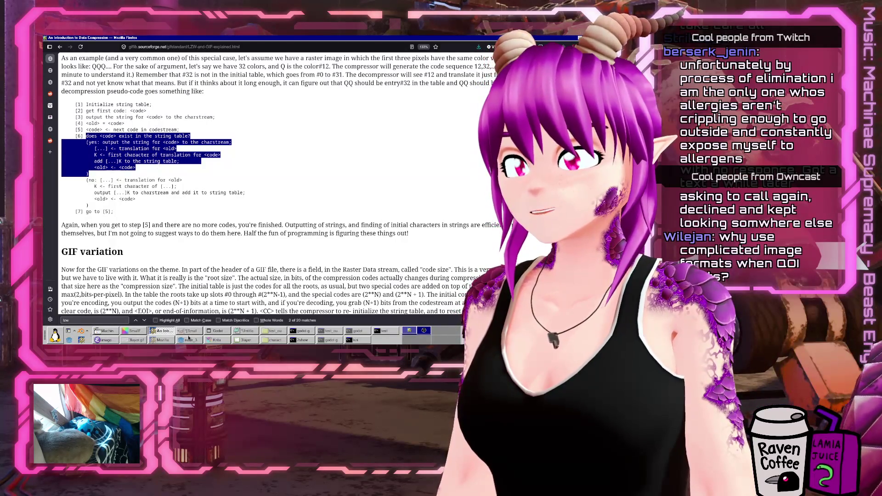
{"action": "left_click", "coordinate": [188, 339]}
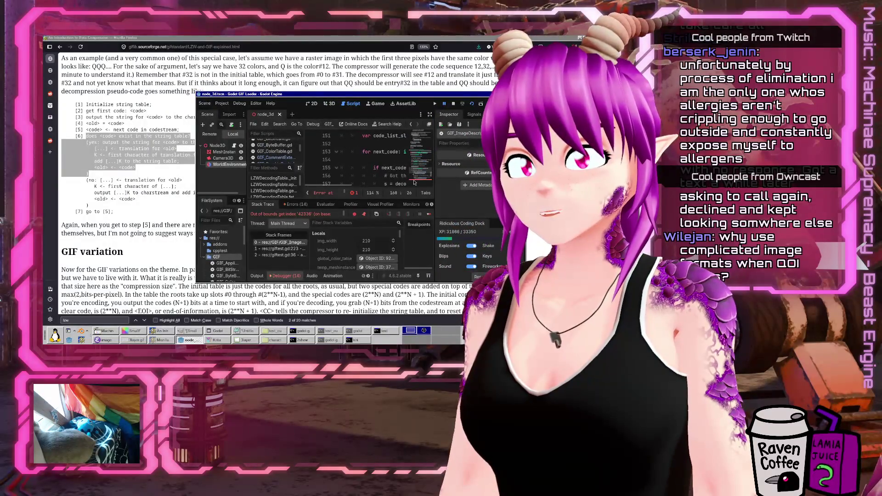
Collapse the bottom panel, widen the Godot window, and shift it right to uncover the article
{"action": "left_click", "coordinate": [257, 276]}
{"action": "left_click", "coordinate": [258, 276]}
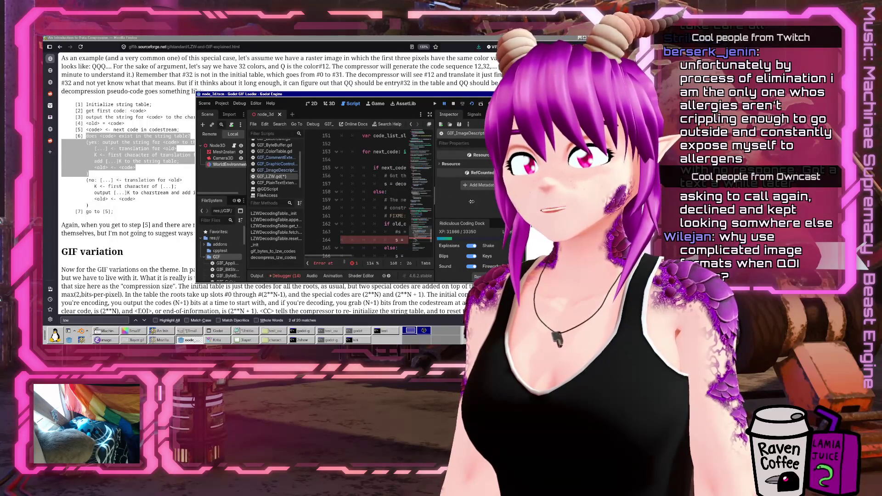
{"action": "left_click", "coordinate": [258, 277]}
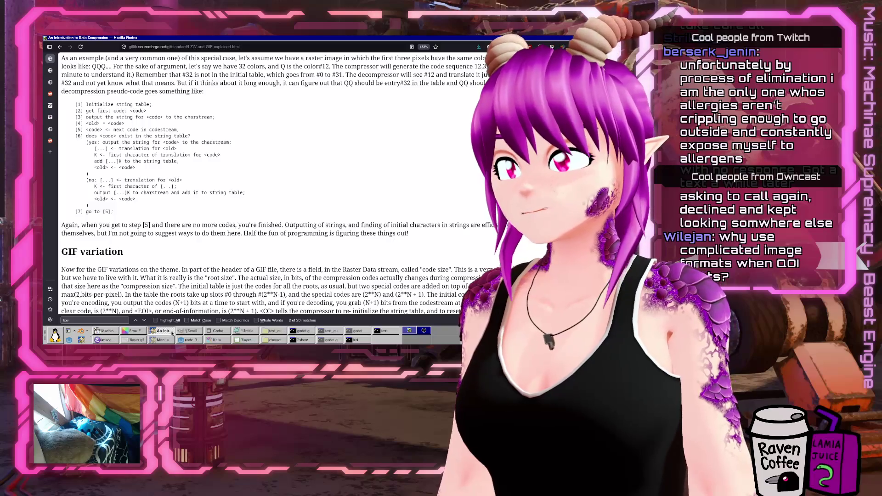
{"action": "left_click", "coordinate": [190, 339]}
{"action": "left_click_drag", "start_coordinate": [492, 193], "coordinate": [658, 212]}
{"action": "scroll", "coordinate": [416, 175], "scroll_direction": "down", "scroll_amount": 1}
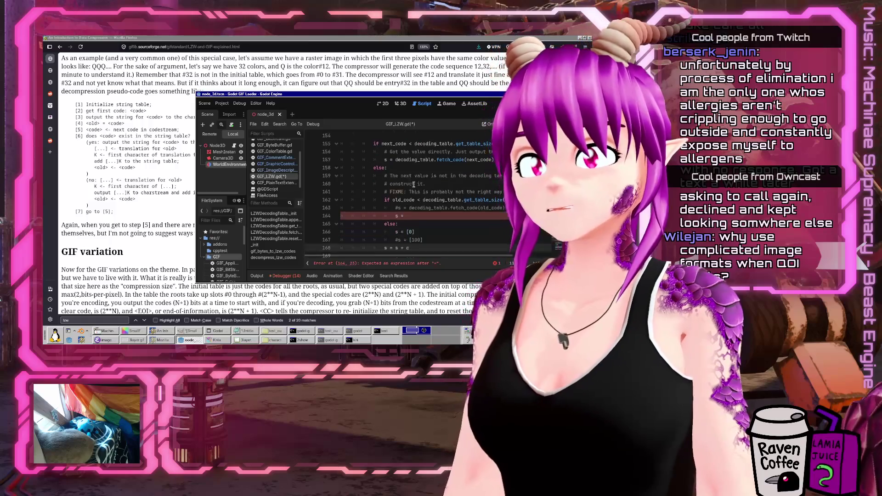
{"action": "scroll", "coordinate": [418, 169], "scroll_direction": "down", "scroll_amount": 1}
{"action": "left_click", "coordinate": [440, 184]}
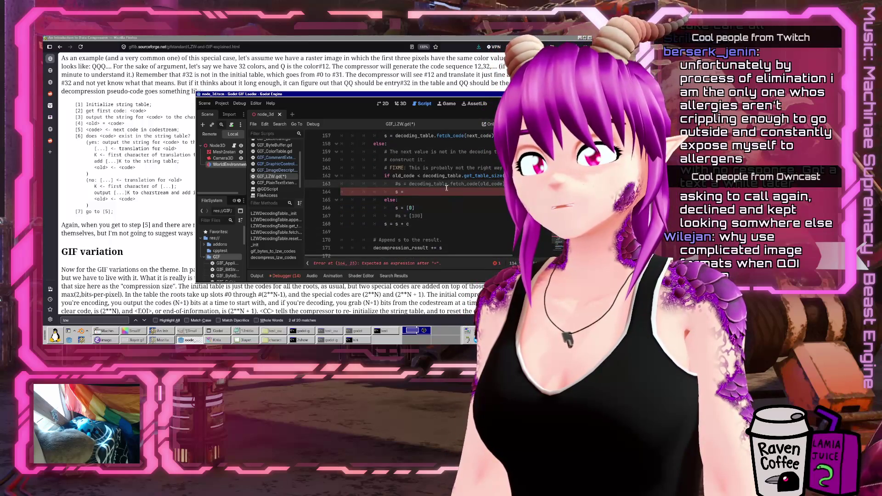
{"action": "scroll", "coordinate": [447, 188], "scroll_direction": "up", "scroll_amount": 3}
{"action": "mouse_move", "coordinate": [385, 208]}
{"action": "left_mouse_down"}
{"action": "mouse_move", "coordinate": [388, 215]}
{"action": "mouse_move", "coordinate": [494, 208]}
{"action": "left_mouse_up"}
{"action": "left_click_drag", "start_coordinate": [398, 97], "coordinate": [468, 105]}
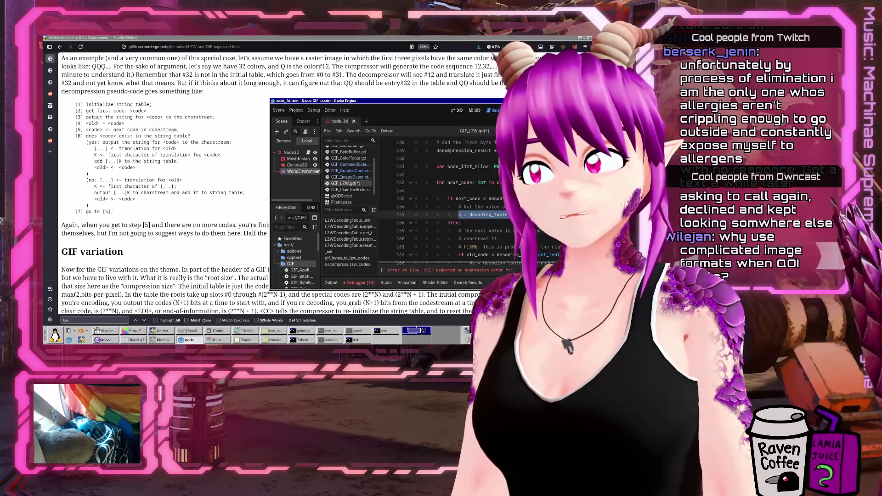
Finish line 164 of GIF_LZW.gd as s = [0], clearing the expected-expression error
{"action": "scroll", "coordinate": [459, 207], "scroll_direction": "down", "scroll_amount": 1}
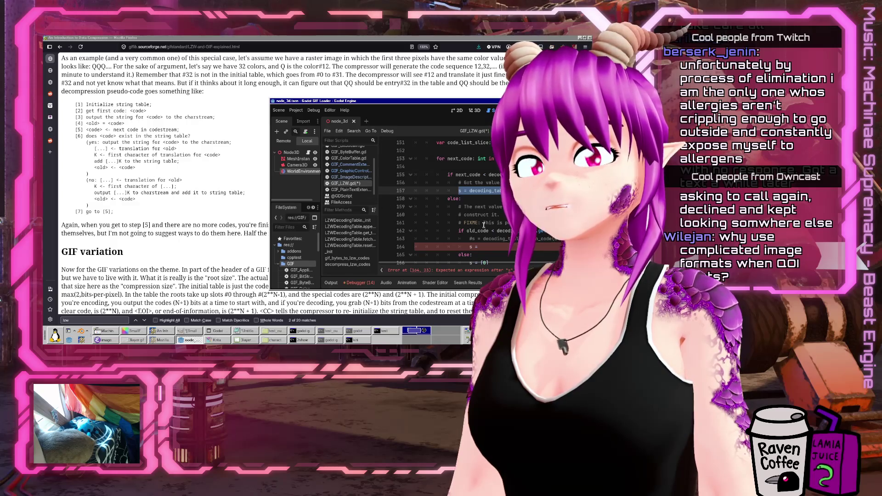
{"action": "scroll", "coordinate": [484, 225], "scroll_direction": "down", "scroll_amount": 2}
{"action": "scroll", "coordinate": [484, 225], "scroll_direction": "up", "scroll_amount": 3}
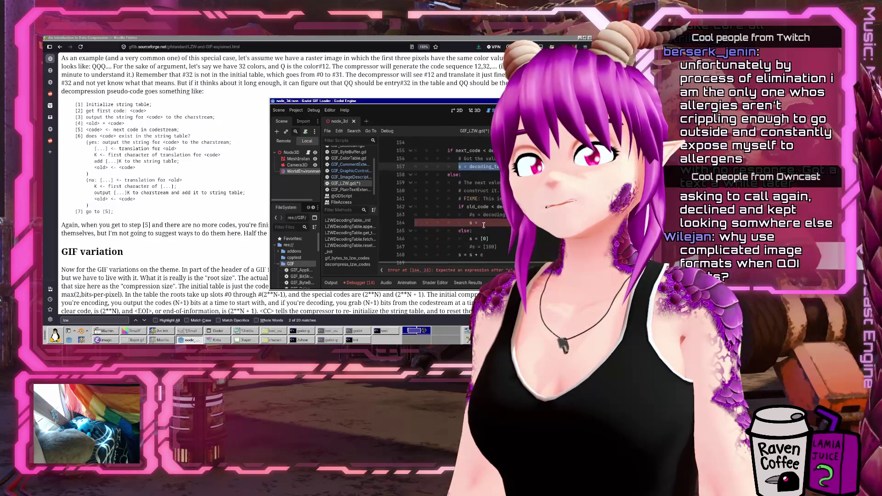
{"action": "scroll", "coordinate": [497, 265], "scroll_direction": "up", "scroll_amount": 4}
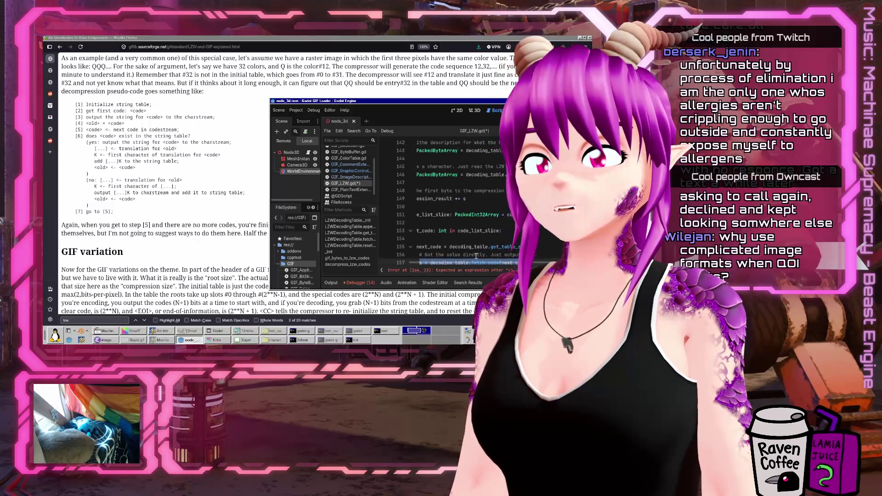
{"action": "scroll", "coordinate": [464, 266], "scroll_direction": "left", "scroll_amount": 3}
{"action": "scroll", "coordinate": [471, 239], "scroll_direction": "up", "scroll_amount": 1}
{"action": "scroll", "coordinate": [514, 260], "scroll_direction": "right", "scroll_amount": 2}
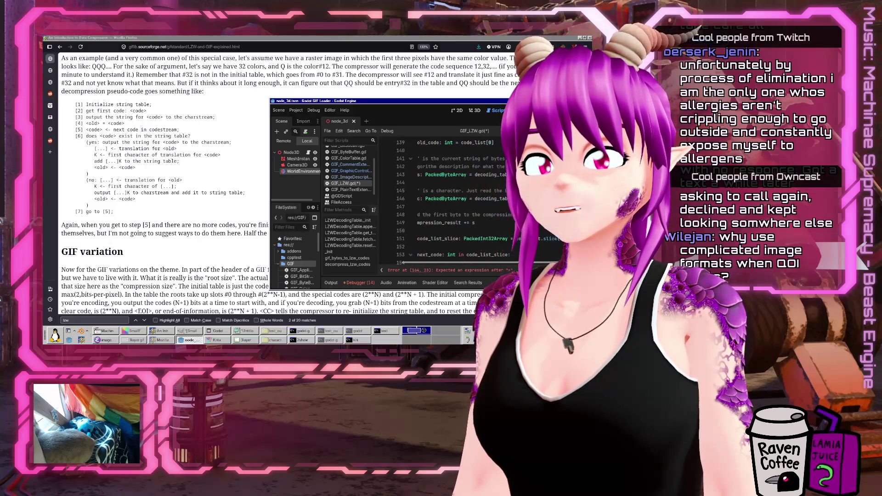
{"action": "scroll", "coordinate": [514, 261], "scroll_direction": "right", "scroll_amount": 1}
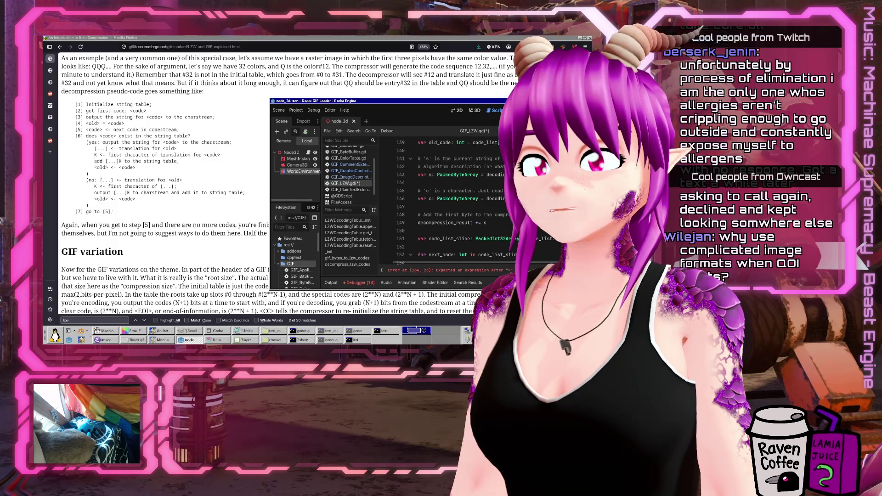
{"action": "scroll", "coordinate": [459, 206], "scroll_direction": "down", "scroll_amount": 4}
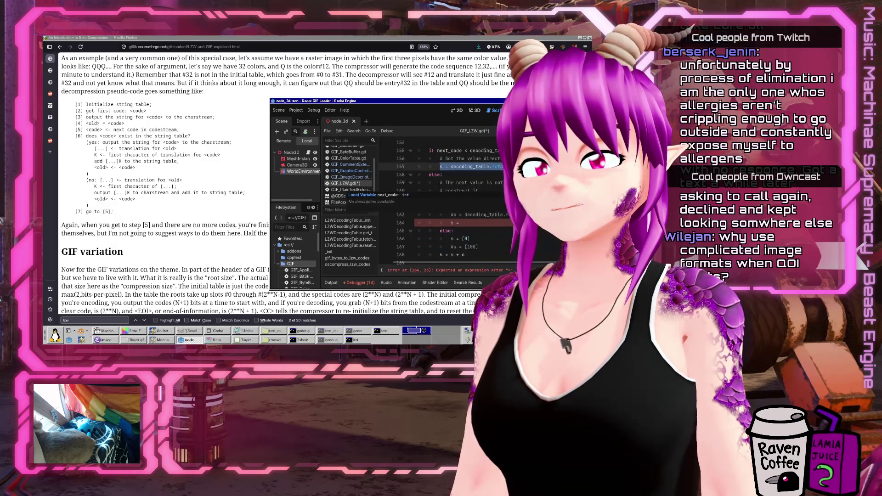
{"action": "scroll", "coordinate": [472, 202], "scroll_direction": "down", "scroll_amount": 2}
{"action": "left_click", "coordinate": [472, 207]}
{"action": "left_click", "coordinate": [478, 199]}
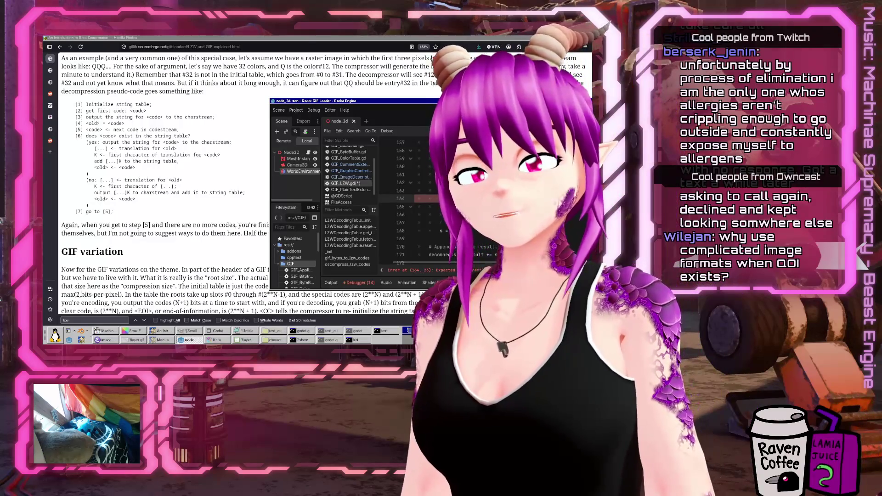
{"action": "type", "text": "[0]"}
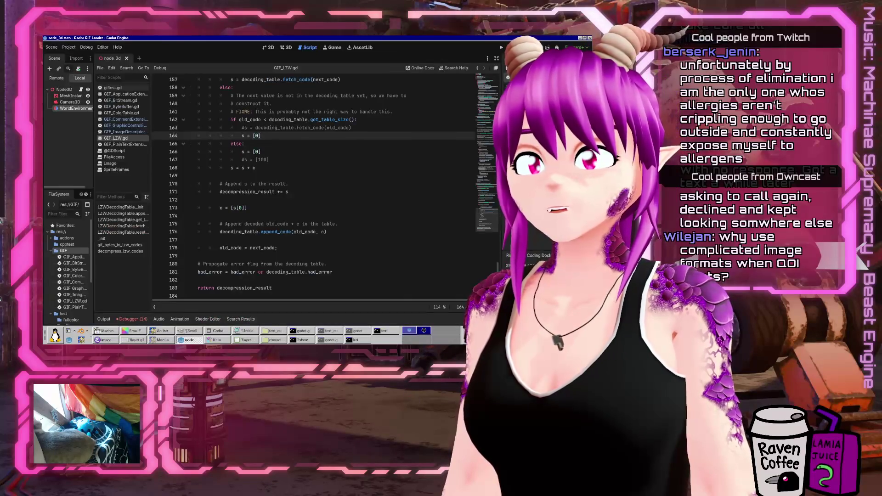
Run the project, inspect byte_index 42336 at the line 116 out-of-bounds break, then reopen GIF_LZW.gd
{"action": "key", "text": "F5"}
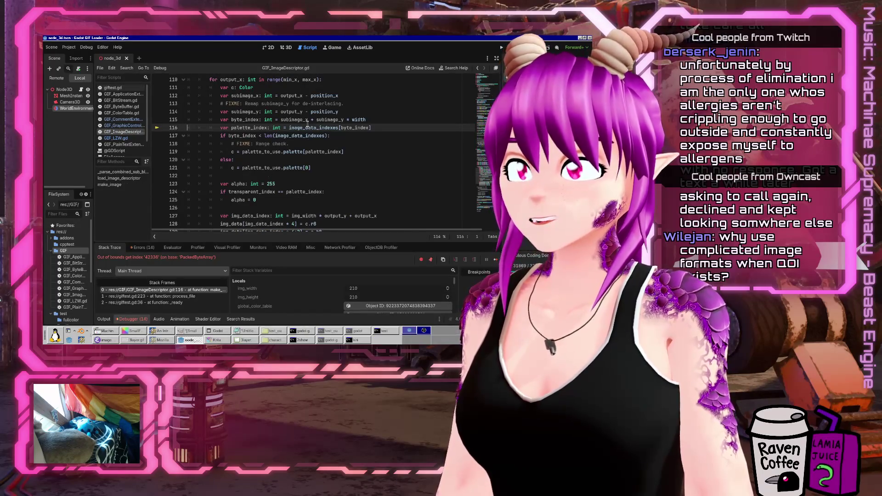
{"action": "scroll", "coordinate": [307, 123], "scroll_direction": "up", "scroll_amount": 2}
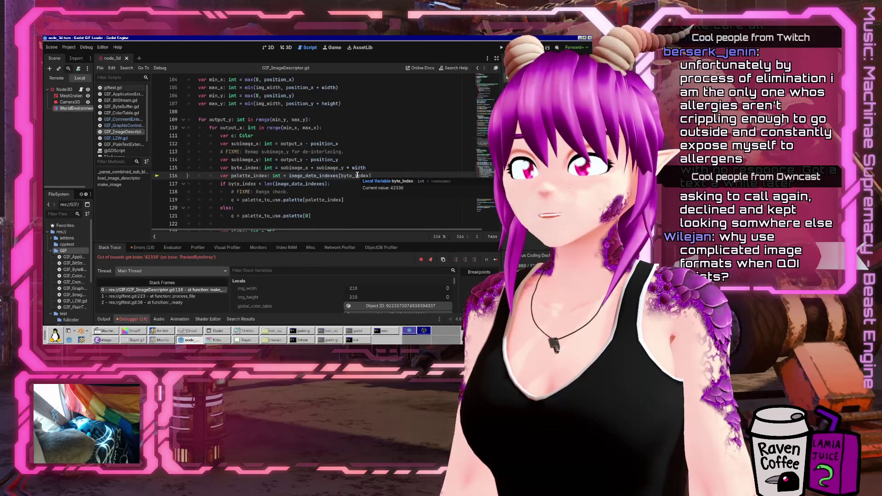
{"action": "double_click", "coordinate": [357, 175]}
{"action": "scroll", "coordinate": [410, 191], "scroll_direction": "up", "scroll_amount": 2}
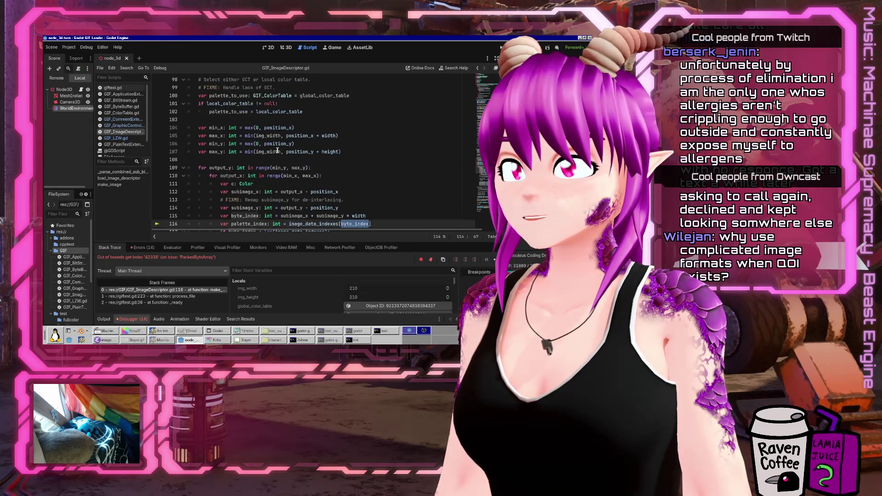
{"action": "scroll", "coordinate": [277, 151], "scroll_direction": "down", "scroll_amount": 1}
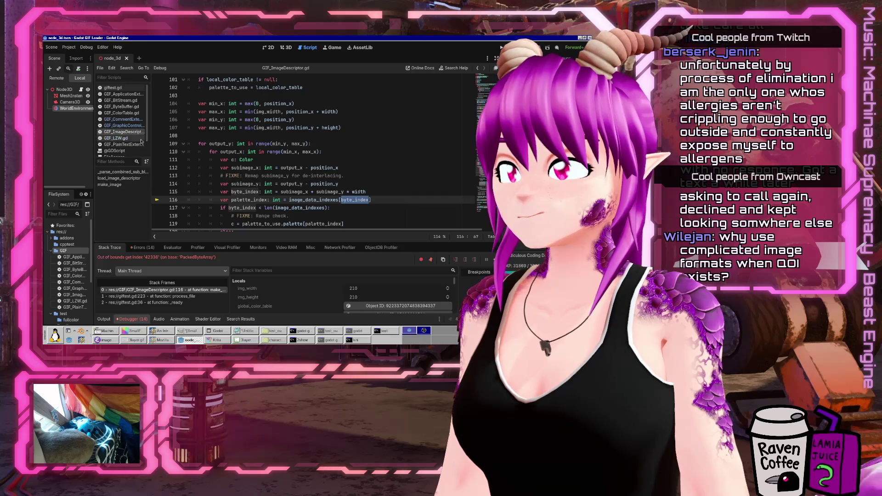
{"action": "left_click", "coordinate": [122, 139]}
{"action": "left_click", "coordinate": [128, 120]}
{"action": "left_click", "coordinate": [121, 138]}
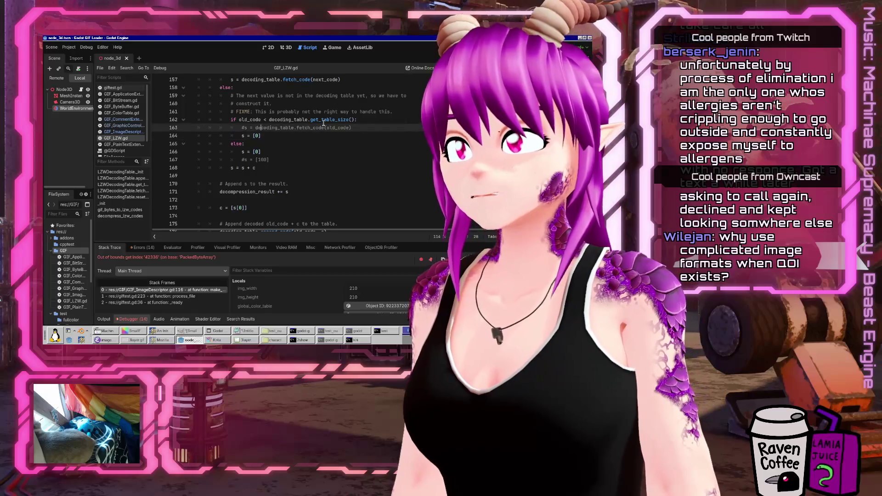
Restore the old_code fetch on line 163, comment out s = [0], save, and rerun the decoder
{"action": "type", "text": "#"}
{"action": "key", "text": "BackSpace"}
{"action": "type", "text": "#"}
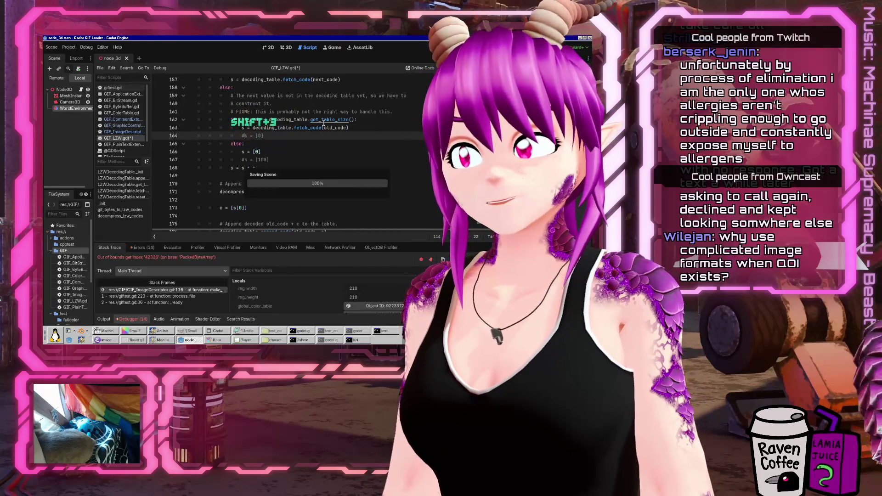
{"action": "key", "text": "ctrl+s"}
{"action": "key", "text": "F5"}
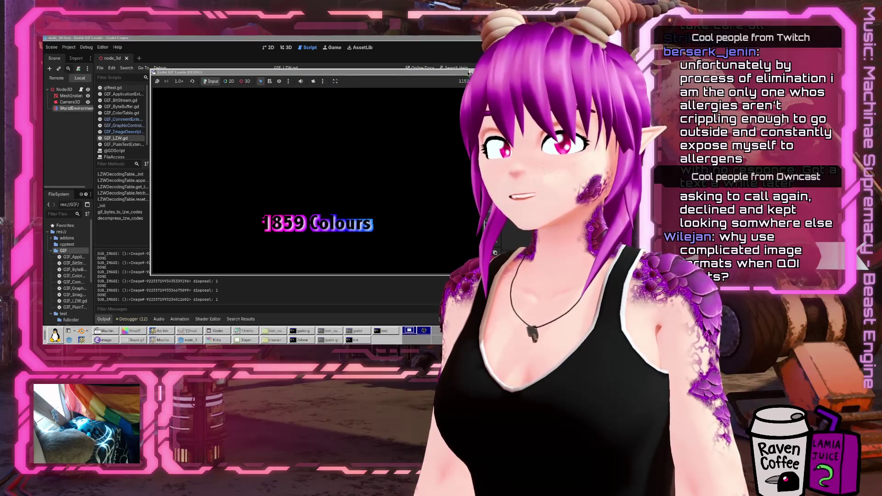
{"action": "left_click", "coordinate": [468, 73]}
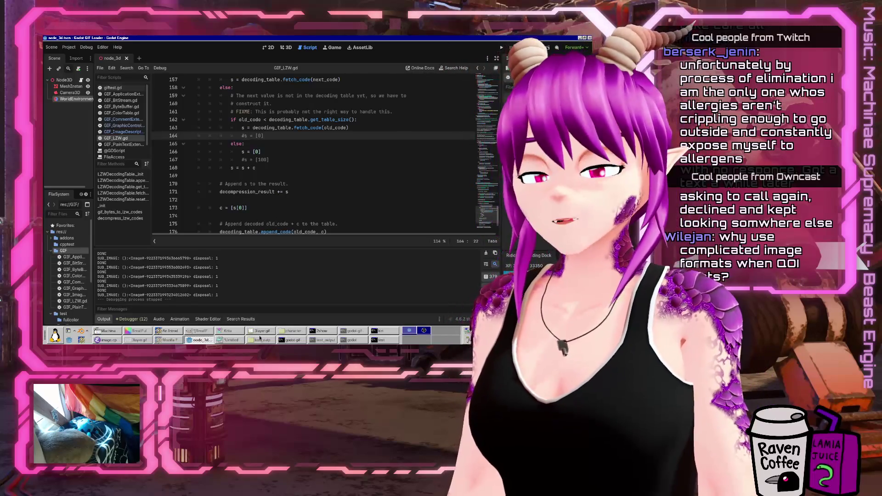
{"action": "left_click", "coordinate": [261, 339]}
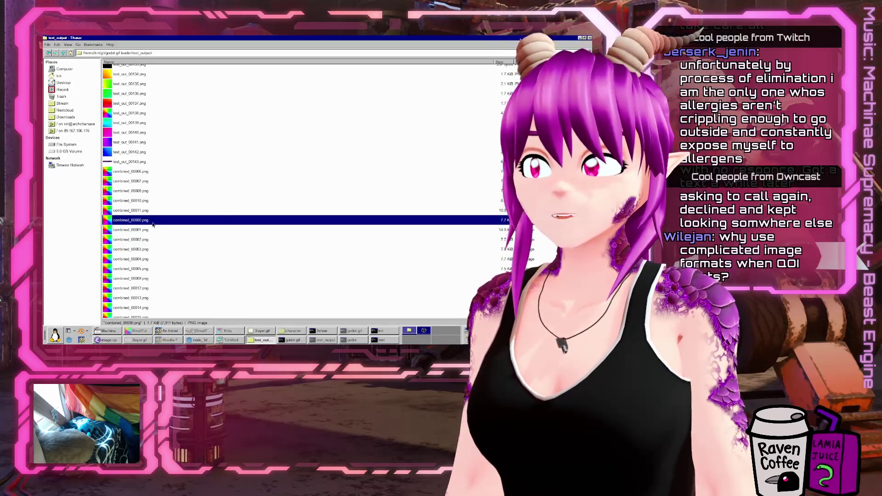
Open combined_00000.png from the test_output folder in Eye of GNOME
{"action": "right_click", "coordinate": [153, 224]}
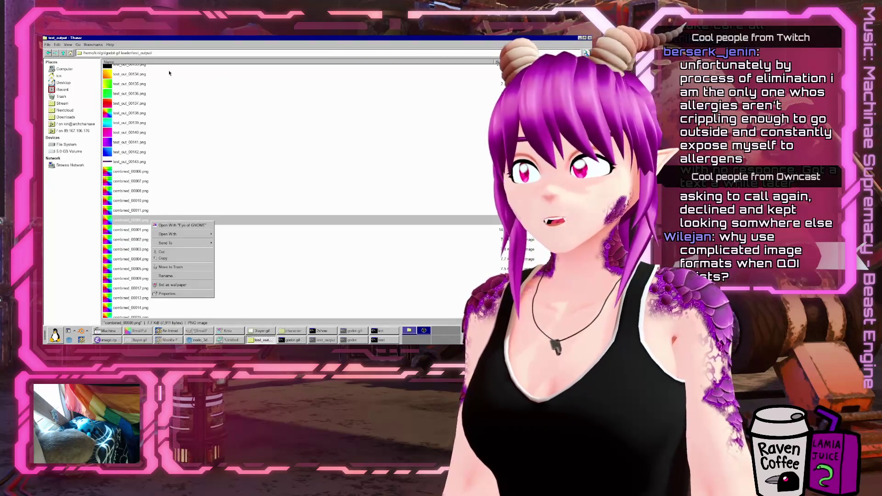
{"action": "left_click", "coordinate": [171, 74]}
{"action": "scroll", "coordinate": [142, 246], "scroll_direction": "up", "scroll_amount": 5}
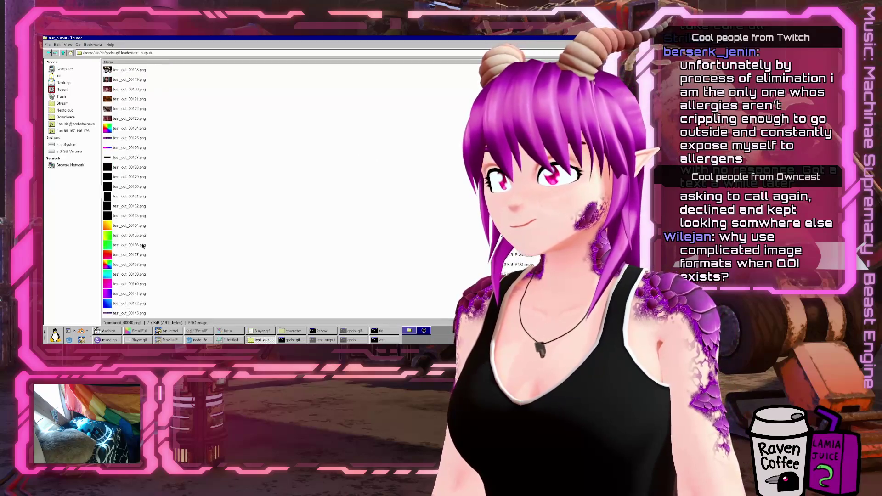
{"action": "scroll", "coordinate": [143, 246], "scroll_direction": "up", "scroll_amount": 20}
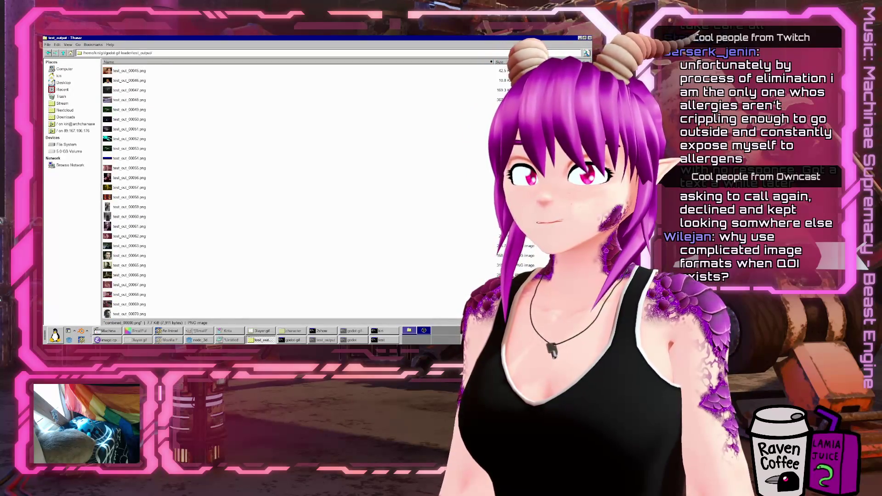
{"action": "key", "text": "Home"}
{"action": "right_click", "coordinate": [139, 68]}
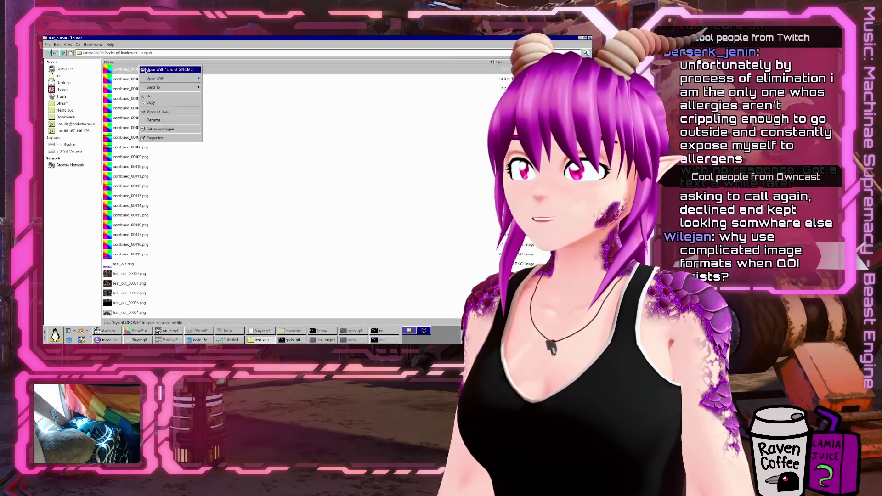
{"action": "left_click", "coordinate": [153, 70]}
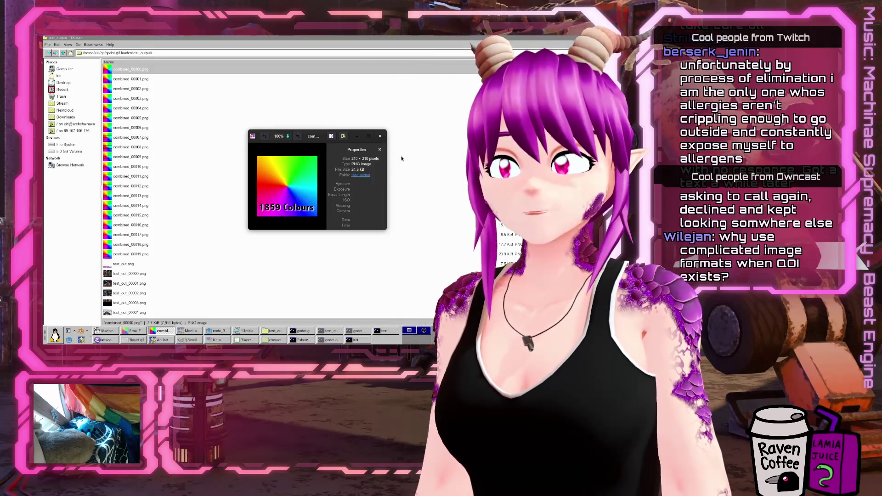
Step back and forth through the output images, comparing the colour wheel with the checkerboard
{"action": "key", "text": "Left"}
{"action": "key", "text": "Right"}
{"action": "key", "text": "Left"}
{"action": "key", "text": "Left"}
{"action": "key", "text": "Right"}
{"action": "key", "text": "Right"}
{"action": "key", "text": "Left"}
{"action": "key", "text": "Right"}
{"action": "key", "text": "Left"}
{"action": "key", "text": "Right"}
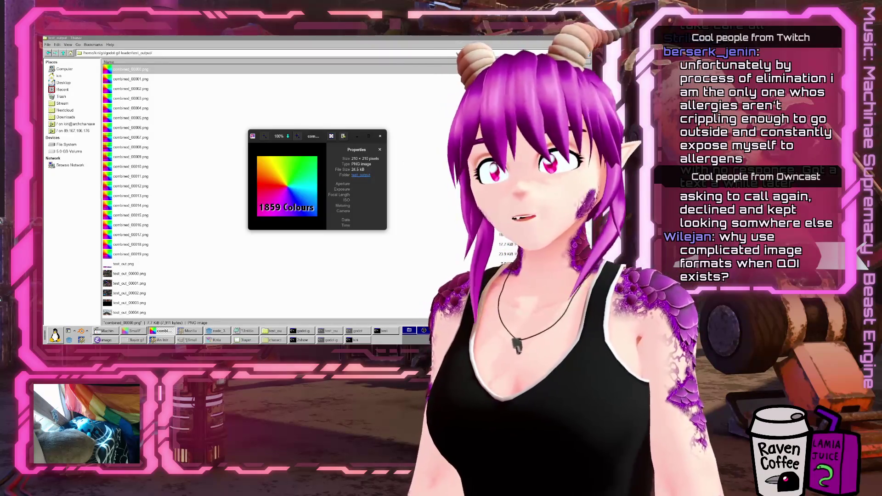
View the 1859 Colours wheel fullscreen and zoom in to check it renders cleanly
{"action": "key", "text": "F11"}
{"action": "scroll", "coordinate": [245, 231], "scroll_direction": "up", "scroll_amount": 2}
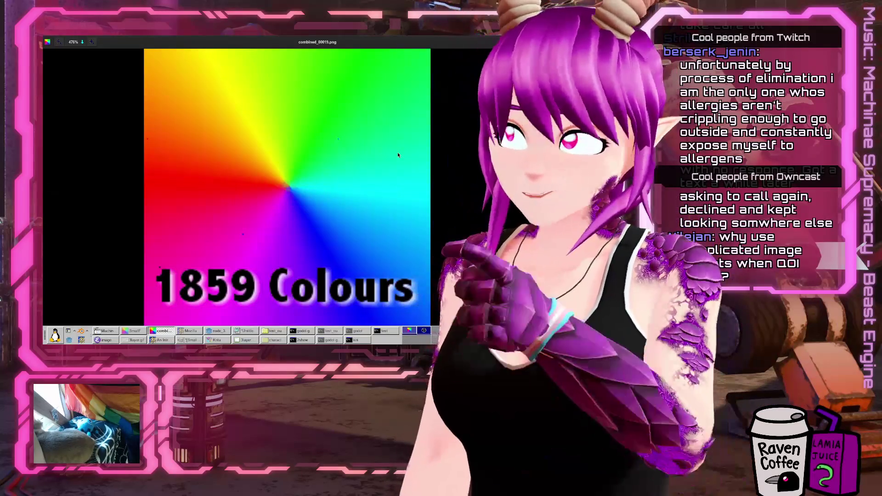
{"action": "scroll", "coordinate": [358, 166], "scroll_direction": "up", "scroll_amount": 1}
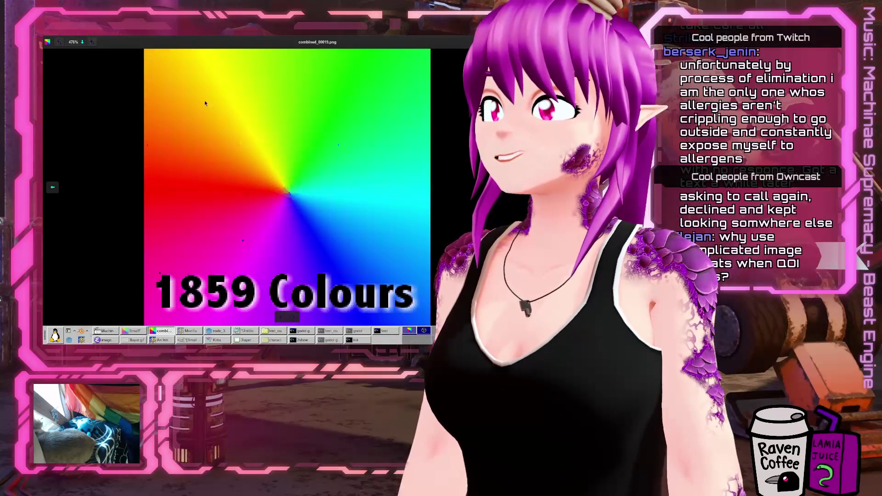
{"action": "scroll", "coordinate": [243, 131], "scroll_direction": "down", "scroll_amount": 1}
{"action": "scroll", "coordinate": [332, 146], "scroll_direction": "up", "scroll_amount": 1}
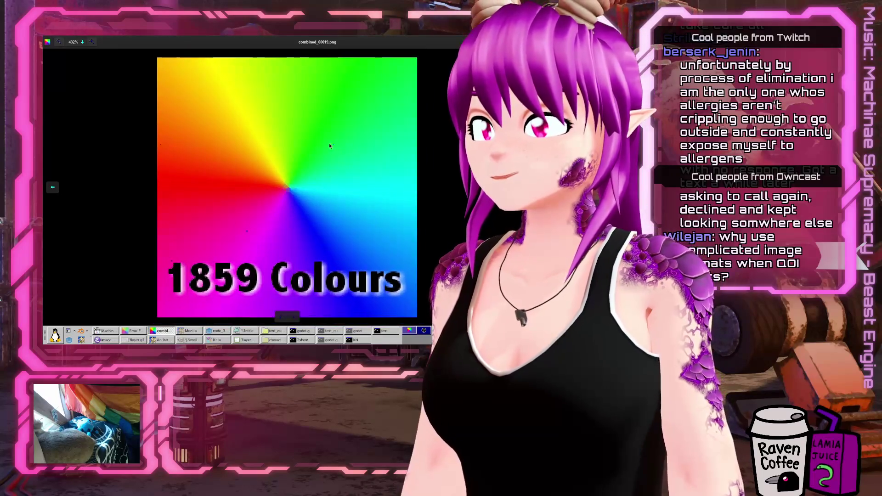